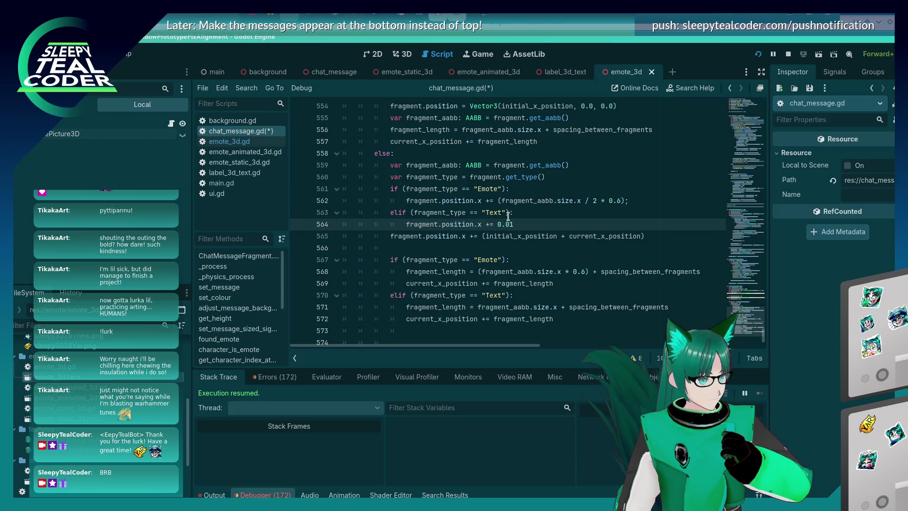
# Add a new line below the get_type() line that begins 'var fragment_size'.
pyautogui.click(560, 178)
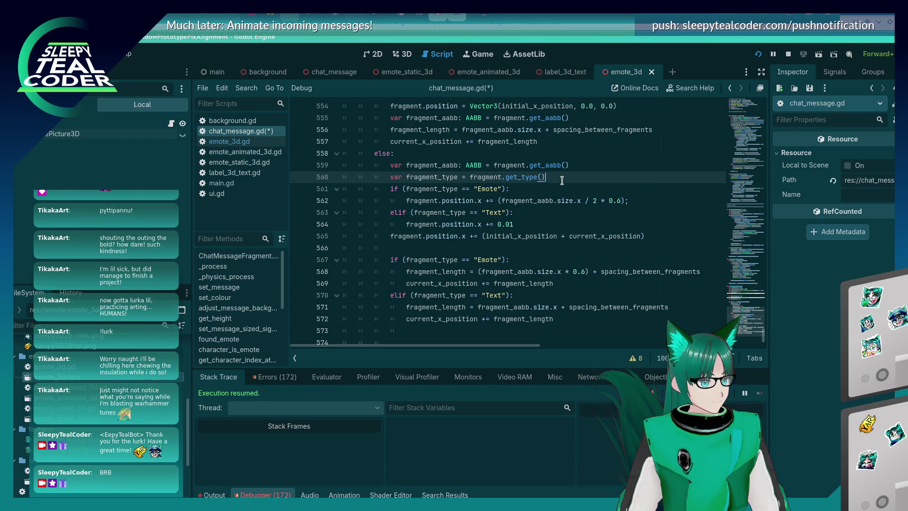
pyautogui.press('Return')
pyautogui.write('var ')
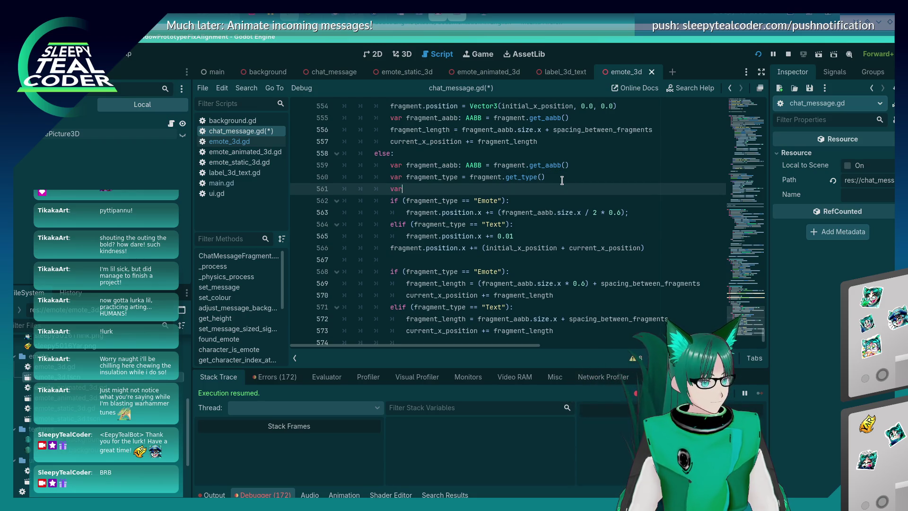
pyautogui.write('fragment_size')
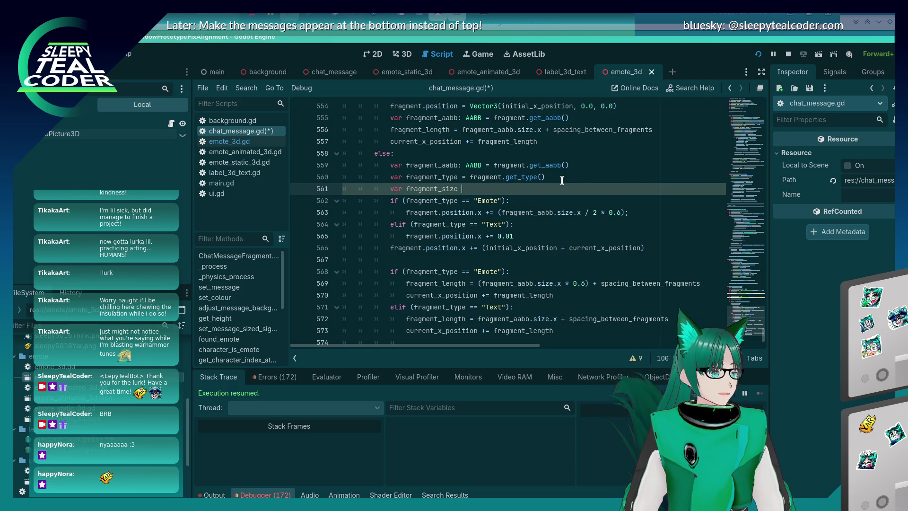
pyautogui.scroll(5, 495, 195)
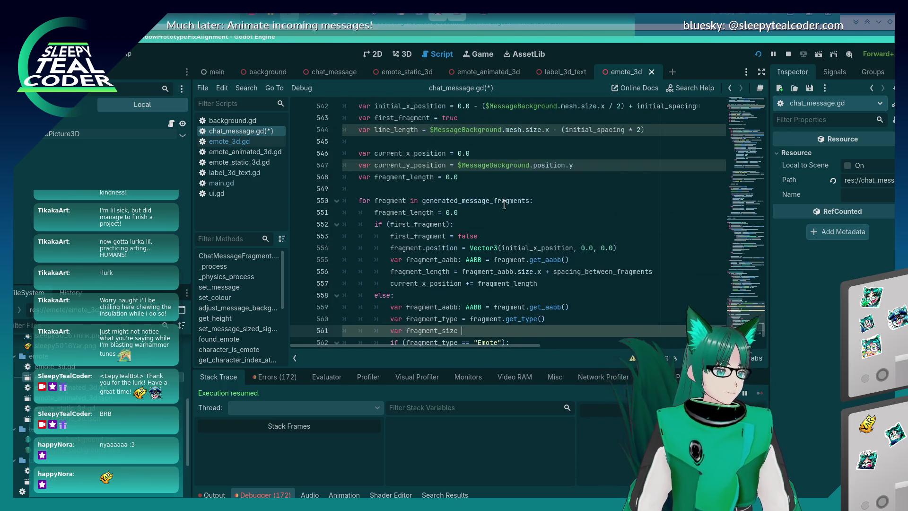
pyautogui.scroll(5, 495, 196)
pyautogui.scroll(1, 495, 196)
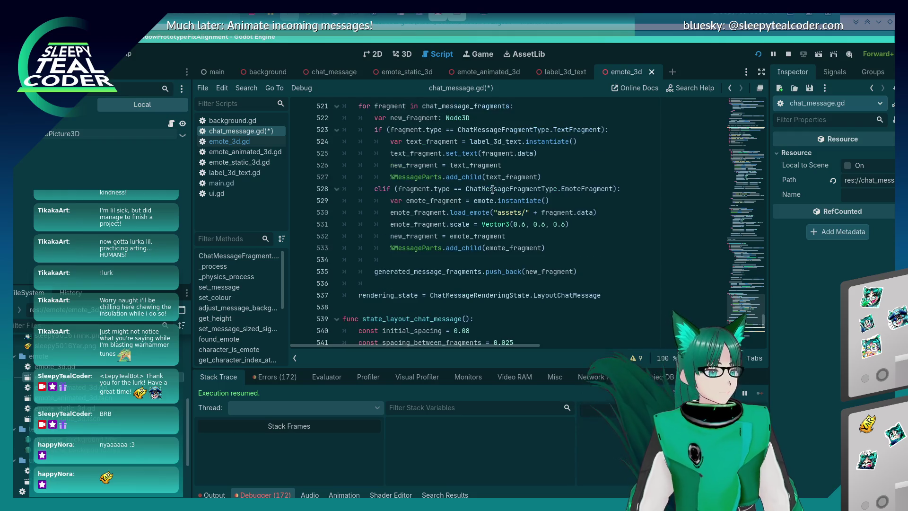
pyautogui.scroll(2, 476, 225)
pyautogui.scroll(12, 476, 225)
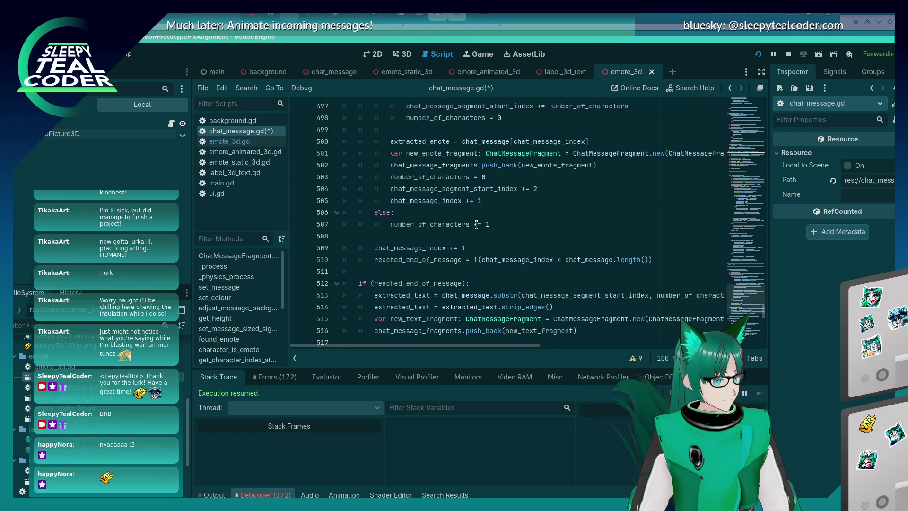
pyautogui.scroll(-4, 476, 226)
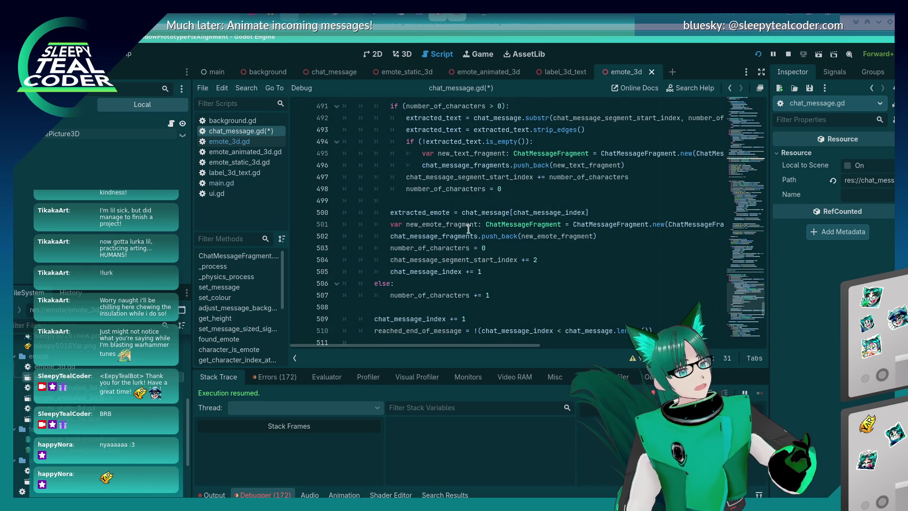
pyautogui.scroll(-15, 466, 227)
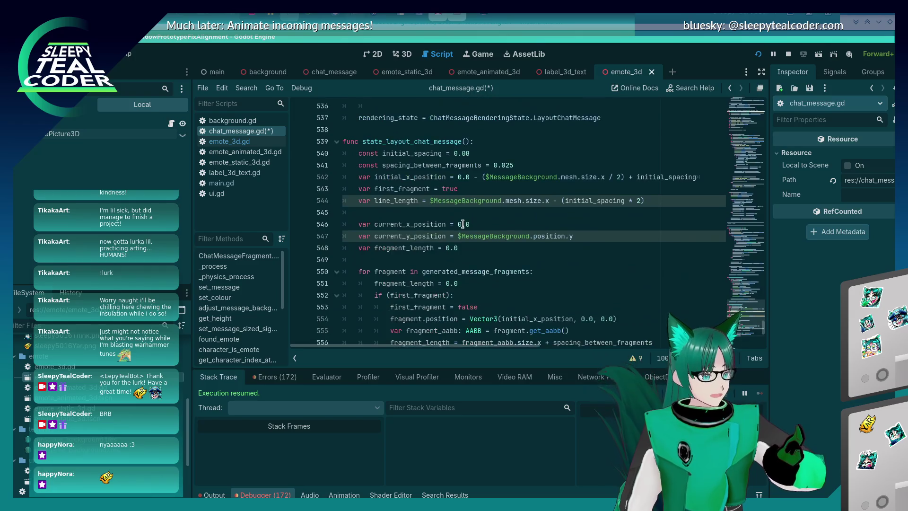
pyautogui.scroll(-4, 463, 224)
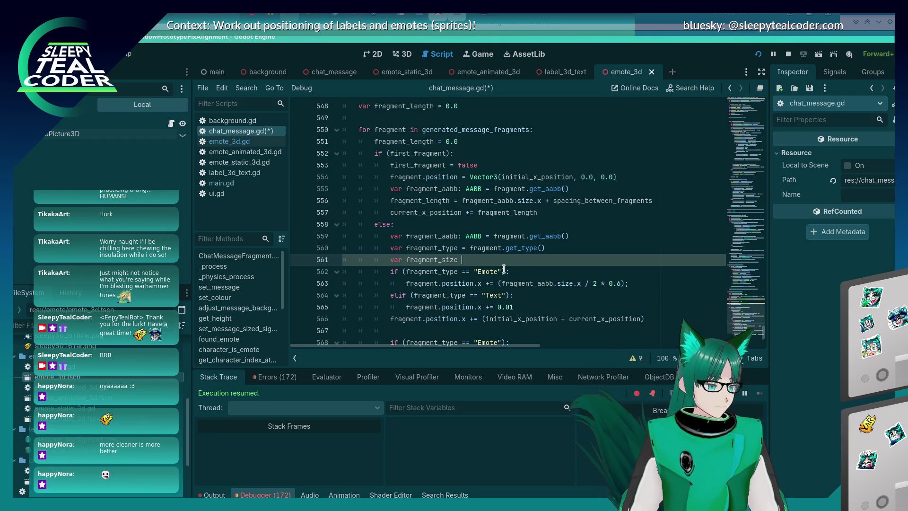
pyautogui.hotkey('shift', 'Home')
pyautogui.hotkey('shift', 'Home')
# Replace the unfinished line with 'var fragment_size = 0.0' after the get_type() line.
pyautogui.press('BackSpace')
pyautogui.press('BackSpace')
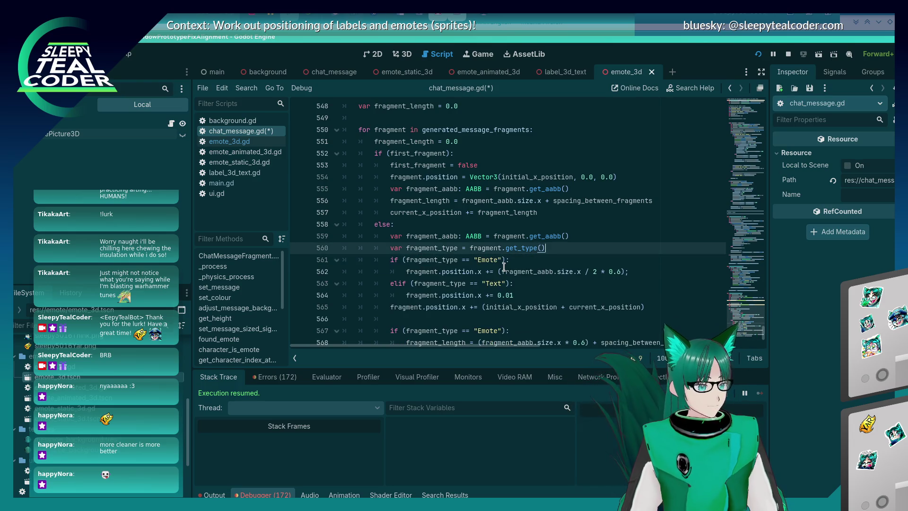
pyautogui.press('Down')
pyautogui.press('Down')
pyautogui.press('Down')
pyautogui.press('Up')
pyautogui.press('Up')
pyautogui.press('Up')
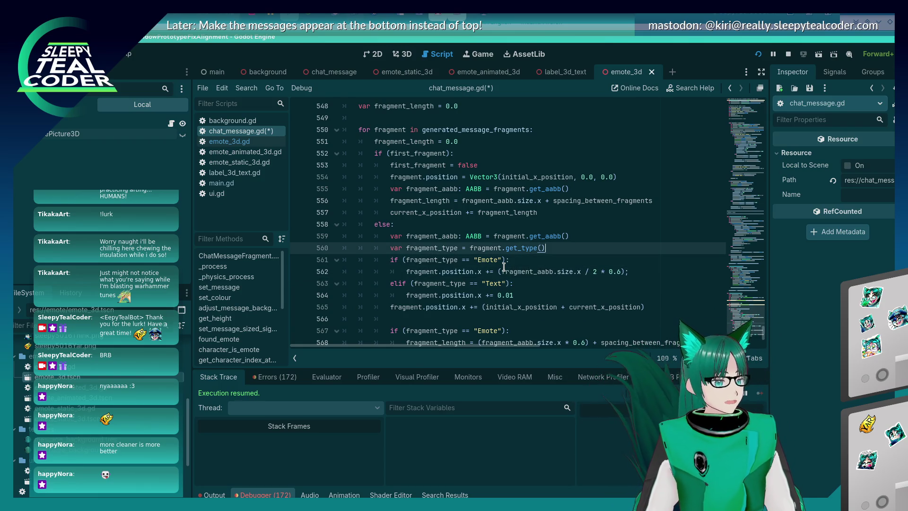
pyautogui.press('Return')
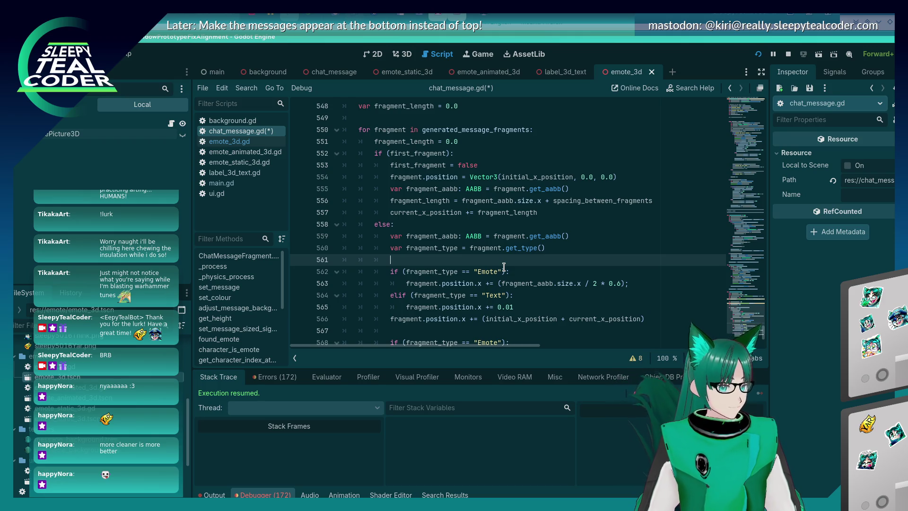
pyautogui.write('var fragment_s')
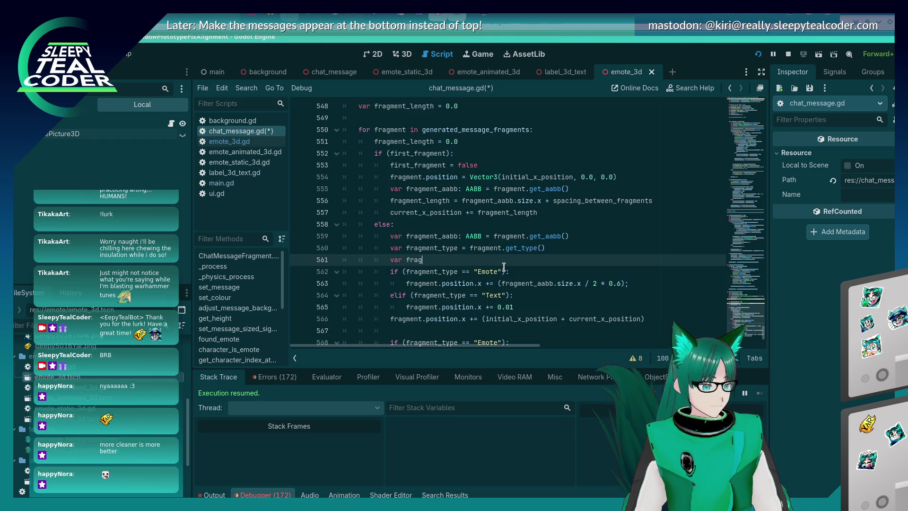
pyautogui.write('ize = 0.0')
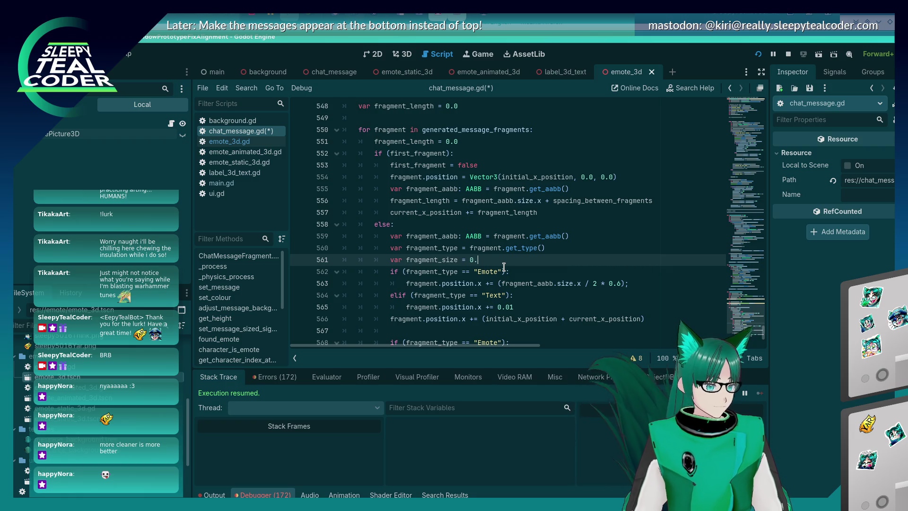
# Start a 'fragment_size =' line below the Emote position line.
pyautogui.press('Down')
pyautogui.press('Down')
pyautogui.press('End')
pyautogui.press('Return')
pyautogui.write('fragment')
pyautogui.press('Escape')
pyautogui.press('Down')
pyautogui.press('Down')
pyautogui.press('Down')
pyautogui.press('Up')
pyautogui.press('Up')
pyautogui.press('Up')
pyautogui.press('End')
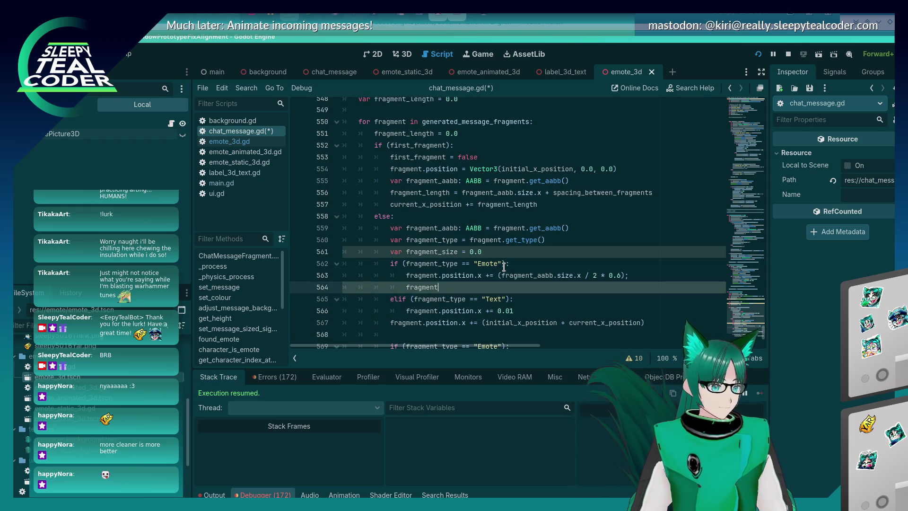
pyautogui.write('_size =')
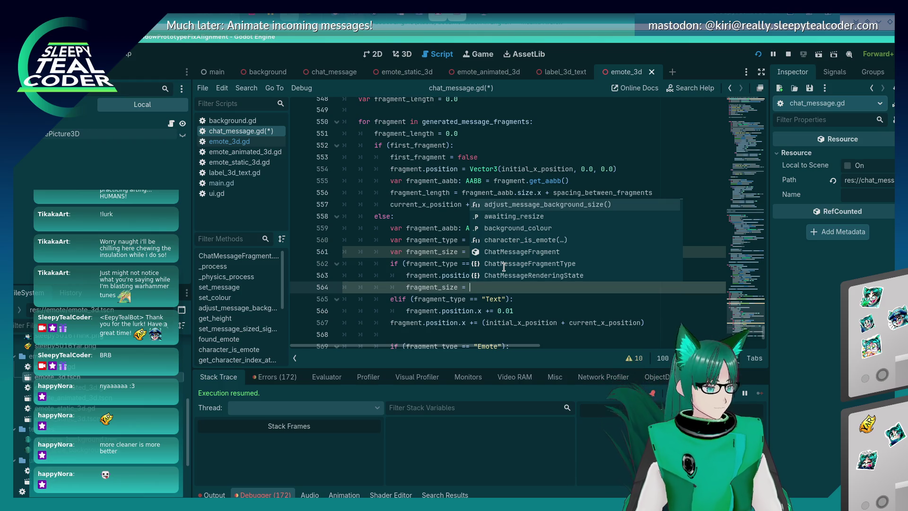
pyautogui.press('Escape')
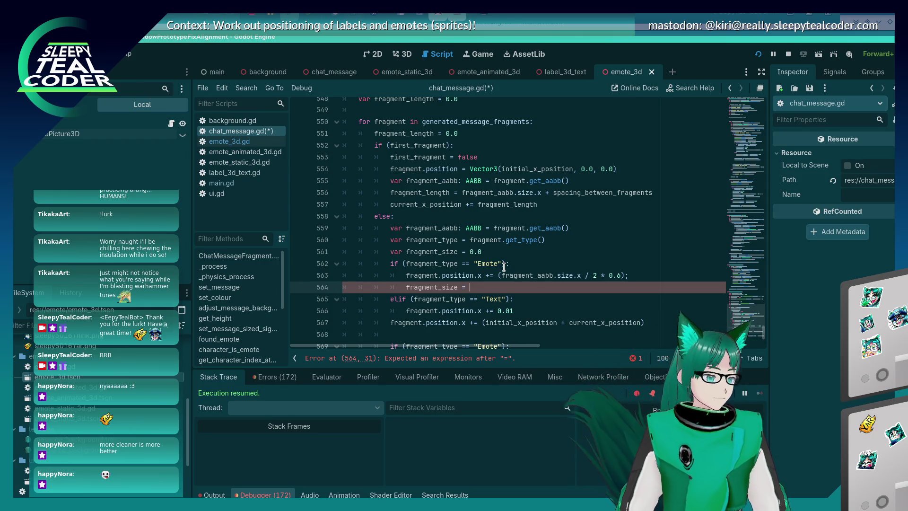
# Set fragment_size to the copied emote width expression and move it above the position line.
pyautogui.write('rag')
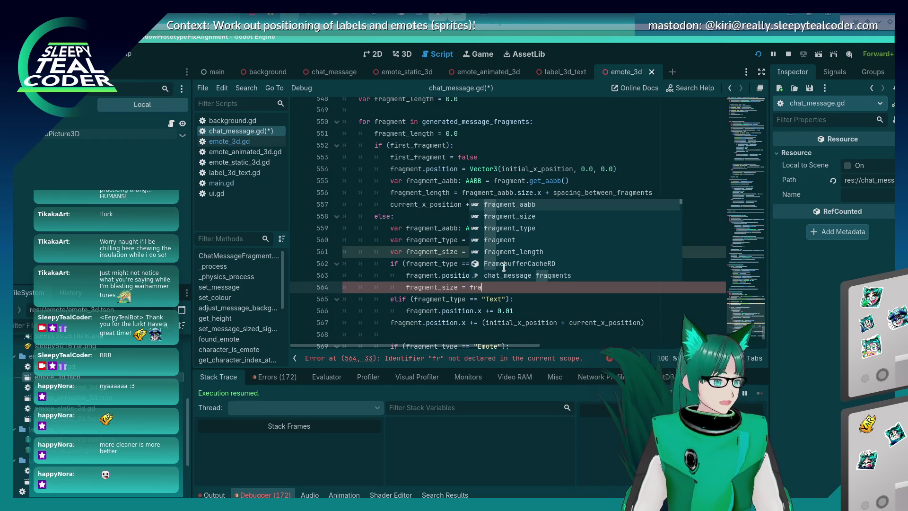
pyautogui.press('BackSpace')
pyautogui.press('BackSpace')
pyautogui.press('BackSpace')
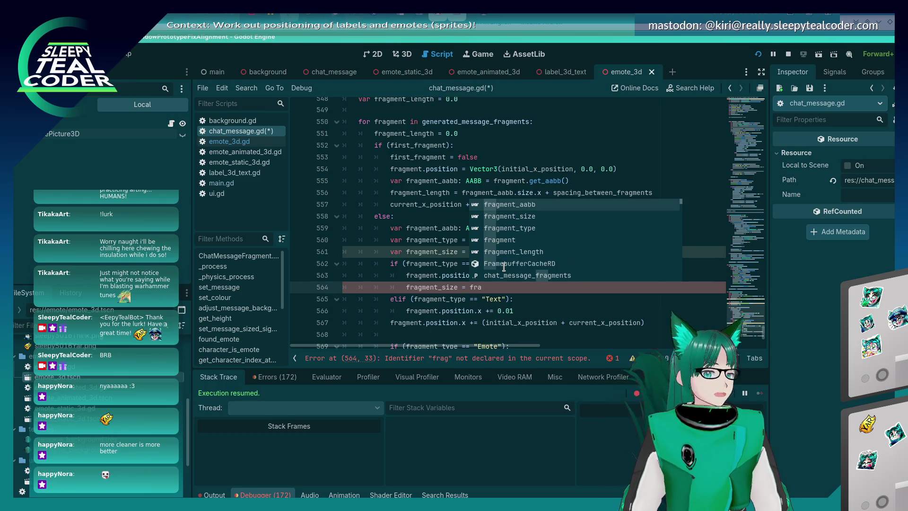
pyautogui.press('BackSpace')
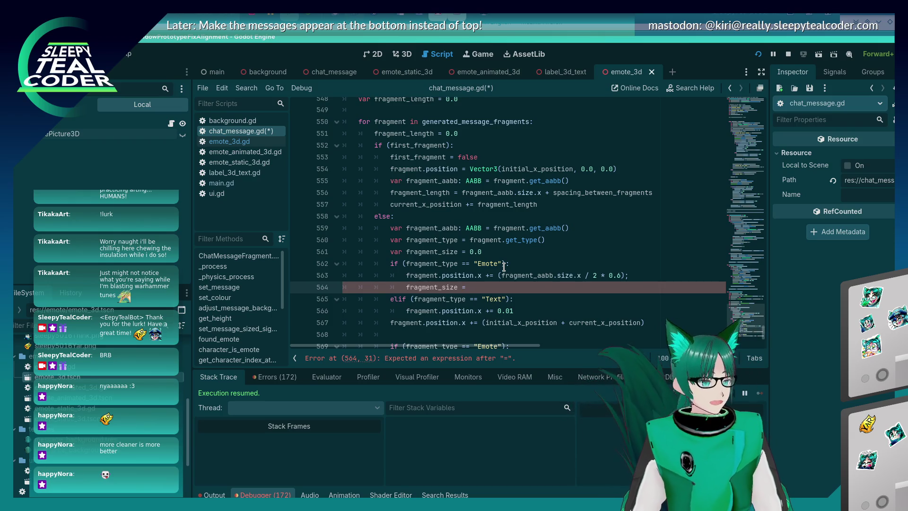
pyautogui.write('fragm')
pyautogui.hotkey('ctrl', 'space')
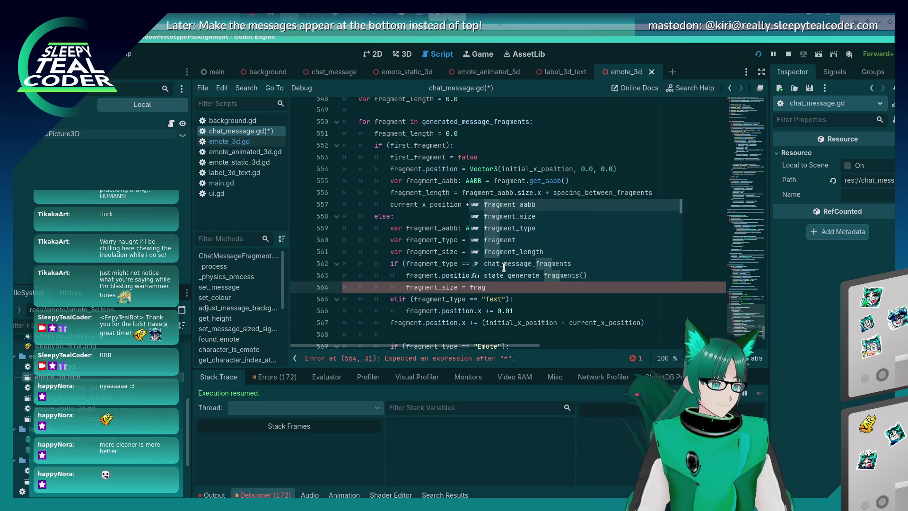
pyautogui.press('Escape')
pyautogui.press('Up')
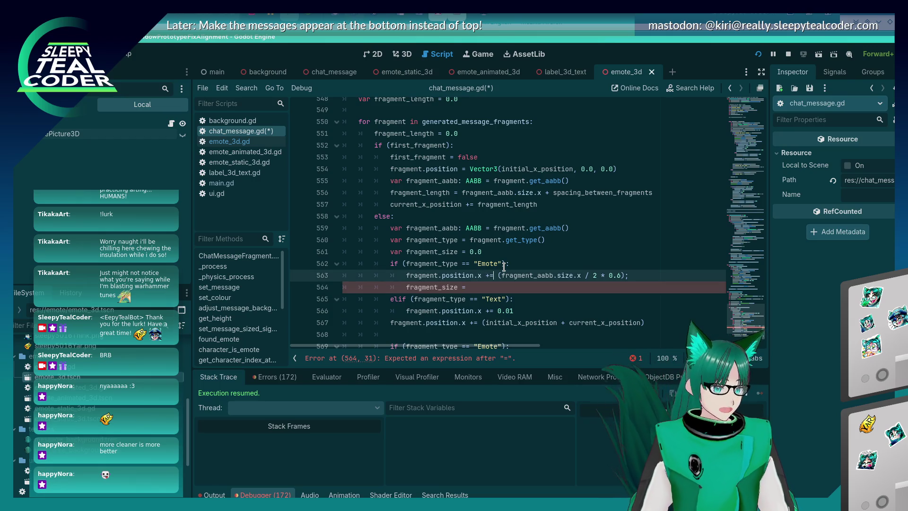
pyautogui.hotkey('shift', 'End')
pyautogui.hotkey('ctrl', 'c')
pyautogui.press('Down')
pyautogui.hotkey('ctrl', 'v')
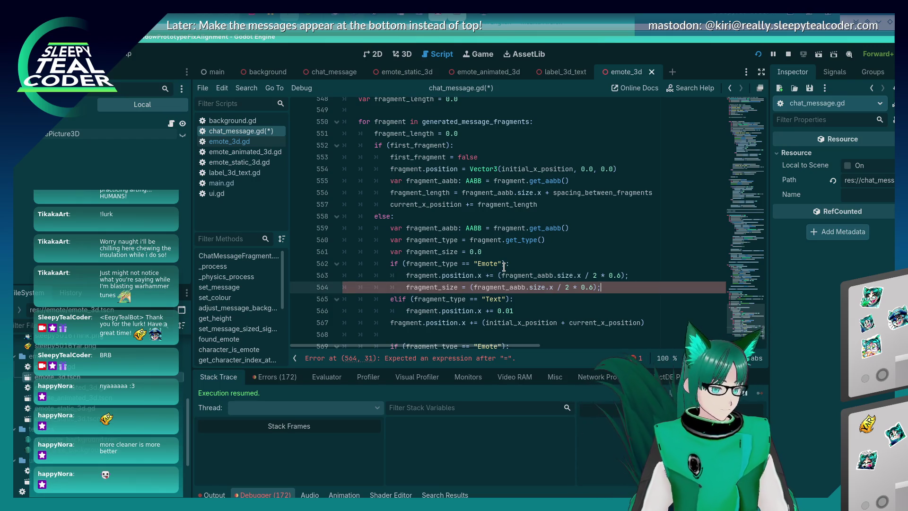
pyautogui.press('Up')
pyautogui.press('Up')
pyautogui.press('Up')
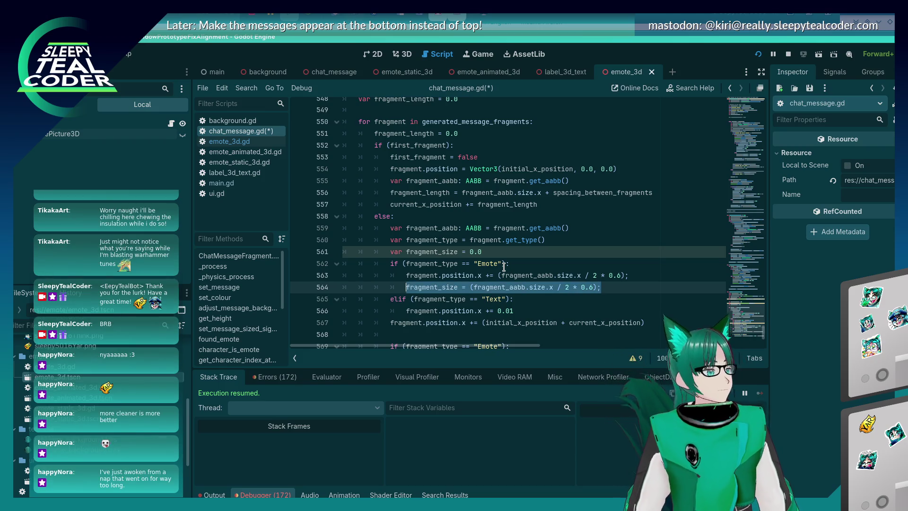
pyautogui.hotkey('alt', 'Up')
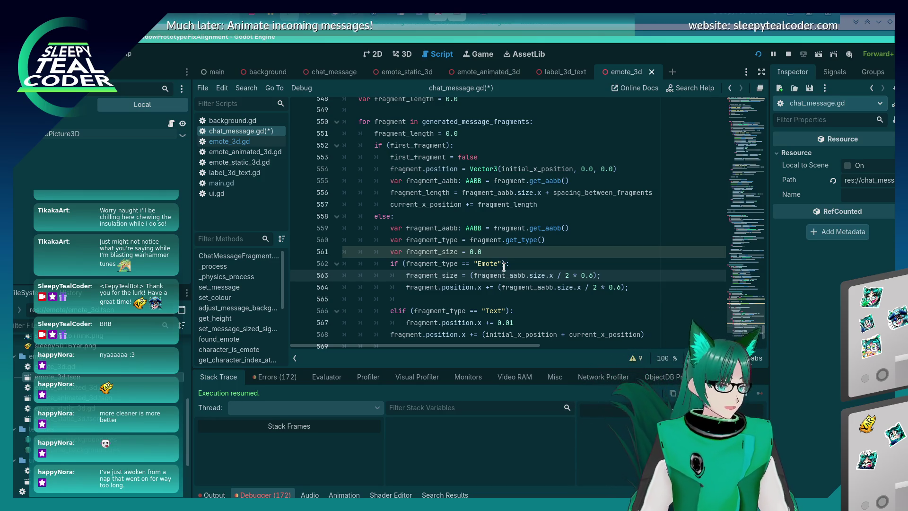
pyautogui.press('Down')
pyautogui.press('Down')
pyautogui.press('BackSpace')
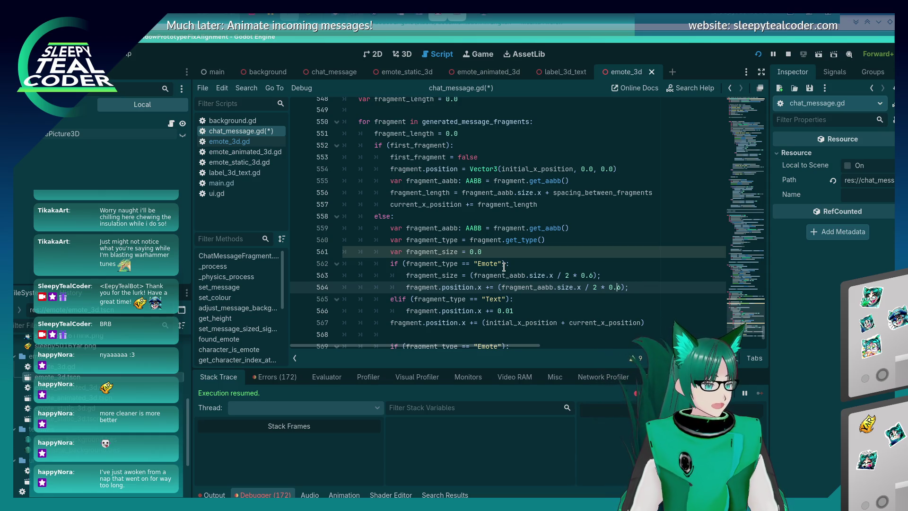
# Replace the emote position's width expression with fragment_size and save chat_message.gd.
pyautogui.press('Up')
pyautogui.press('Home')
pyautogui.hotkey('shift', 'Right')
pyautogui.hotkey('shift', 'Right')
pyautogui.hotkey('shift', 'Right')
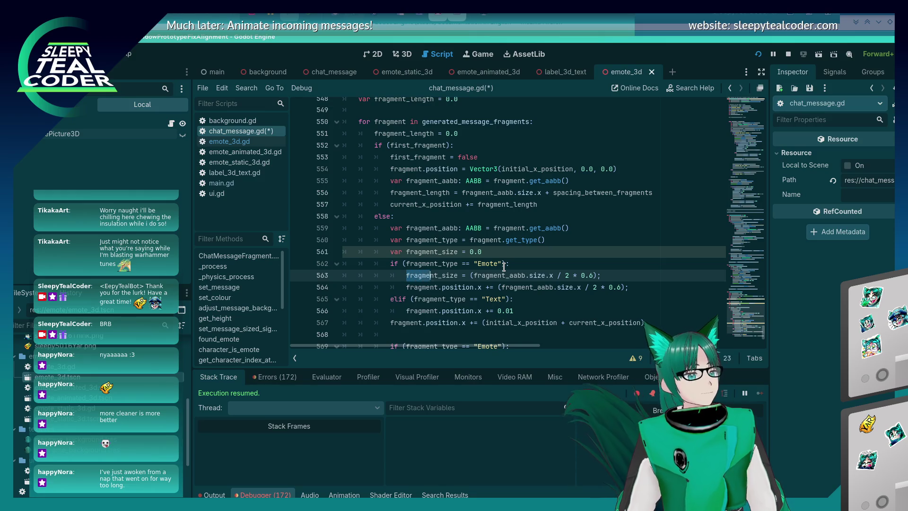
pyautogui.hotkey('shift', 'Right')
pyautogui.hotkey('shift', 'Right')
pyautogui.press('Down')
pyautogui.hotkey('ctrl', 'Right')
pyautogui.hotkey('ctrl', 'Right')
pyautogui.hotkey('ctrl', 'Right')
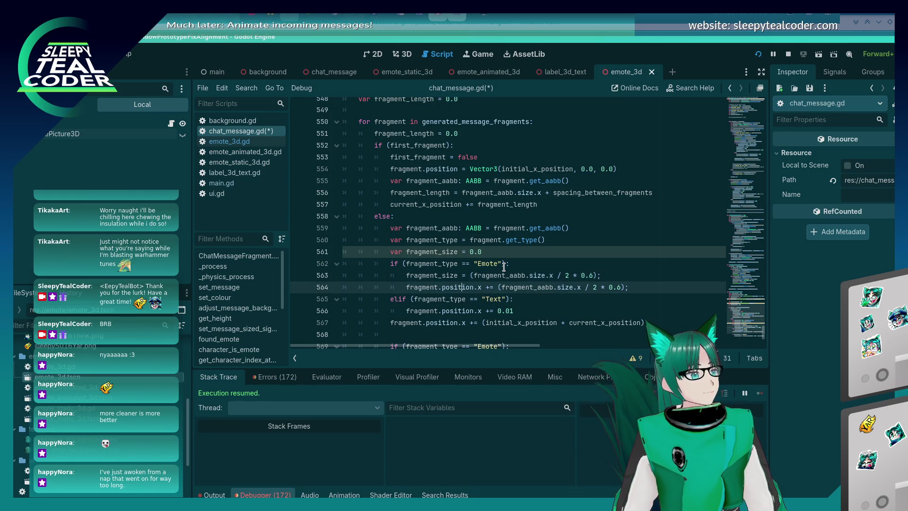
pyautogui.hotkey('shift', 'End')
pyautogui.hotkey('shift', 'Left')
pyautogui.hotkey('ctrl', 'v')
pyautogui.hotkey('ctrl', 's')
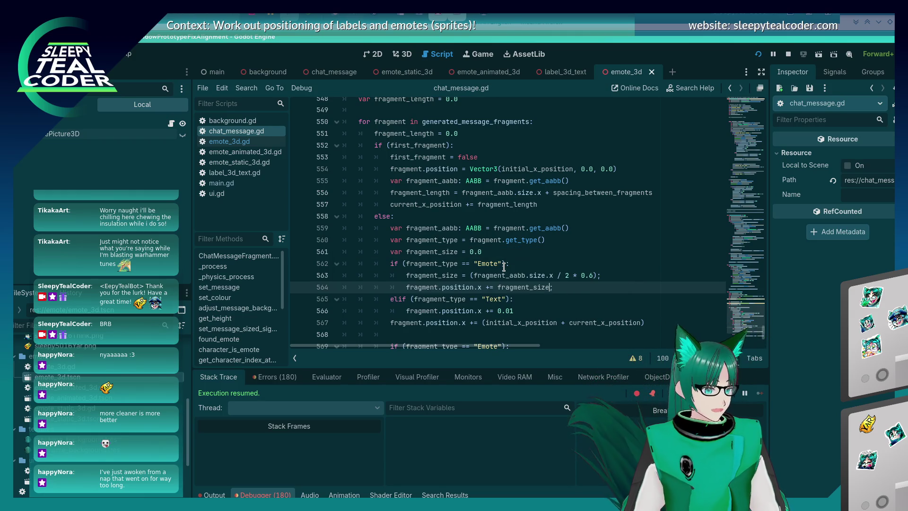
pyautogui.press('Down')
pyautogui.press('Down')
pyautogui.press('Down')
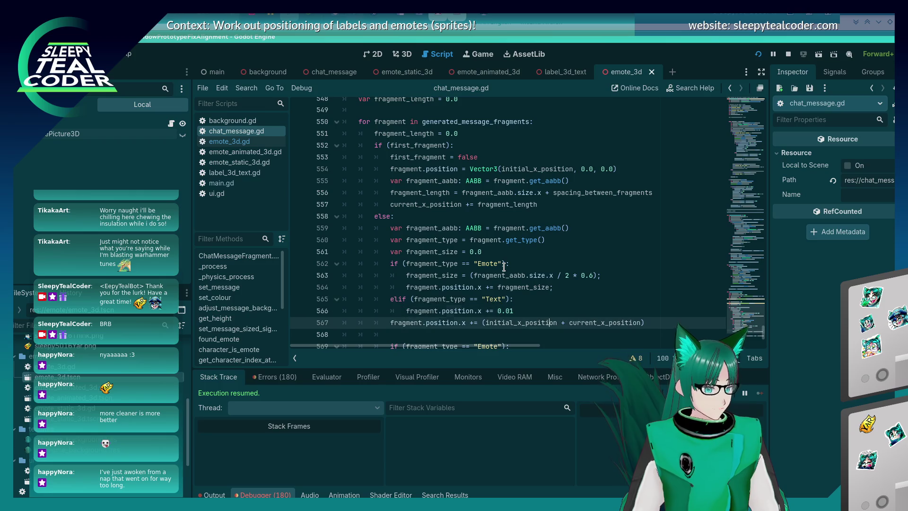
# Start a new fragment_size line inside the Text branch.
pyautogui.press('Up')
pyautogui.press('Up')
pyautogui.press('Up')
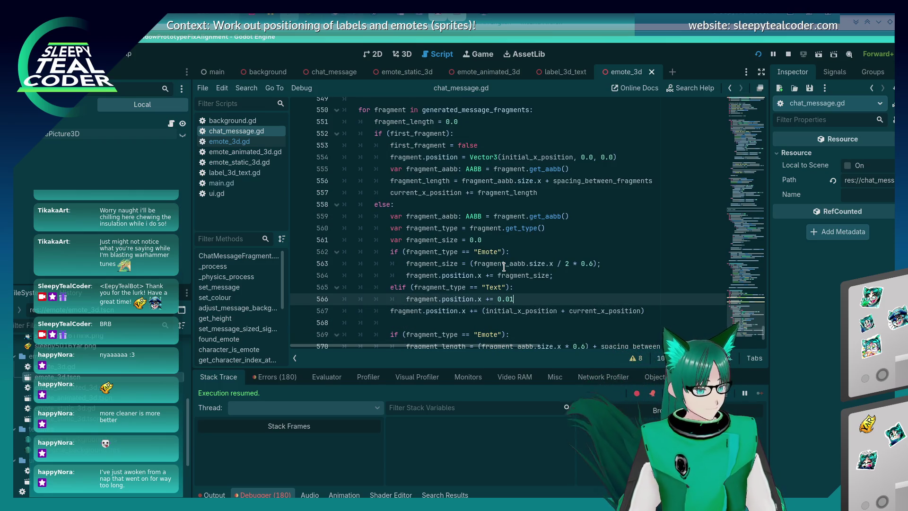
pyautogui.press('Up')
pyautogui.press('Return')
pyautogui.write('fragment_size')
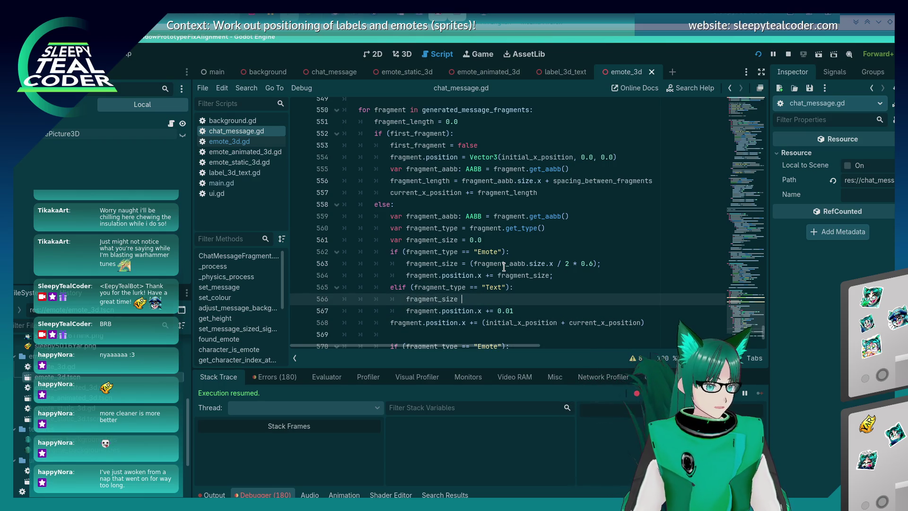
# Try and remove a spacing_between term on line 563, then add ' =' after fragment_size on line 566.
pyautogui.press('Down')
pyautogui.press('Down')
pyautogui.press('Down')
pyautogui.press('Up')
pyautogui.press('Up')
pyautogui.press('Up')
pyautogui.write('+ spacing_b')
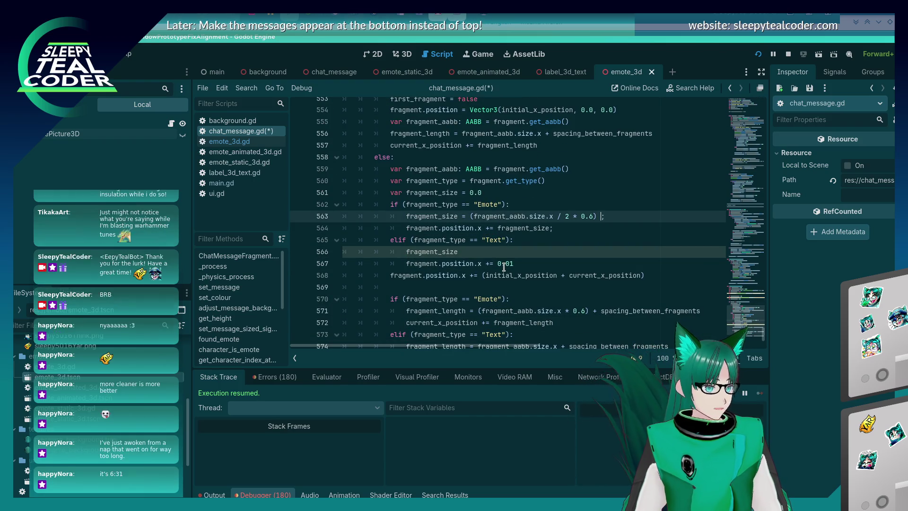
pyautogui.write('etwe')
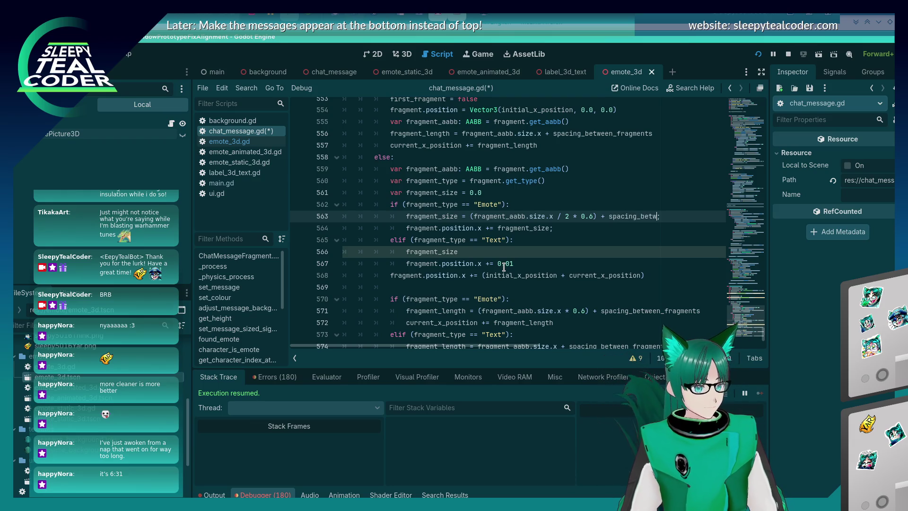
pyautogui.press('BackSpace')
pyautogui.press('BackSpace')
pyautogui.press('BackSpace')
pyautogui.write(';')
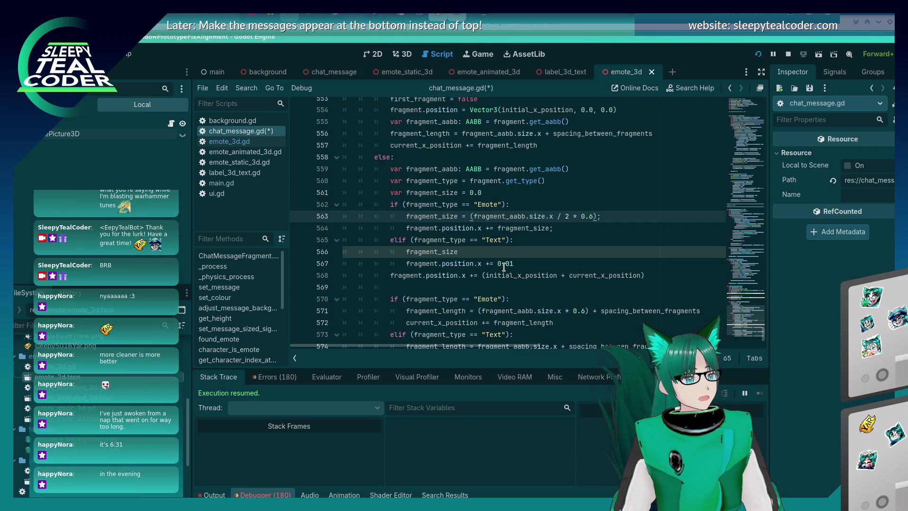
pyautogui.press('Down')
pyautogui.press('Down')
pyautogui.press('Down')
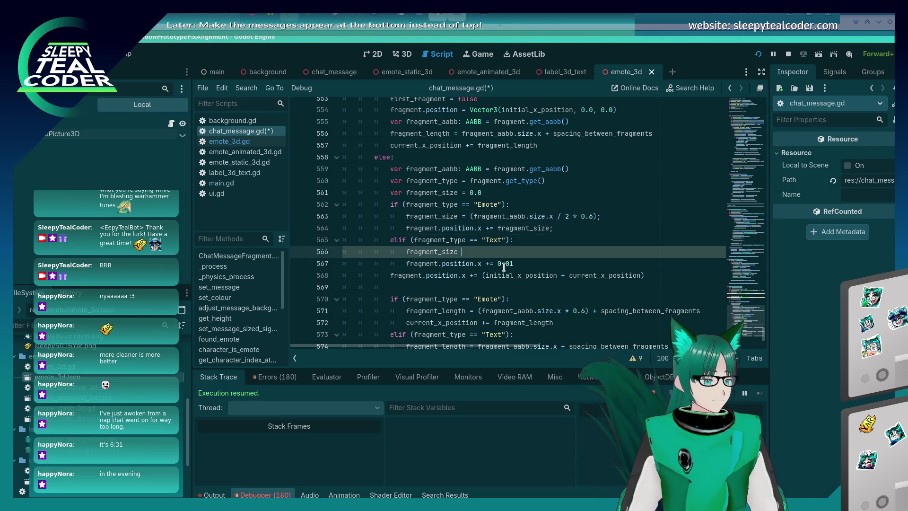
pyautogui.write('=')
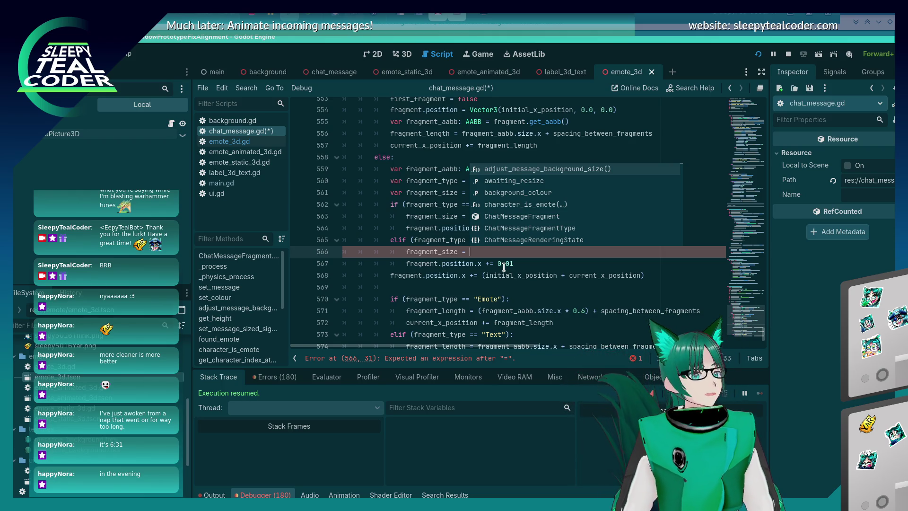
pyautogui.press('Escape')
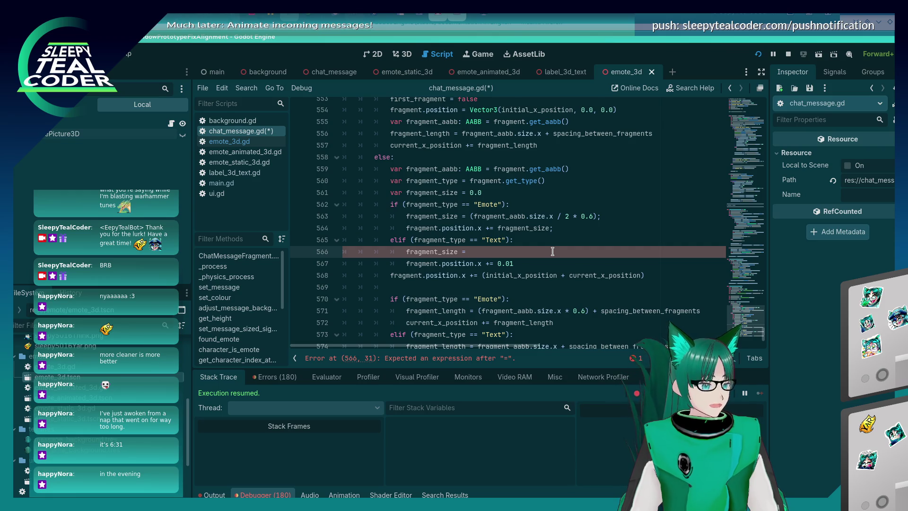
# Complete line 566 as 'fragment_size = fragment_aabb.size.x', then check where fragment_size is used.
pyautogui.scroll(-1, 560, 260)
pyautogui.write('frag')
pyautogui.write('ment_aa')
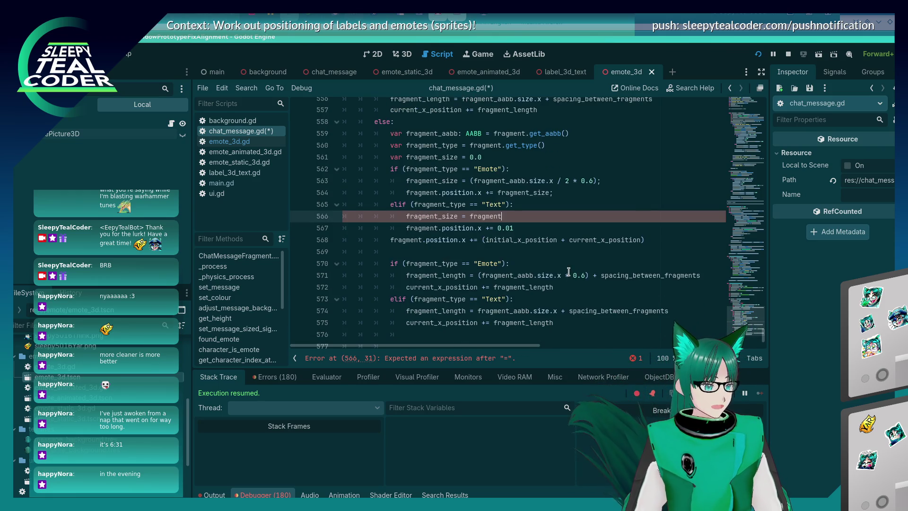
pyautogui.press('Return')
pyautogui.write('.size.x')
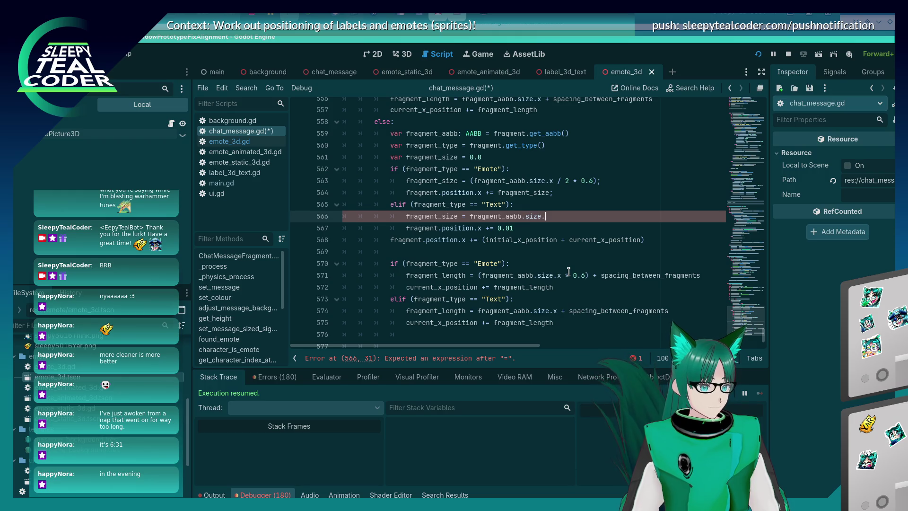
pyautogui.click(483, 241)
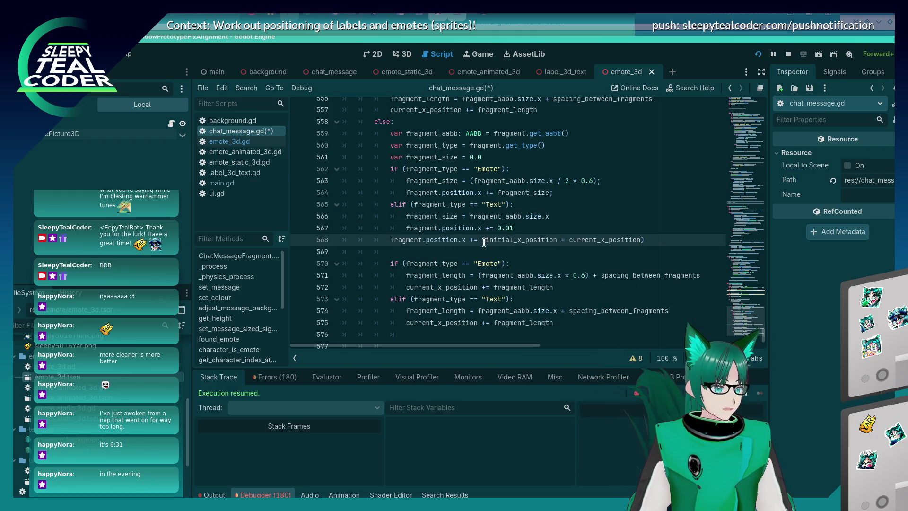
pyautogui.doubleClick(434, 217)
pyautogui.click(486, 276)
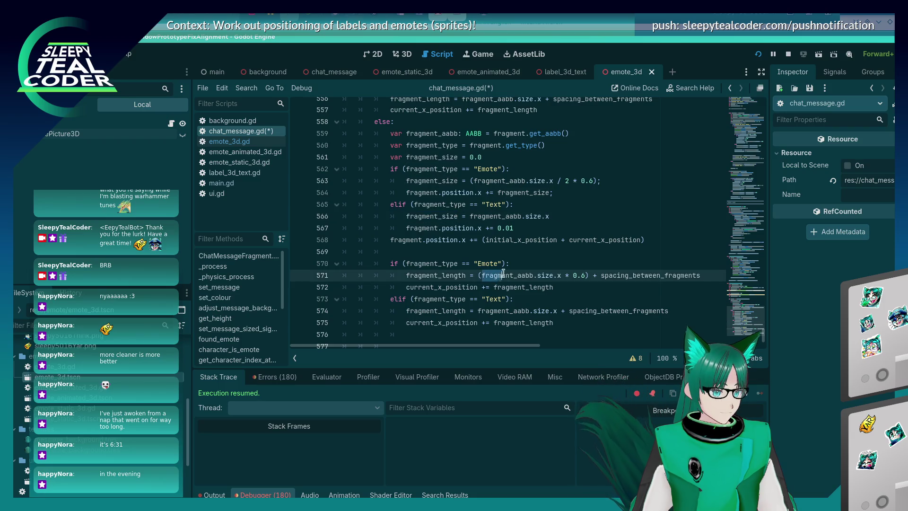
pyautogui.moveTo(589, 275); pyautogui.dragTo(479, 276)
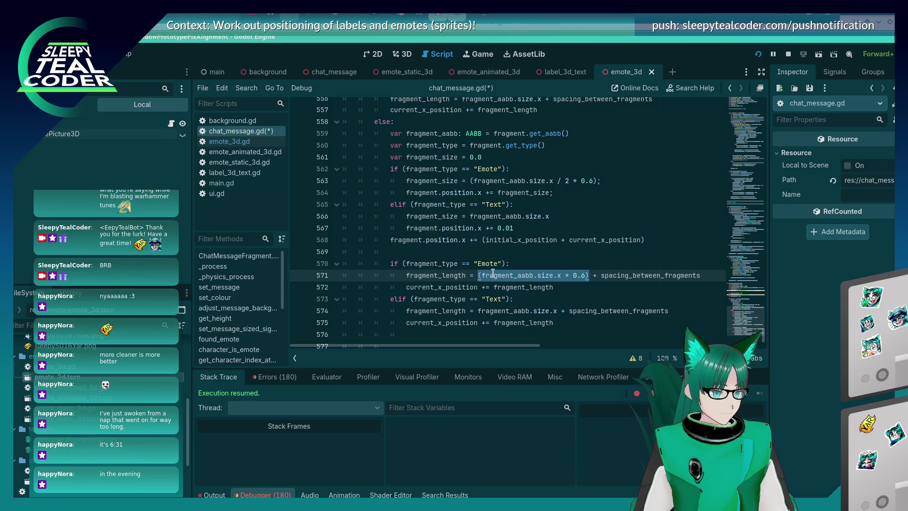
# Swap fragment_aabb.size.x for fragment_size in line 574's fragment_length formula and save.
pyautogui.click(493, 274)
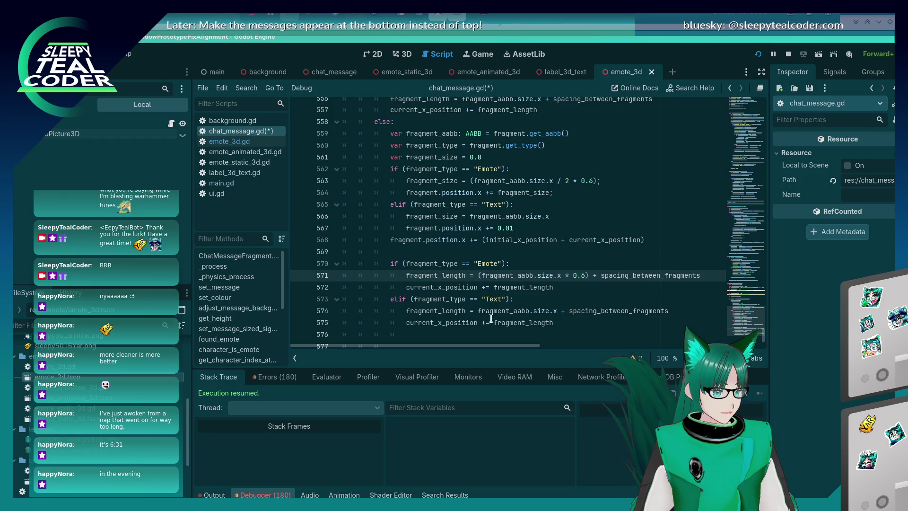
pyautogui.moveTo(477, 311)
pyautogui.mouseDown()
pyautogui.moveTo(667, 311)
pyautogui.moveTo(551, 302)
pyautogui.moveTo(558, 310)
pyautogui.mouseUp()
pyautogui.write('fragment_size')
pyautogui.hotkey('ctrl', 's')
pyautogui.click(533, 249)
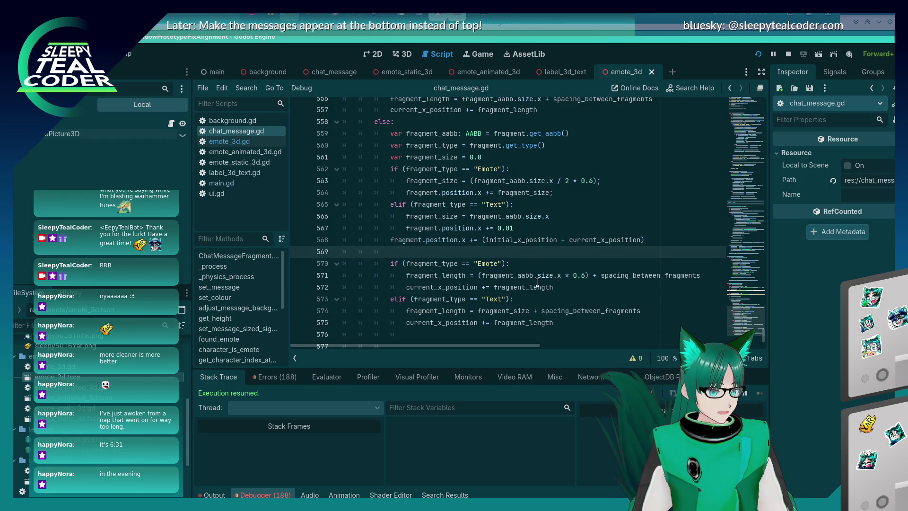
pyautogui.click(539, 310)
pyautogui.click(545, 304)
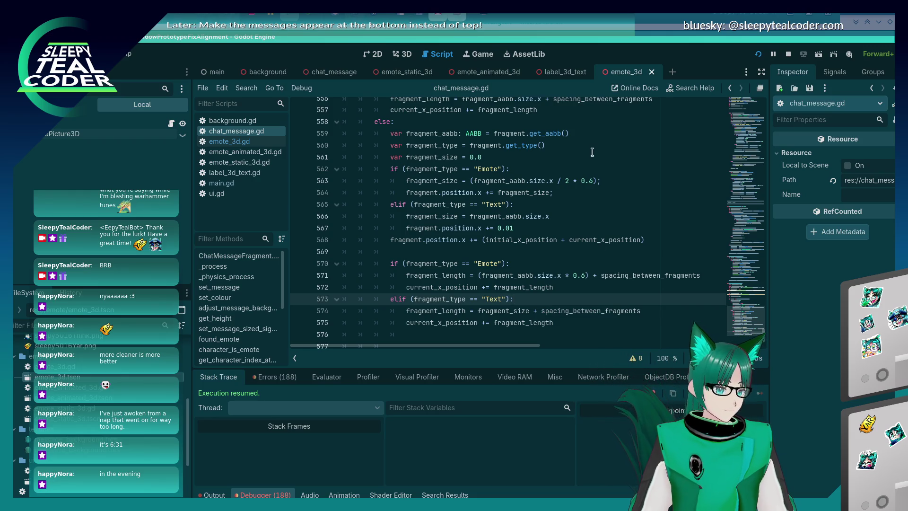
pyautogui.click(603, 182)
pyautogui.scroll(3, 615, 232)
# Replace 0.6 with fragment.scale.x on line 563 and copy the expression.
pyautogui.press('Left')
pyautogui.press('Left')
pyautogui.press('Left')
pyautogui.scroll(-2, 592, 247)
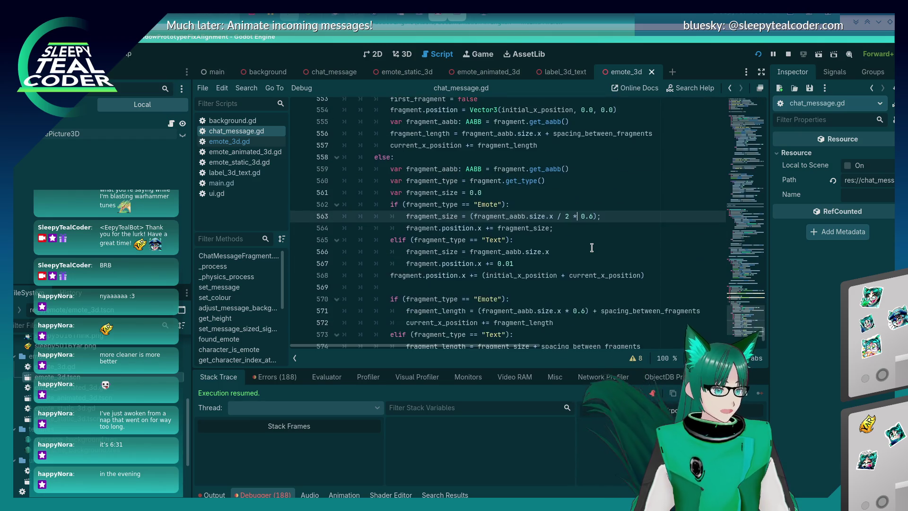
pyautogui.press('Delete')
pyautogui.press('Delete')
pyautogui.press('Delete')
pyautogui.write('fragment')
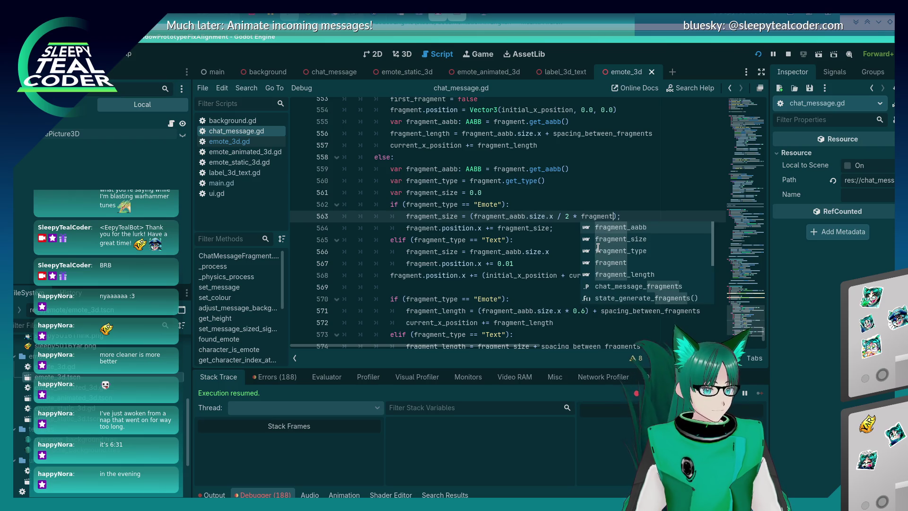
pyautogui.write('.sc')
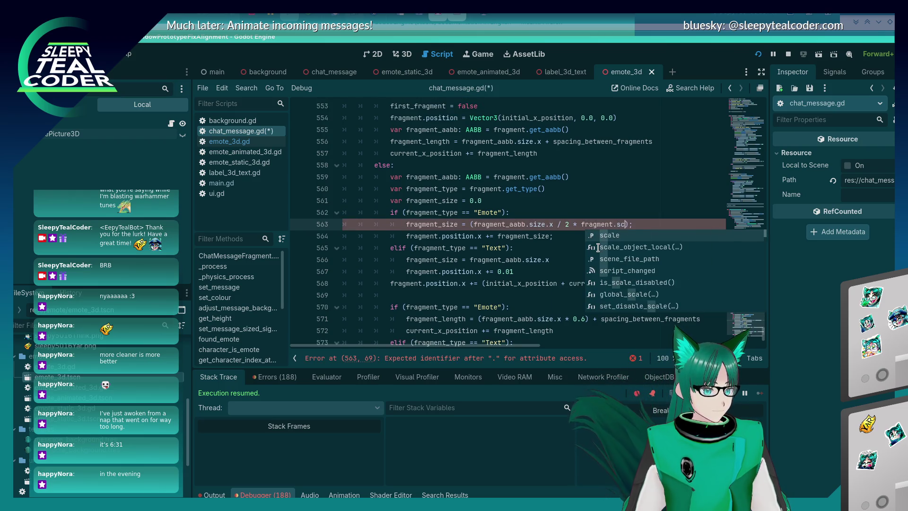
pyautogui.press('Return')
pyautogui.write('.x')
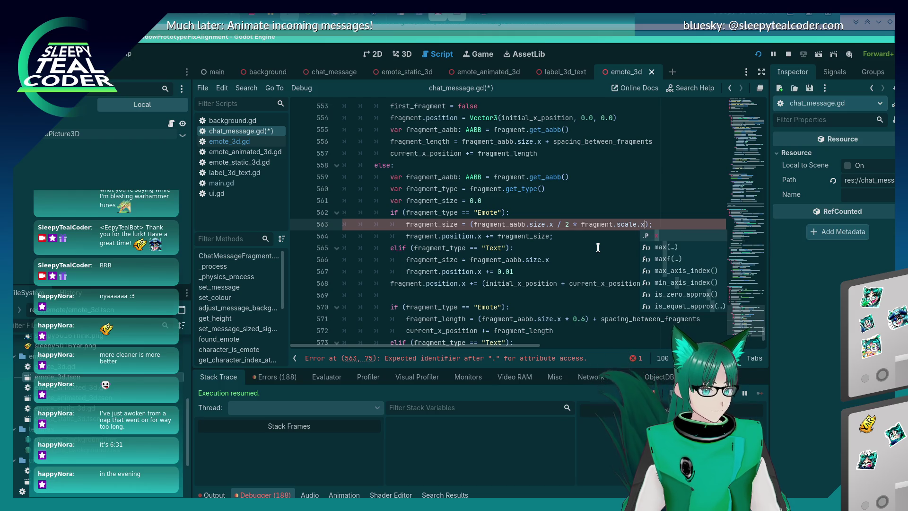
pyautogui.press('Left')
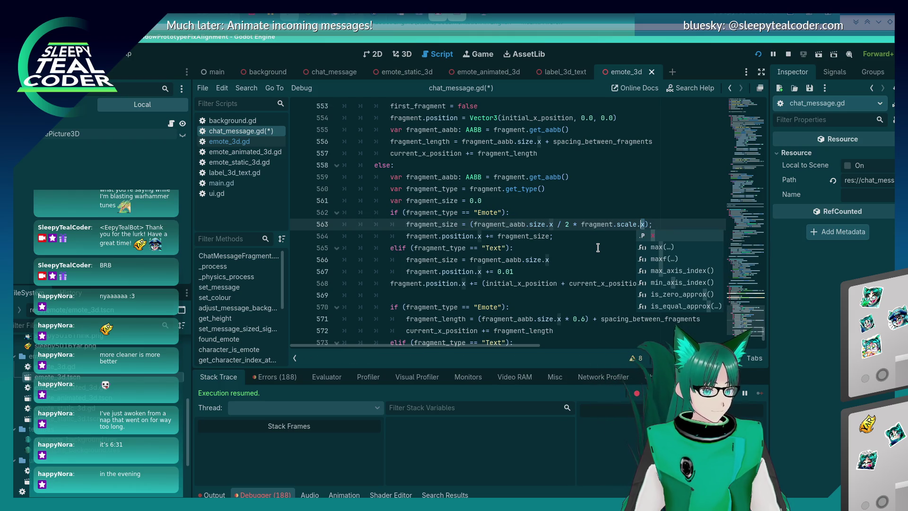
pyautogui.hotkey('ctrl', 'shift', 'Left')
pyautogui.hotkey('ctrl', 'shift', 'Left')
pyautogui.hotkey('ctrl', 'c')
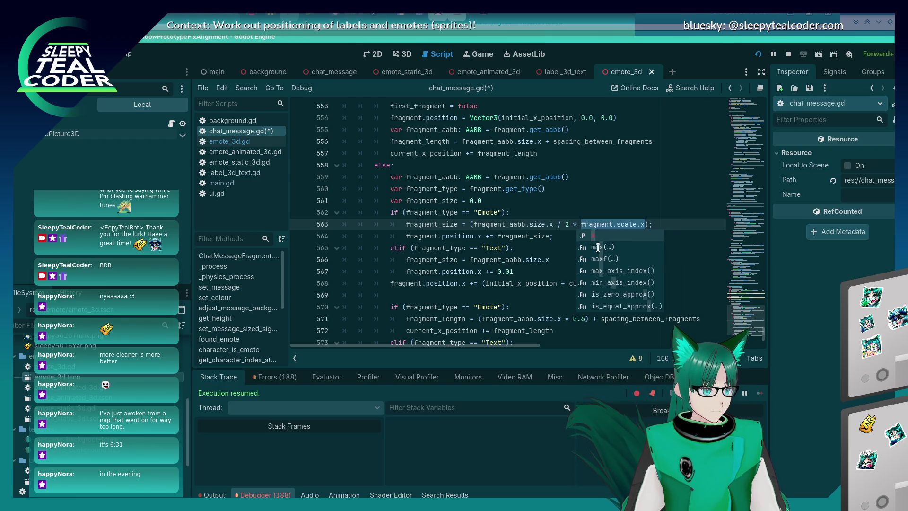
pyautogui.click(533, 263)
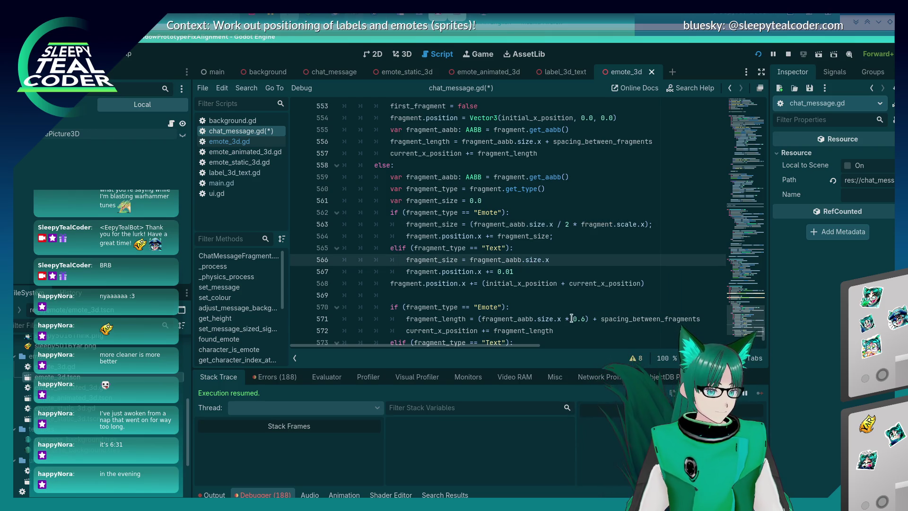
# Paste fragment.scale.x over 0.6 on line 571 and save the script.
pyautogui.click(575, 318)
pyautogui.press('Delete')
pyautogui.press('Delete')
pyautogui.press('Delete')
pyautogui.hotkey('ctrl', 'v')
pyautogui.hotkey('ctrl', 's')
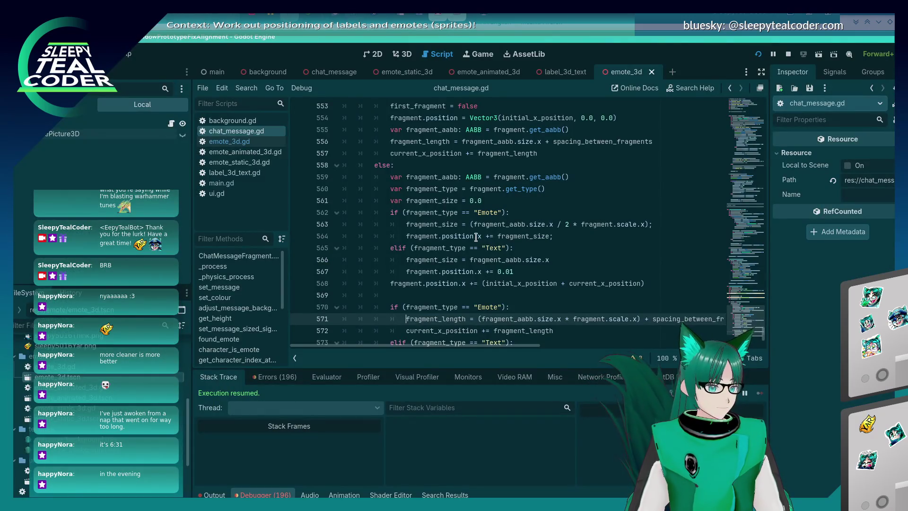
pyautogui.hotkey('alt', 'Tab')
# In the running game, clear the chat and add a test message with emotes.
pyautogui.click(362, 249)
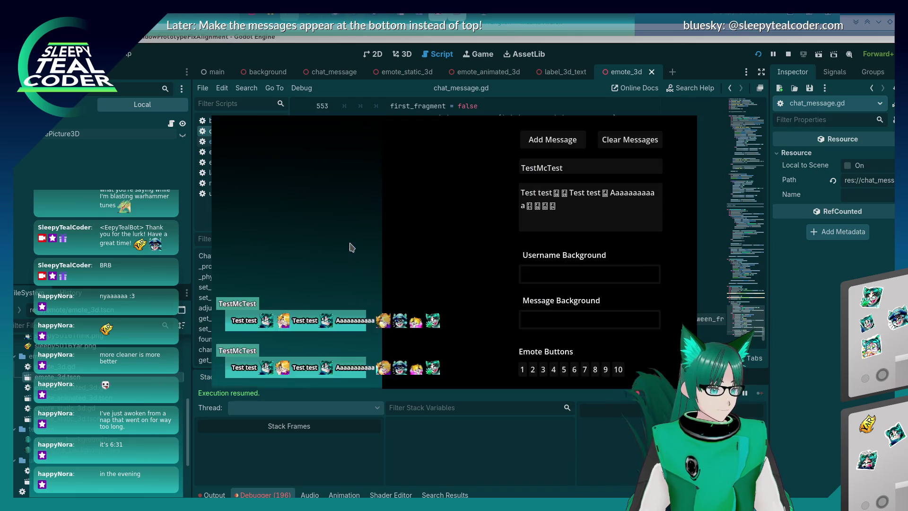
pyautogui.click(629, 139)
pyautogui.click(562, 138)
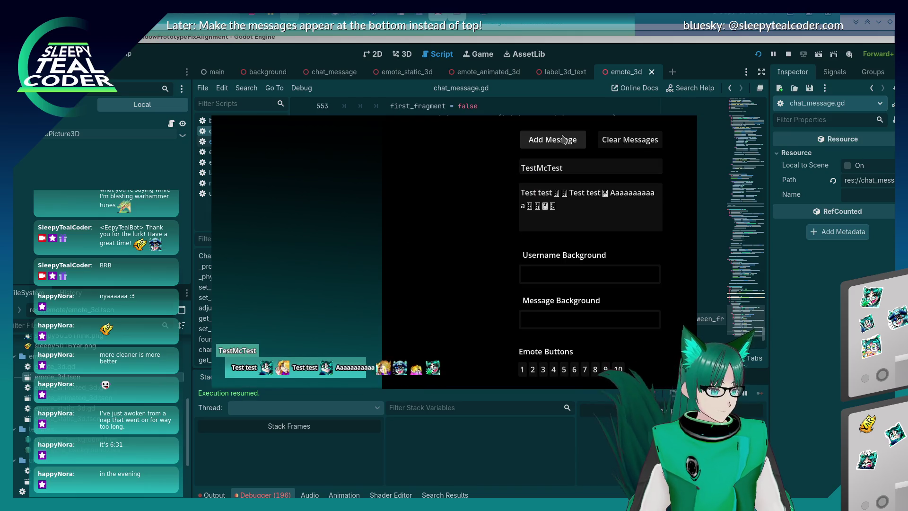
pyautogui.hotkey('alt', 'Tab')
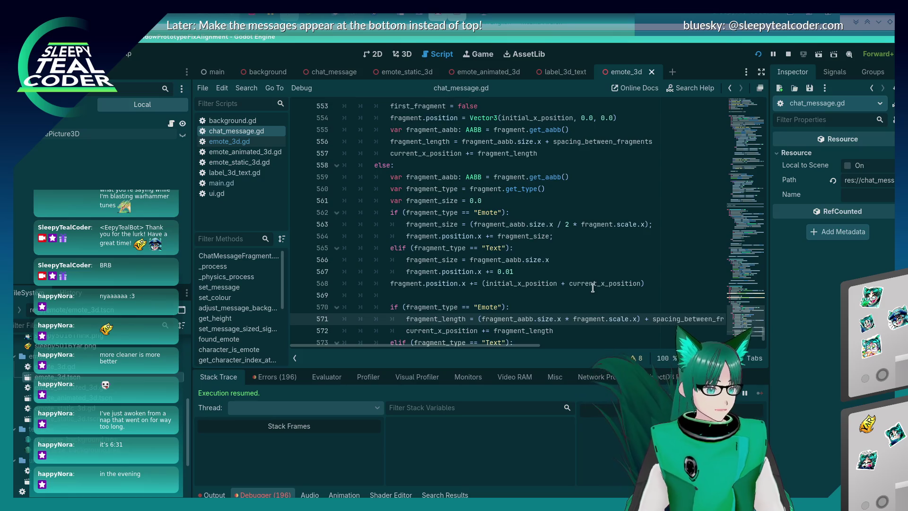
pyautogui.scroll(-2, 593, 287)
pyautogui.scroll(1, 593, 288)
pyautogui.hotkey('alt', 'Tab')
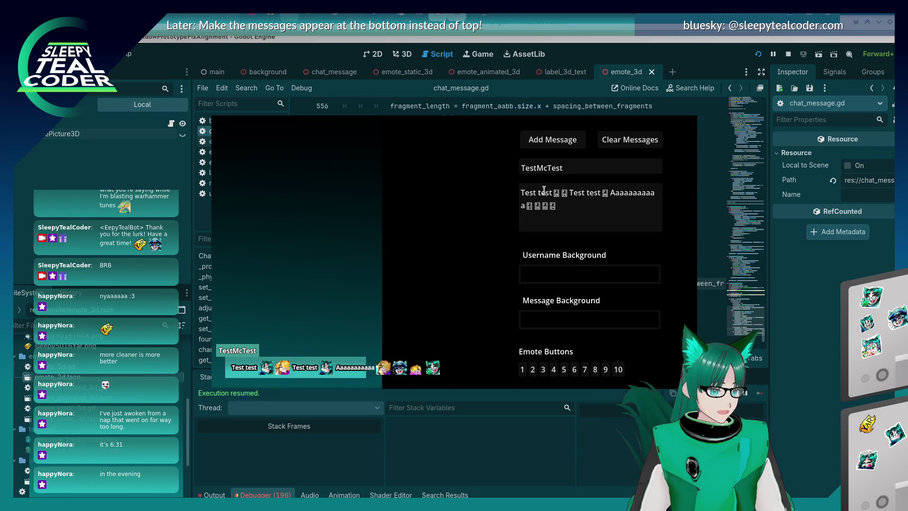
pyautogui.hotkey('alt', 'Tab')
# Wrap 'fragment_aabb.size.x / 2' in brackets on line 563's emote size expression.
pyautogui.click(561, 200)
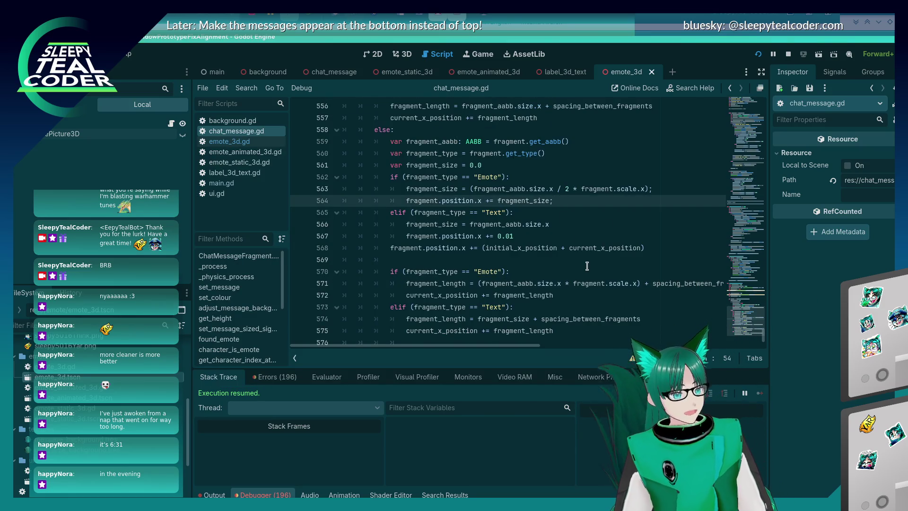
pyautogui.press('Up')
pyautogui.press('Up')
pyautogui.press('Up')
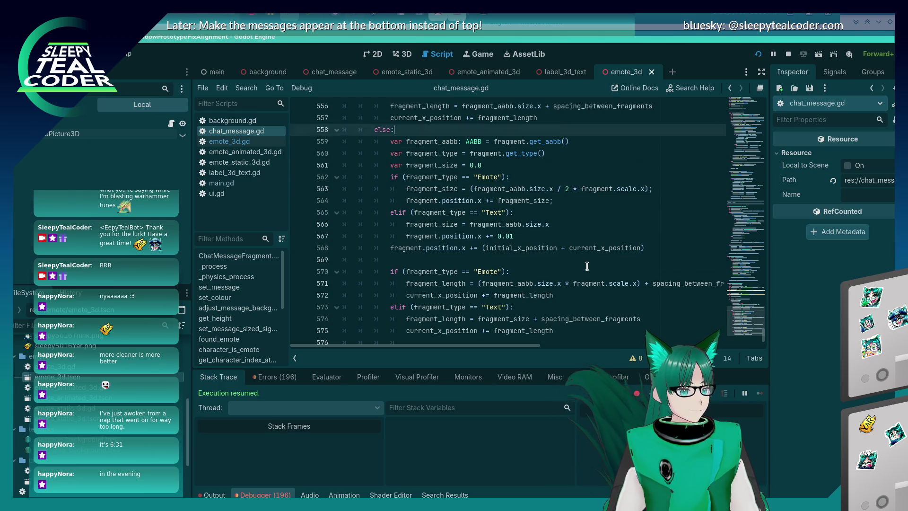
pyautogui.press('Up')
pyautogui.press('Down')
pyautogui.press('Down')
pyautogui.press('Down')
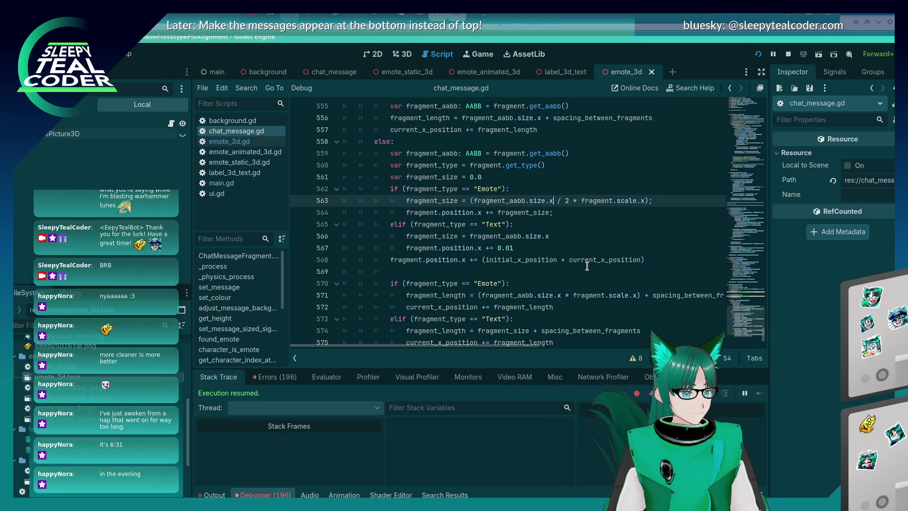
pyautogui.hotkey('ctrl', 'Left')
pyautogui.hotkey('ctrl', 'Left')
pyautogui.hotkey('ctrl', 'Left')
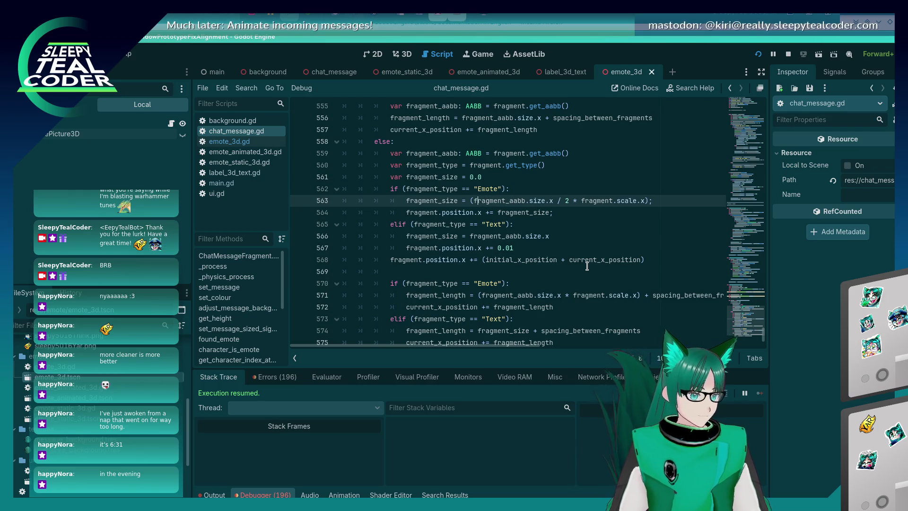
pyautogui.write('(')
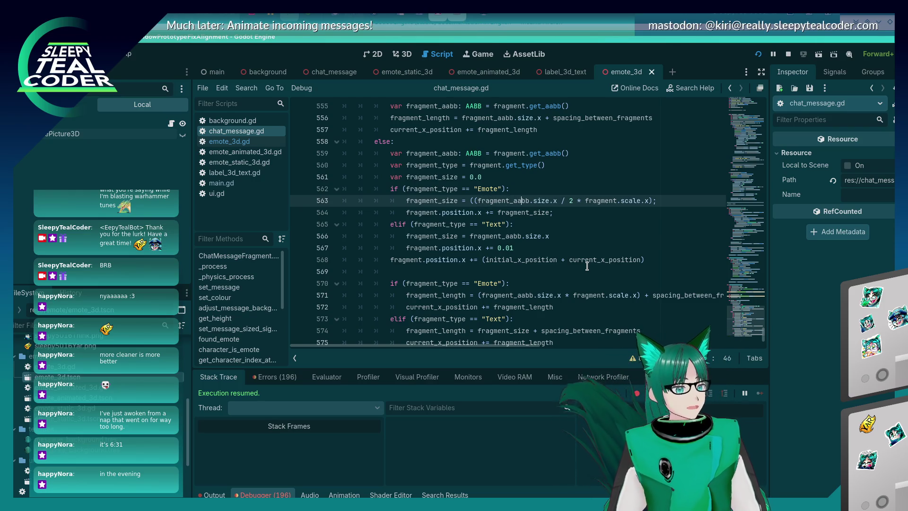
pyautogui.press('Right')
pyautogui.press('Right')
pyautogui.press('Right')
pyautogui.write(')')
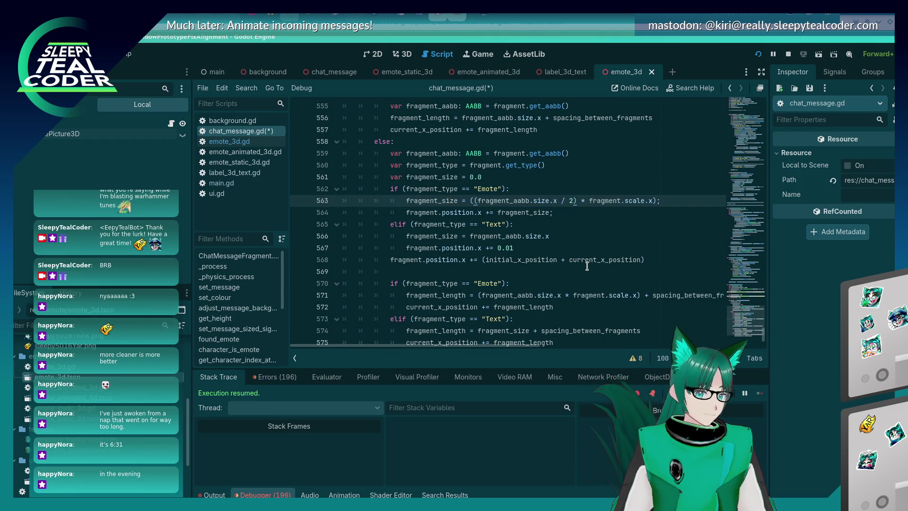
pyautogui.hotkey('alt', 'Tab')
pyautogui.hotkey('alt', 'Tab')
pyautogui.hotkey('alt', 'Tab')
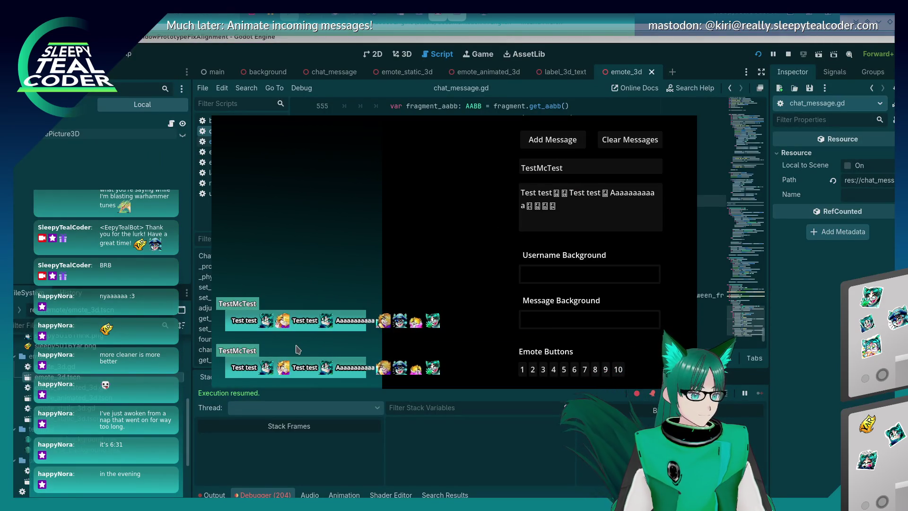
pyautogui.hotkey('alt', 'Tab')
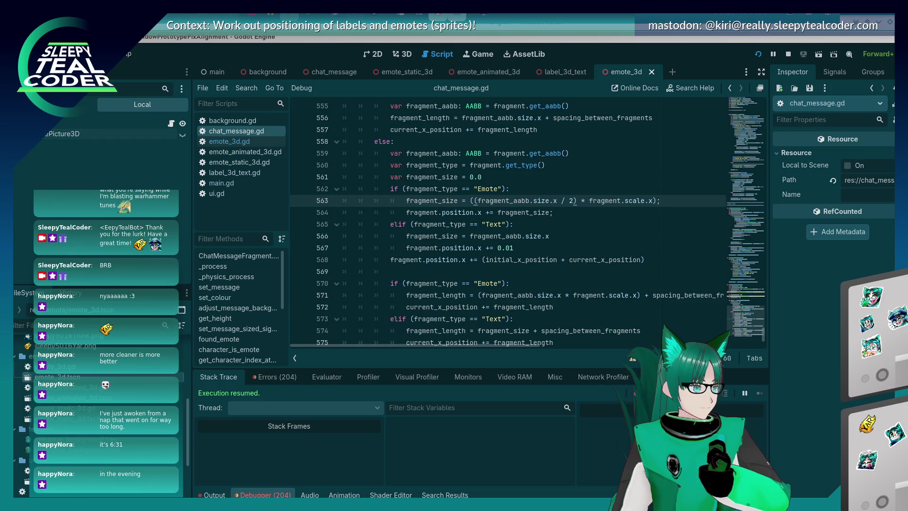
pyautogui.press('Down')
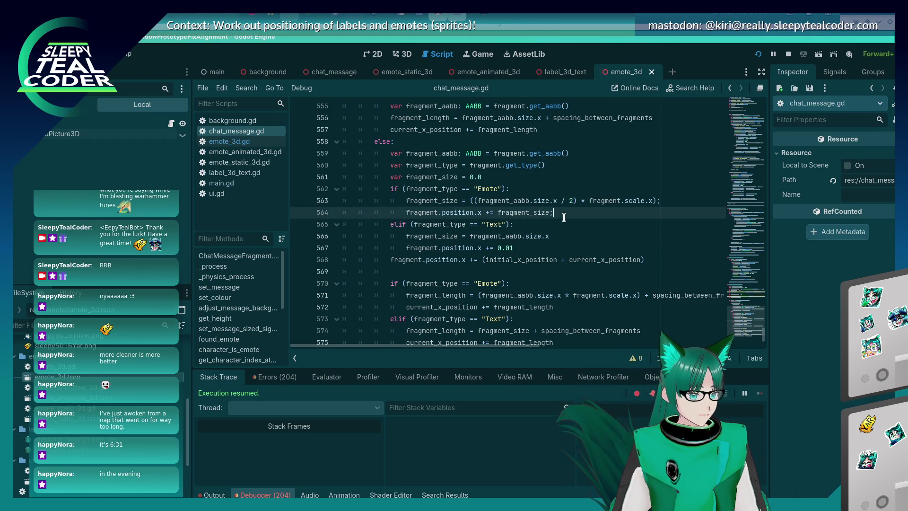
# Clear the chat, add two test messages, then relaunch the scene to load the changes.
pyautogui.moveTo(499, 231)
pyautogui.hotkey('alt', 'Tab')
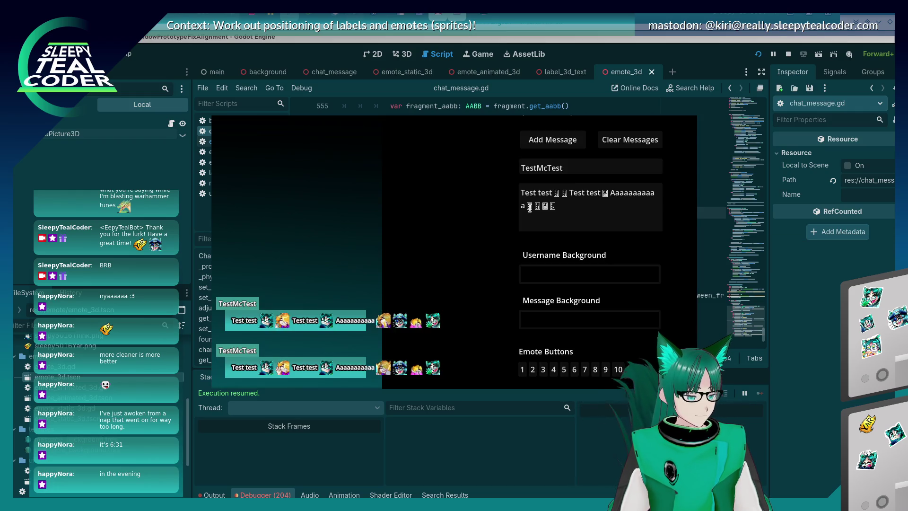
pyautogui.click(608, 144)
pyautogui.click(549, 138)
pyautogui.click(548, 139)
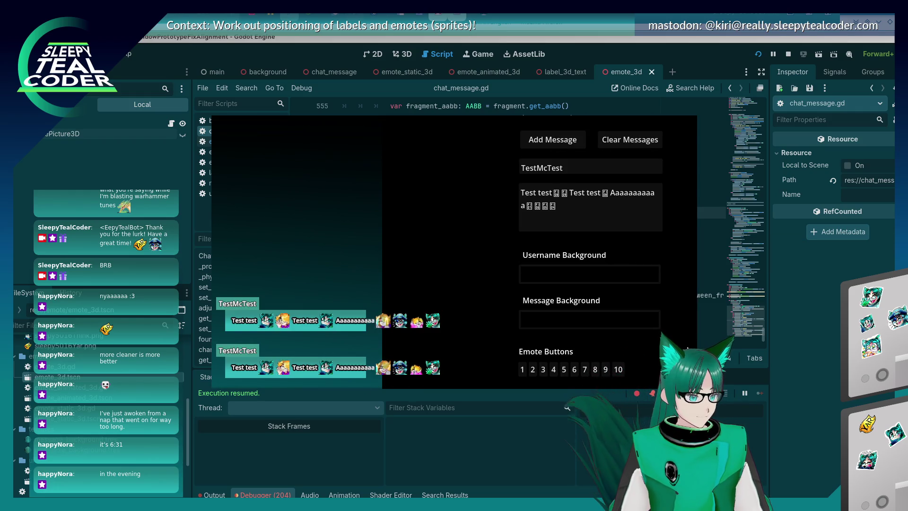
pyautogui.tripleClick(594, 203)
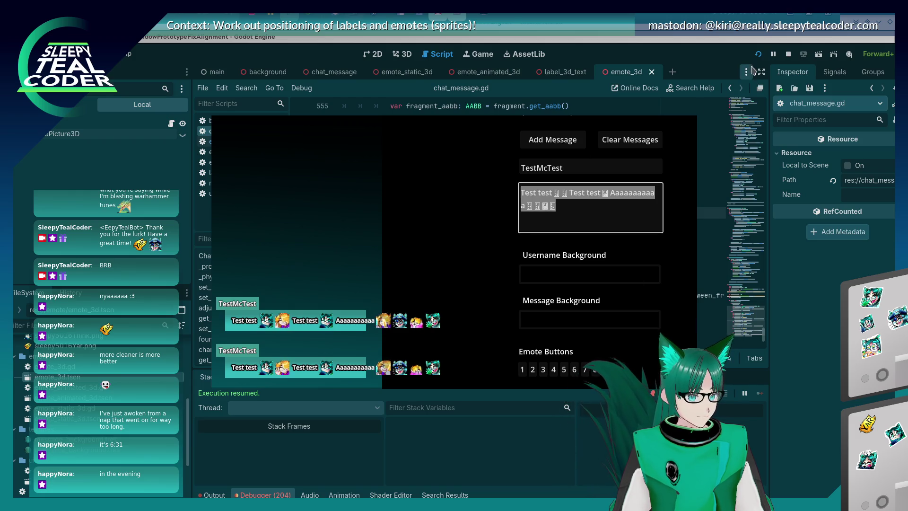
pyautogui.click(758, 56)
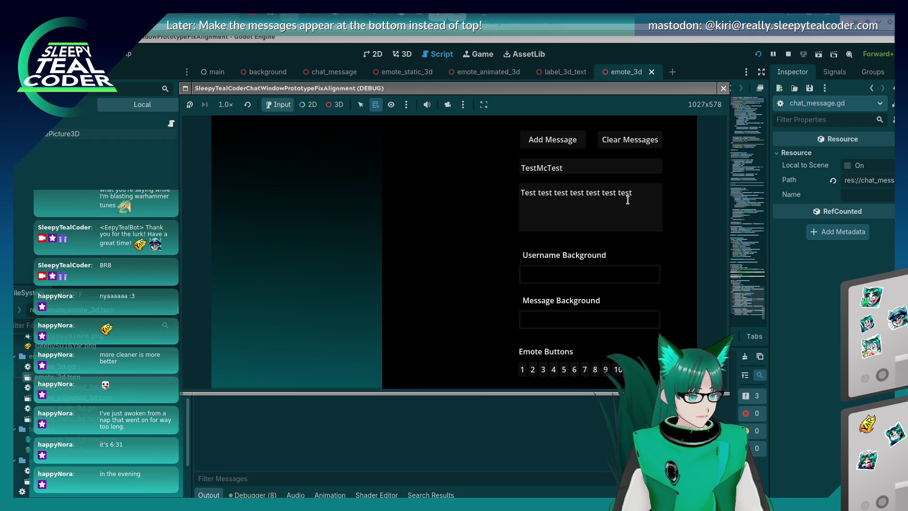
# Post a message mixing 'Test test', emotes and 'Yarrrrrrrrrrrrrrr', then stop the game with F8.
pyautogui.click(629, 198)
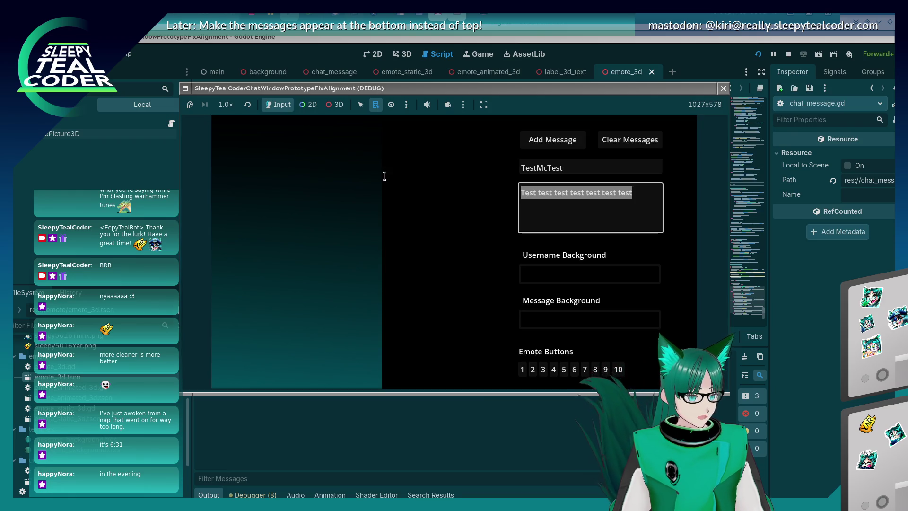
pyautogui.moveTo(554, 194); pyautogui.dragTo(649, 200)
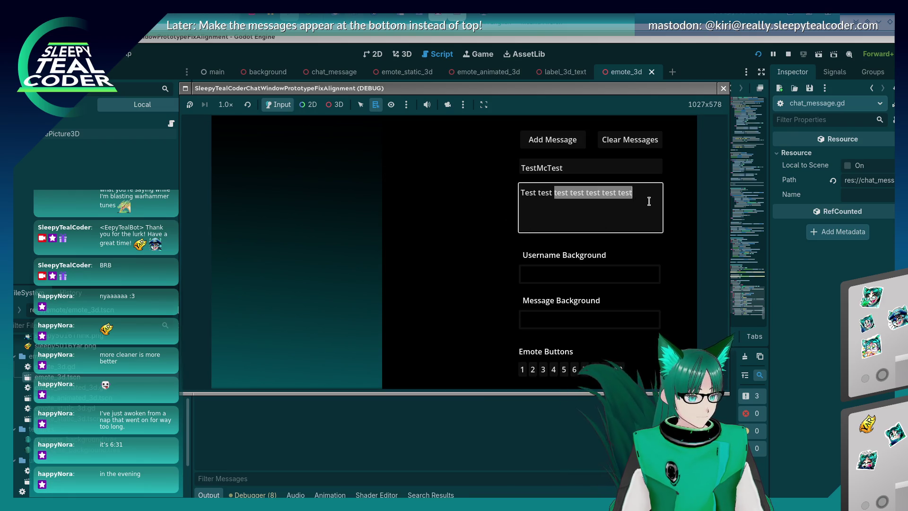
pyautogui.press('BackSpace')
pyautogui.click(553, 371)
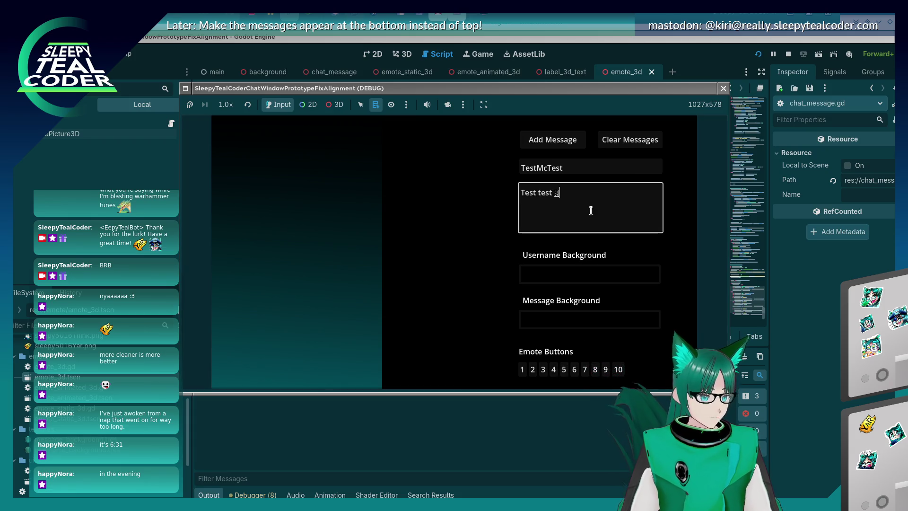
pyautogui.click(553, 374)
pyautogui.click(603, 212)
pyautogui.write('Ya')
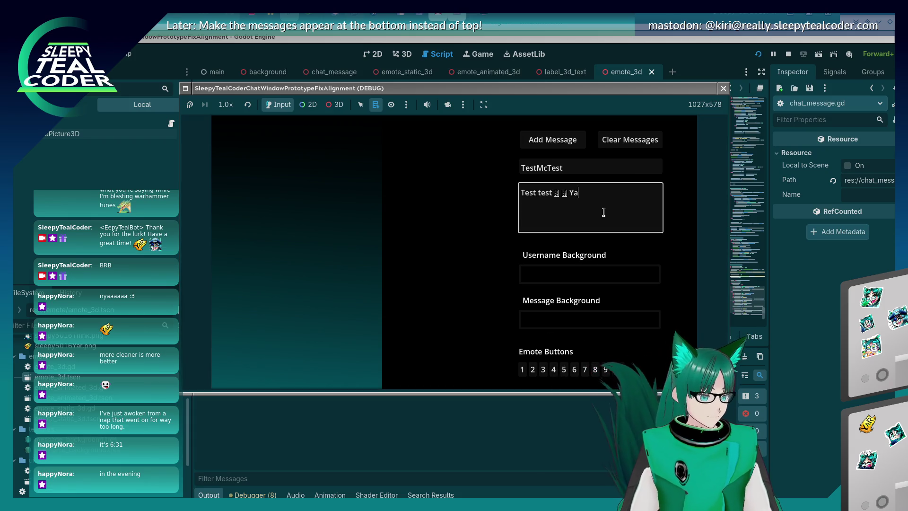
pyautogui.write('rrrrrrrrrrrrrrr')
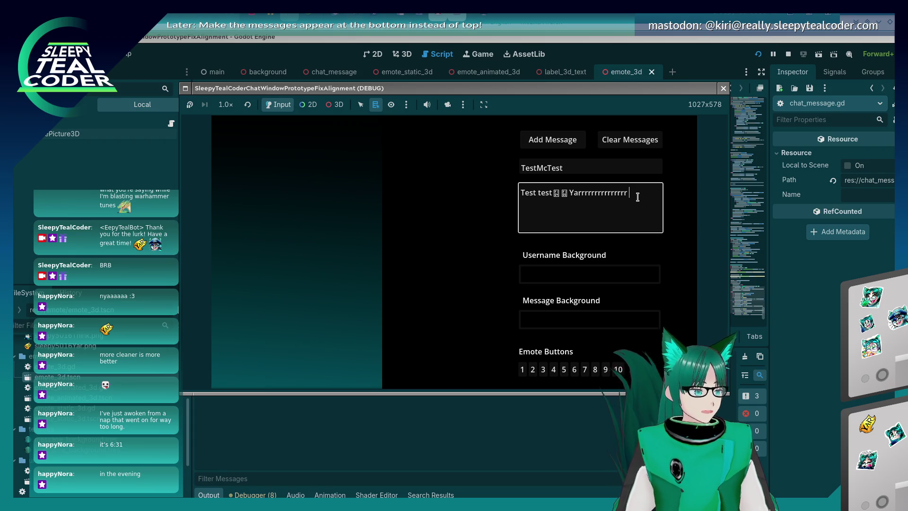
pyautogui.click(606, 370)
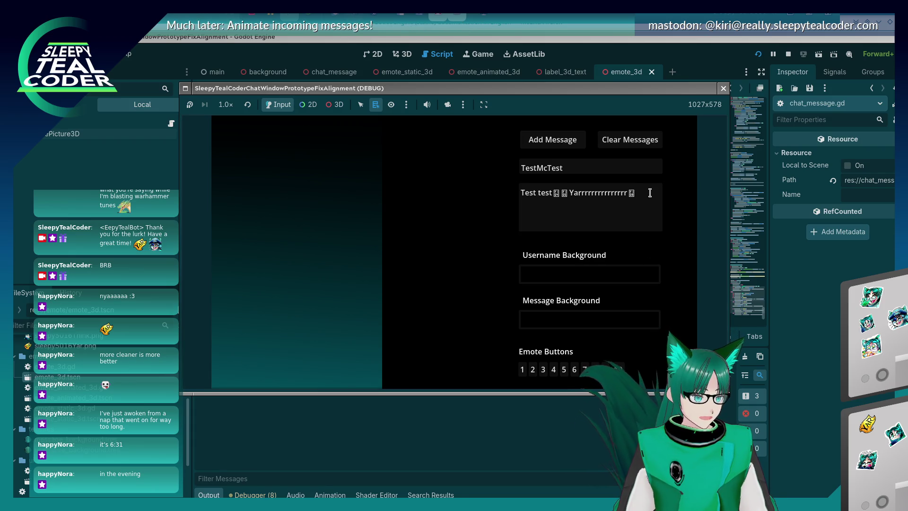
pyautogui.click(571, 147)
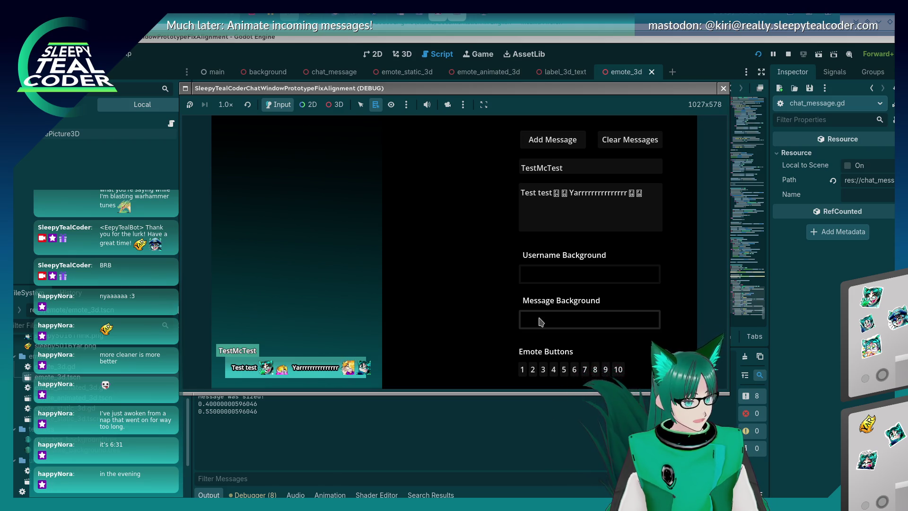
pyautogui.press('F8')
pyautogui.scroll(-2, 542, 213)
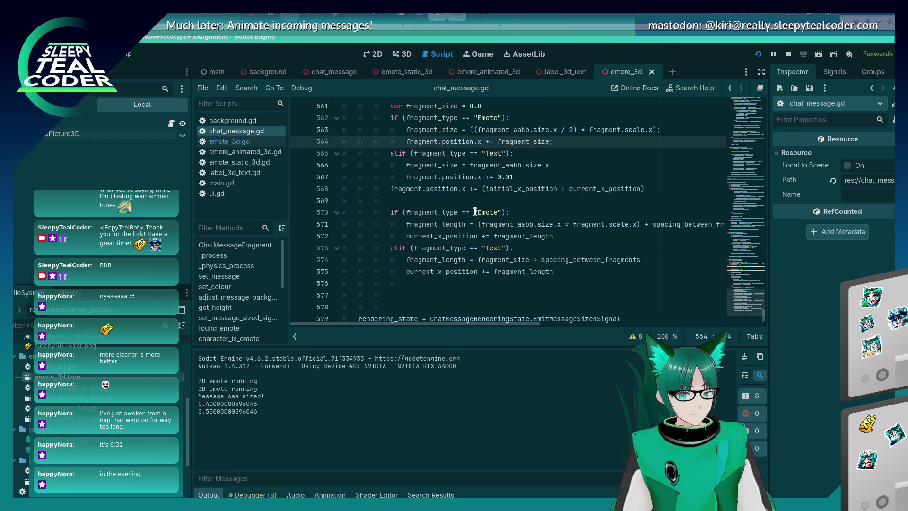
# Insert a blank line after line 567's 0.01 position offset and save chat_message.gd.
pyautogui.click(542, 179)
pyautogui.press('Return')
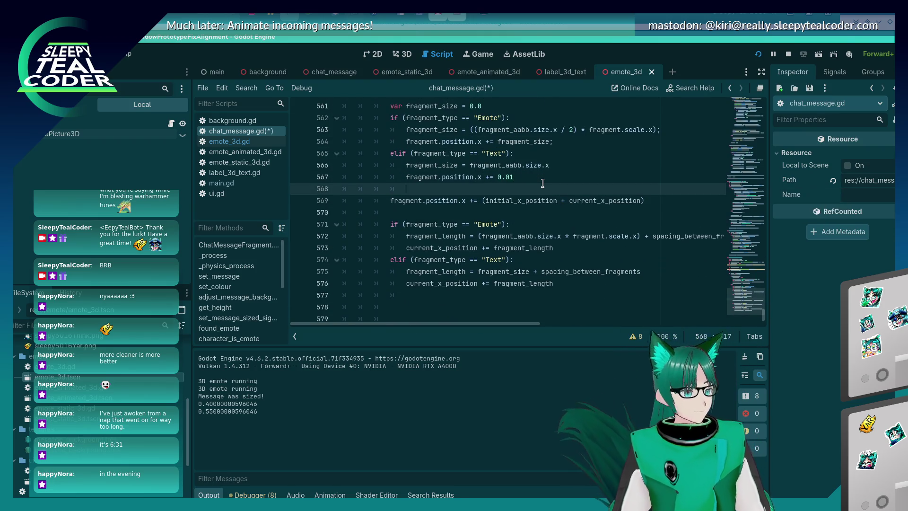
pyautogui.hotkey('ctrl', 's')
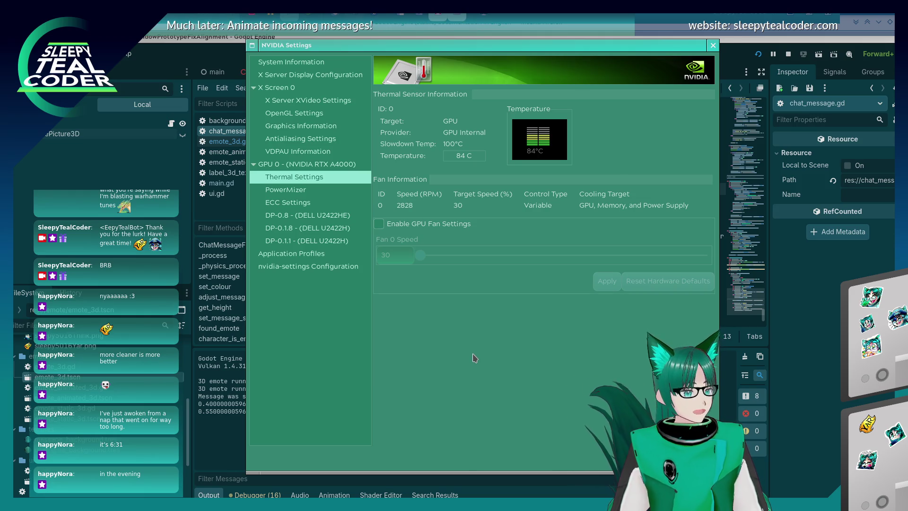
pyautogui.hotkey('alt', 'F4')
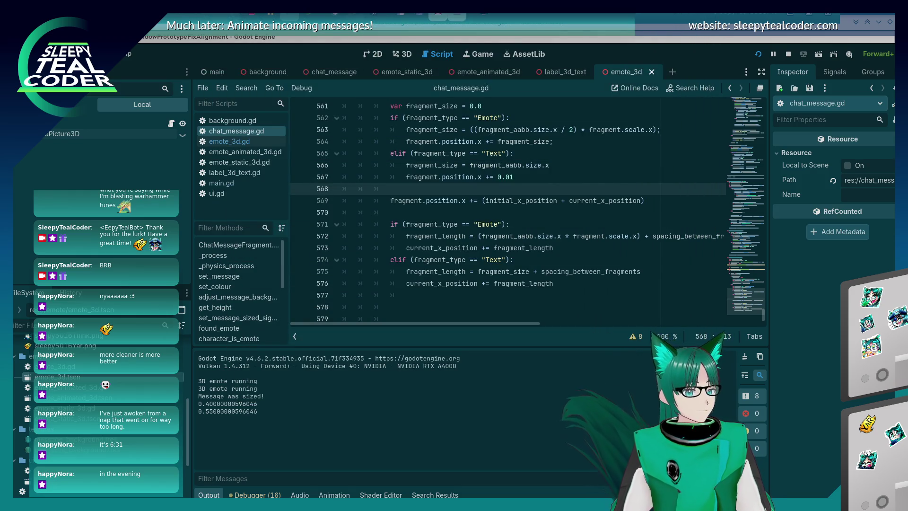
# Save chat_message.gd again and look over the layout code around lines 568–570.
pyautogui.click(469, 212)
pyautogui.hotkey('ctrl', 's')
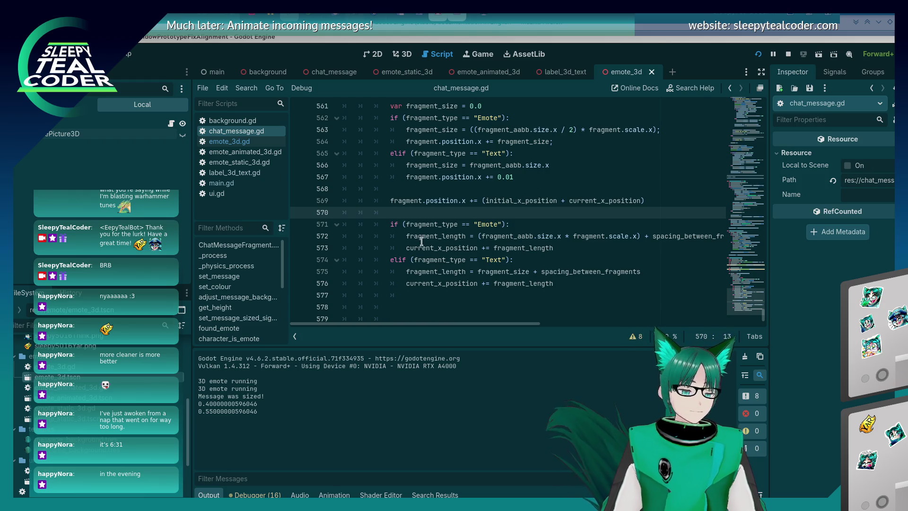
pyautogui.scroll(1, 504, 208)
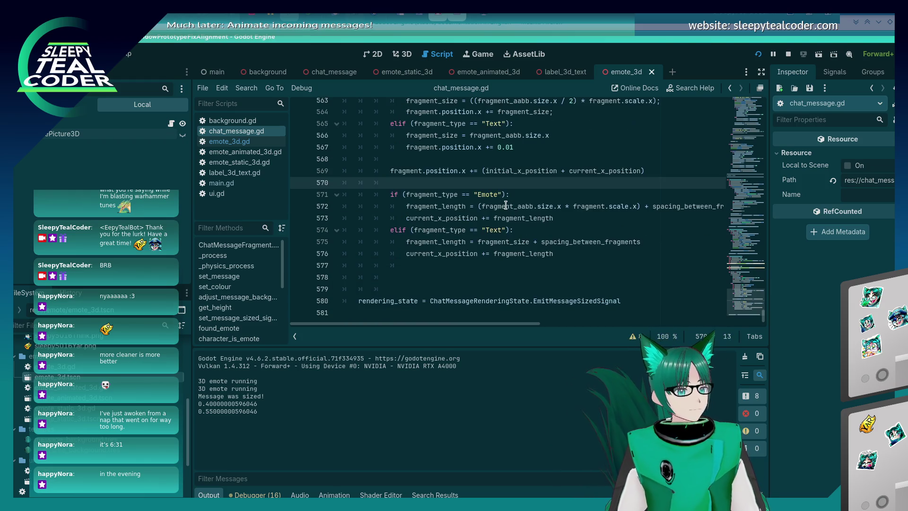
pyautogui.scroll(-1, 506, 205)
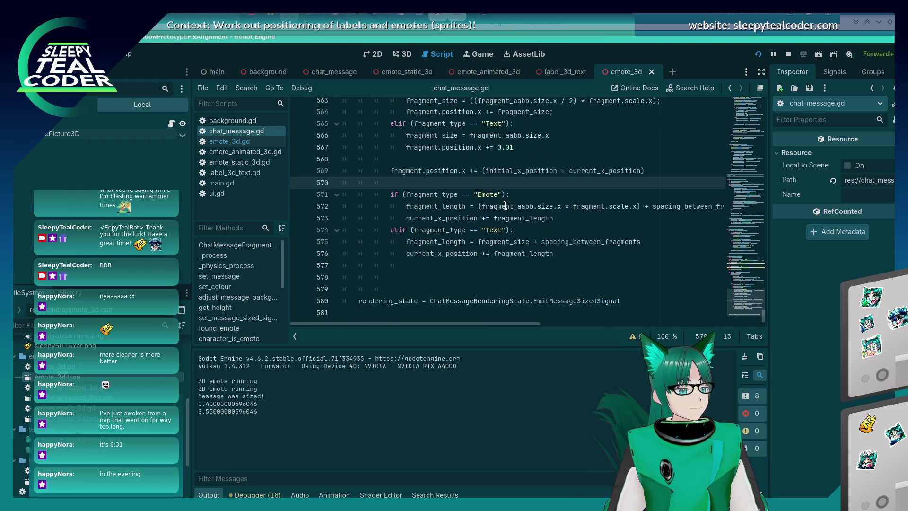
pyautogui.scroll(4, 474, 222)
pyautogui.scroll(-2, 475, 222)
pyautogui.click(466, 228)
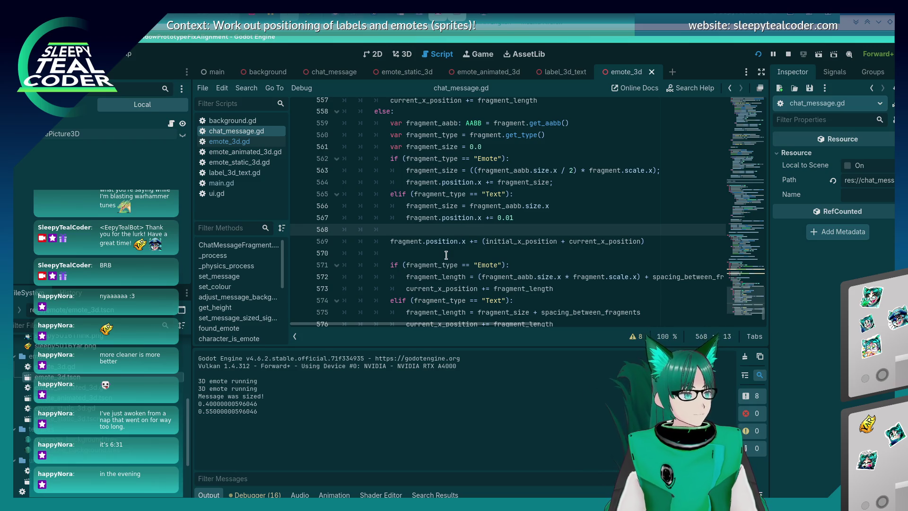
# Insert an empty line after the spacing constant on line 541.
pyautogui.scroll(7, 446, 255)
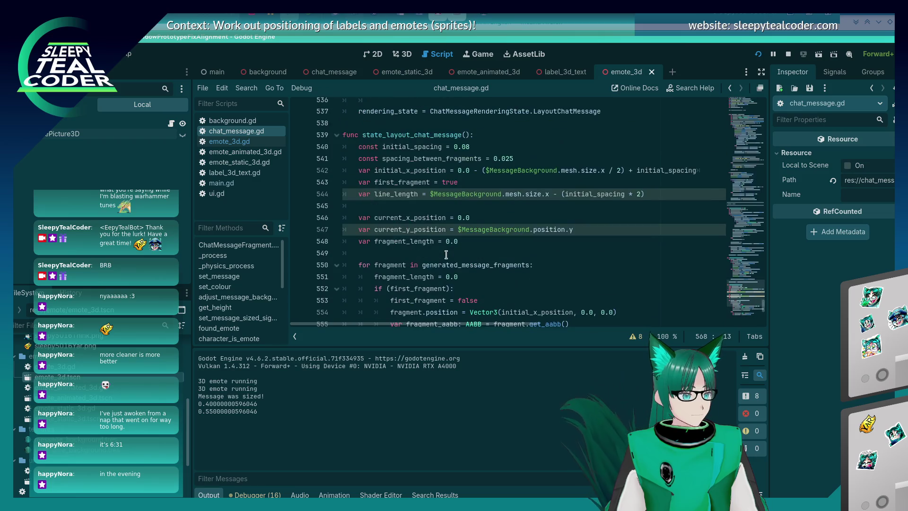
pyautogui.scroll(-6, 446, 256)
pyautogui.scroll(7, 450, 248)
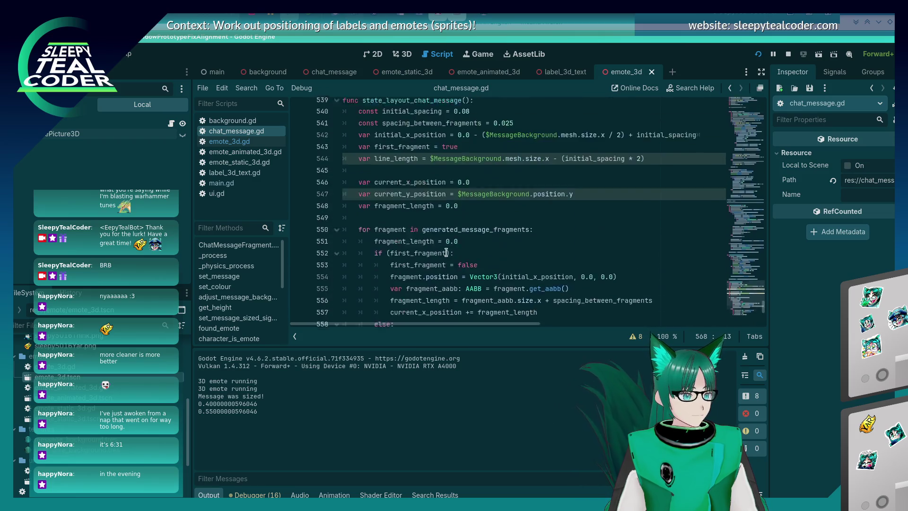
pyautogui.click(535, 196)
pyautogui.press('Return')
pyautogui.write('const')
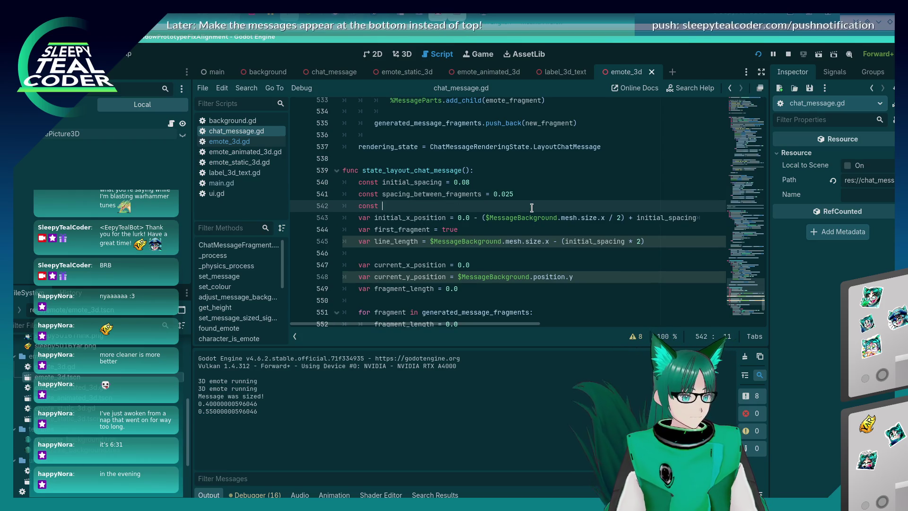
pyautogui.press('BackSpace')
pyautogui.press('BackSpace')
pyautogui.press('BackSpace')
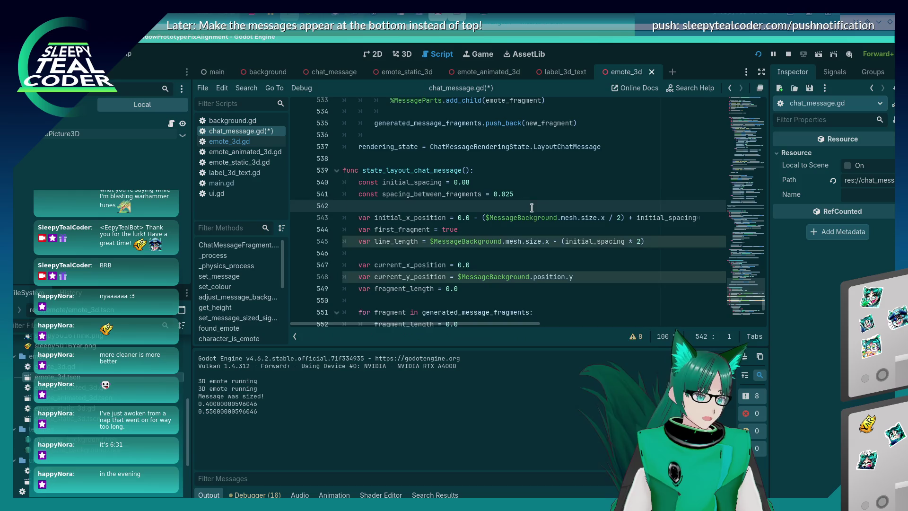
# Rename initial_spacing to initial_x_spacing on lines 540, 542 and 544.
pyautogui.click(418, 179)
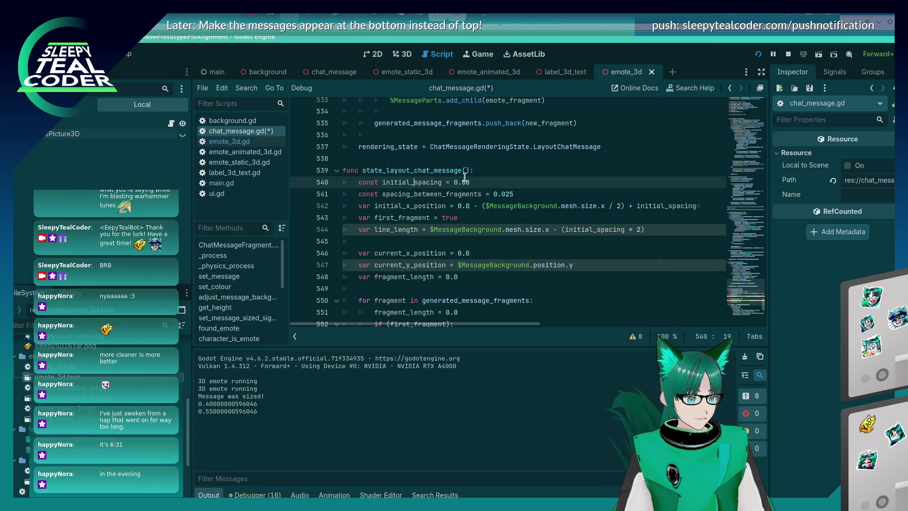
pyautogui.write('x_')
pyautogui.doubleClick(427, 182)
pyautogui.hotkey('ctrl', 'c')
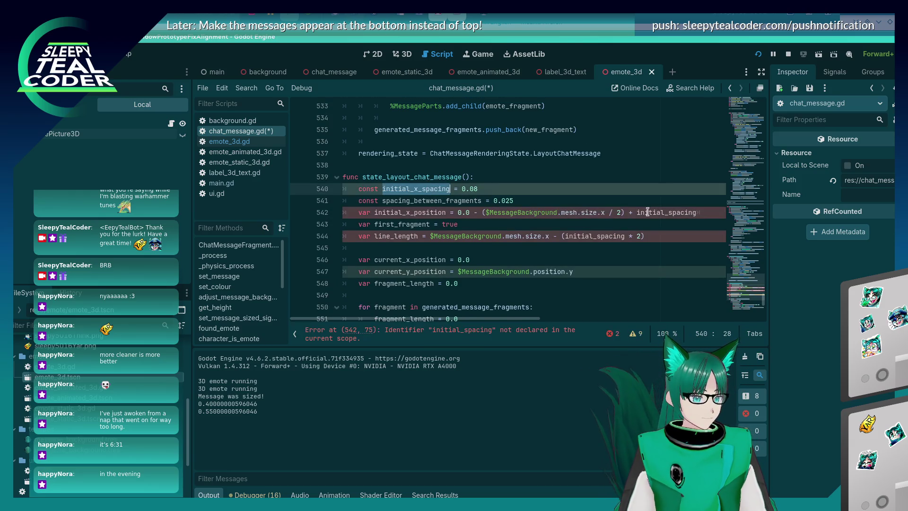
pyautogui.doubleClick(648, 212)
pyautogui.hotkey('ctrl', 'v')
pyautogui.doubleClick(597, 236)
pyautogui.hotkey('ctrl', 'v')
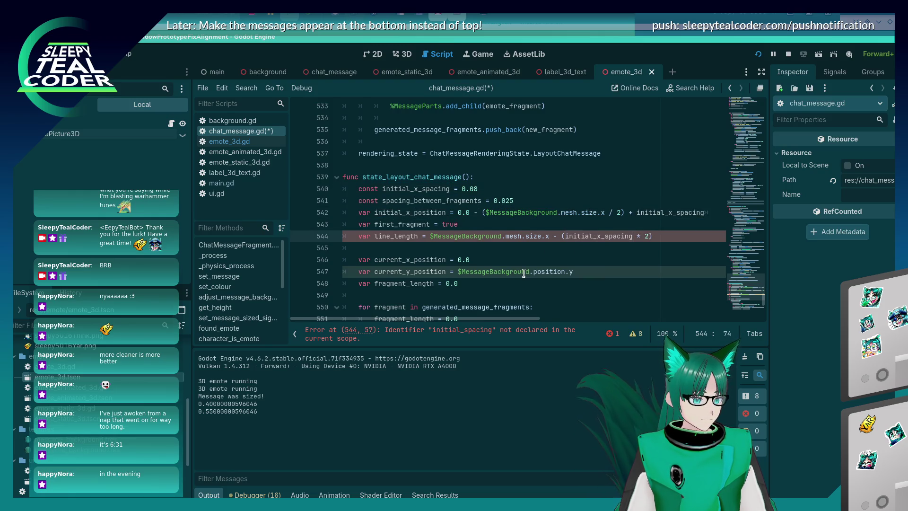
# Save chat_message.gd and return to the end of the spacing constant line.
pyautogui.scroll(-2, 527, 267)
pyautogui.scroll(-3, 527, 269)
pyautogui.scroll(5, 527, 269)
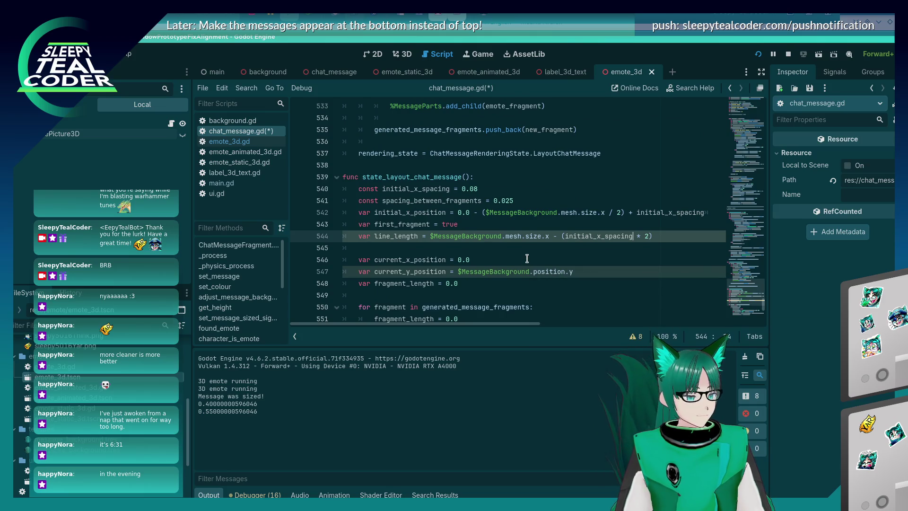
pyautogui.scroll(-10, 527, 256)
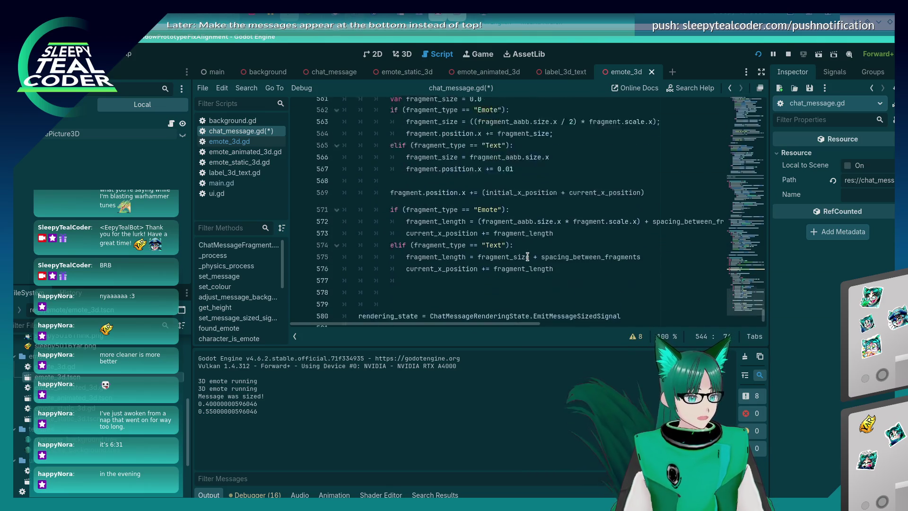
pyautogui.scroll(8, 527, 257)
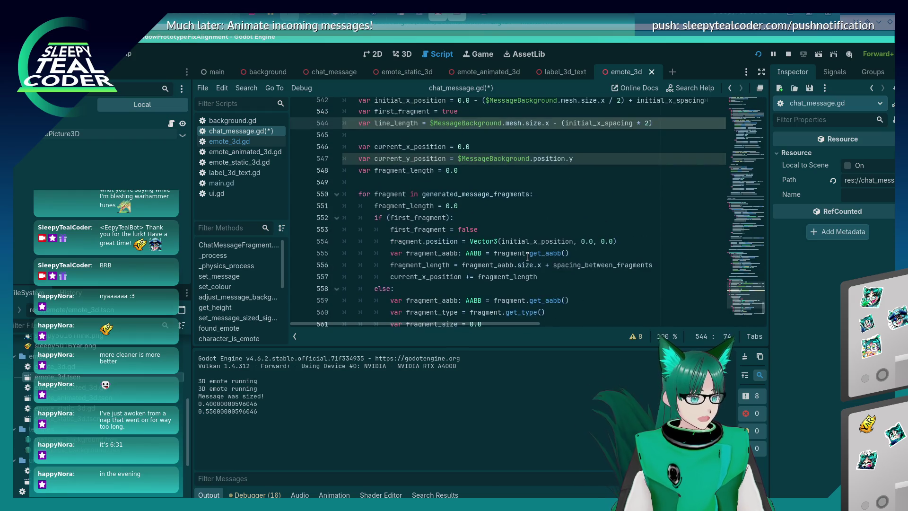
pyautogui.scroll(1, 527, 257)
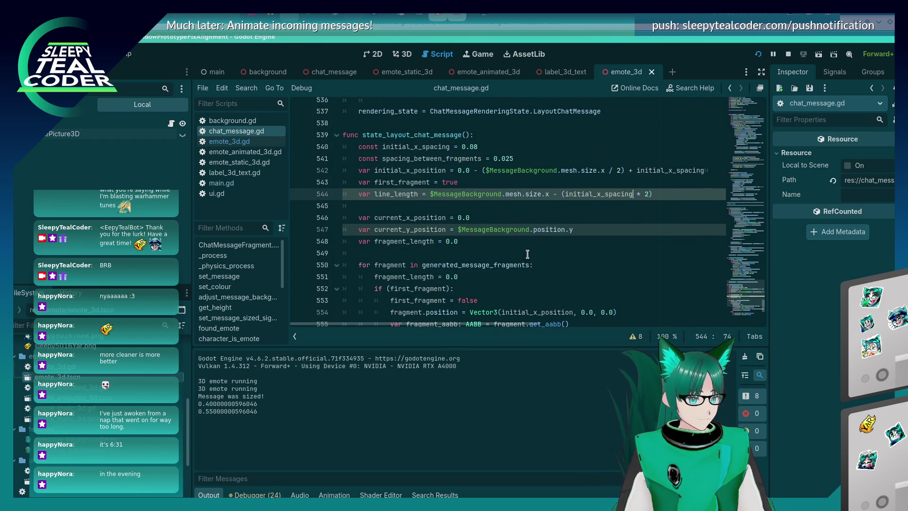
pyautogui.hotkey('ctrl', 's')
pyautogui.scroll(-9, 527, 255)
pyautogui.scroll(11, 527, 251)
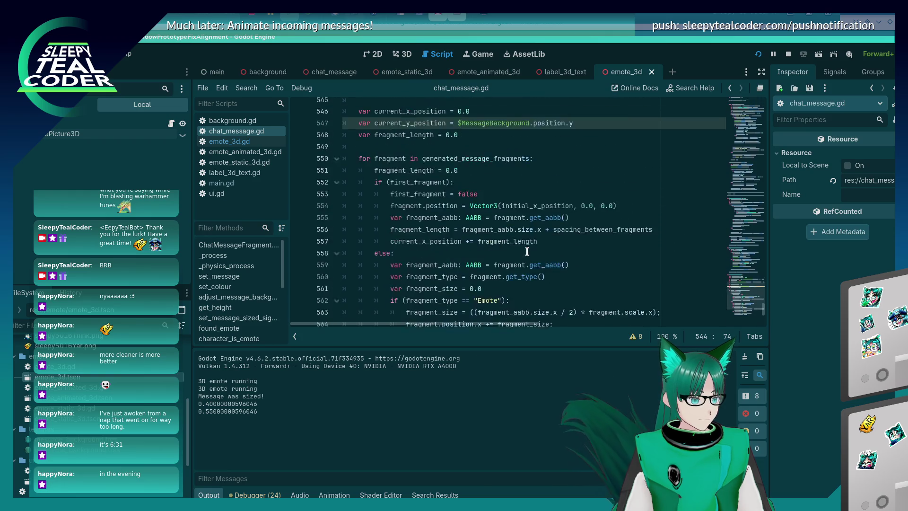
pyautogui.click(554, 234)
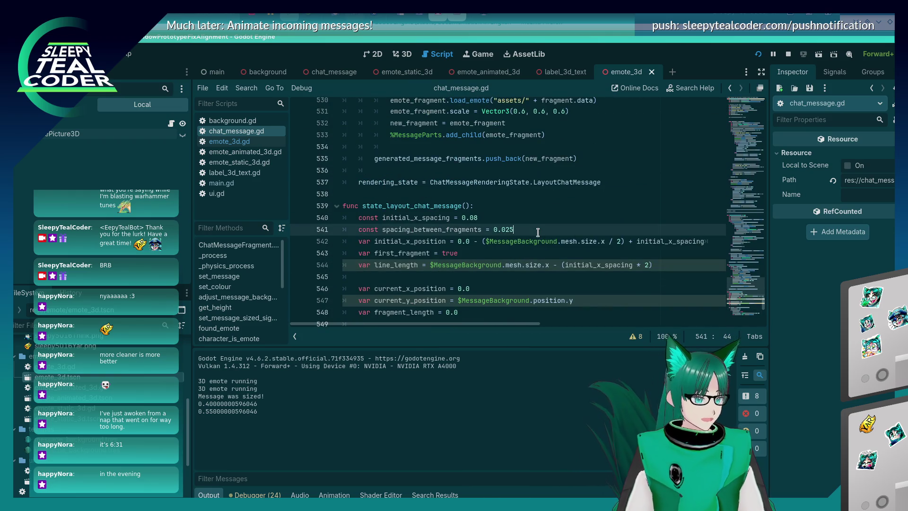
# Rename the line-541 constant to x_spacing_between_fragments.
pyautogui.press('Return')
pyautogui.write('const')
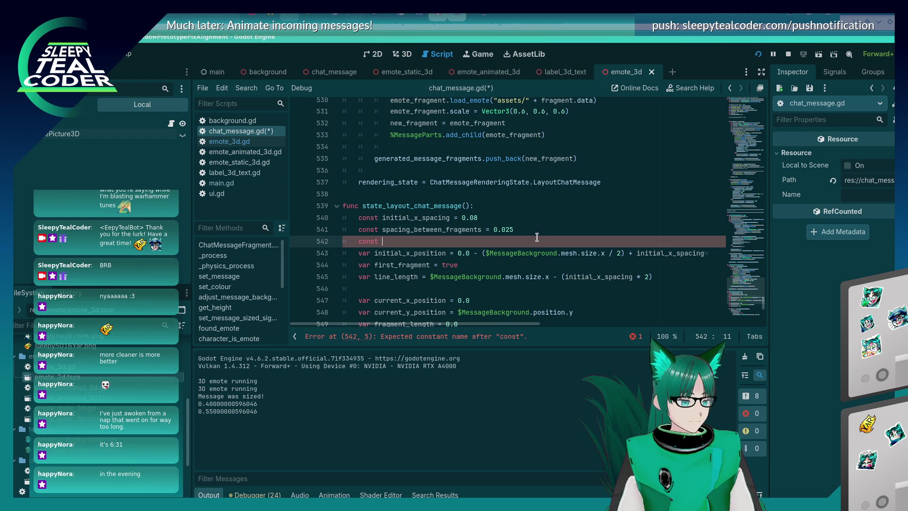
pyautogui.press('Up')
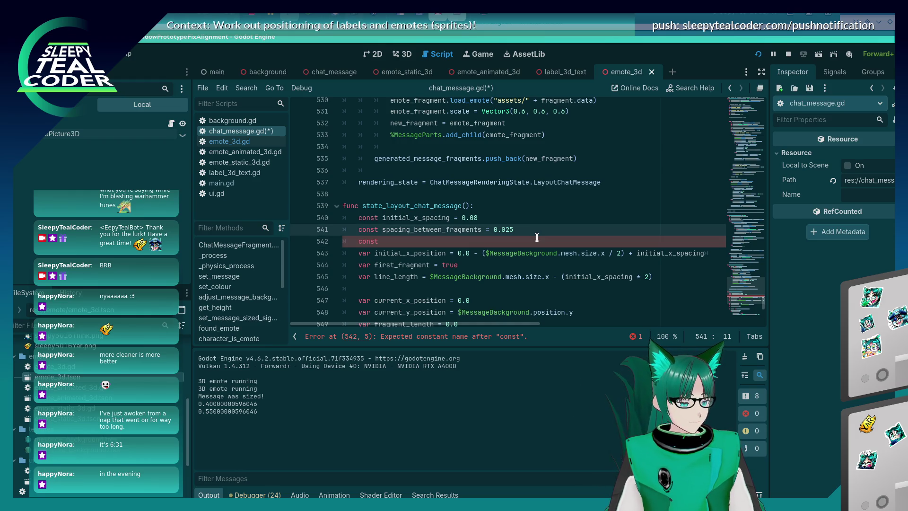
pyautogui.write('x_')
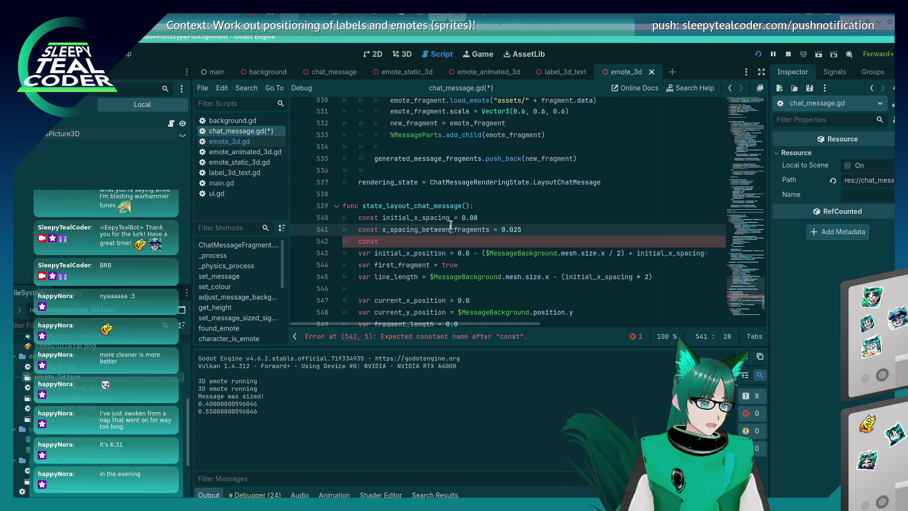
pyautogui.doubleClick(451, 228)
# Comment out the unfinished const line 542 and save the script.
pyautogui.scroll(-8, 610, 227)
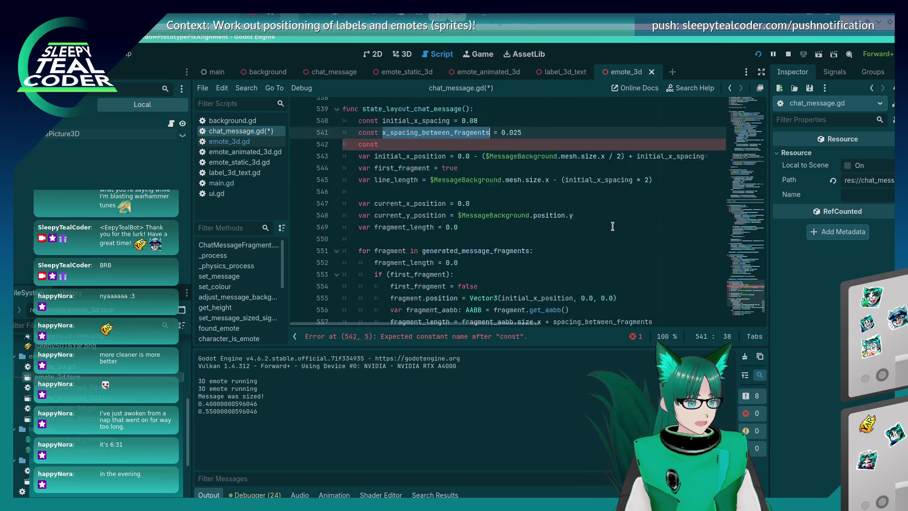
pyautogui.scroll(-3, 613, 228)
pyautogui.scroll(2, 613, 226)
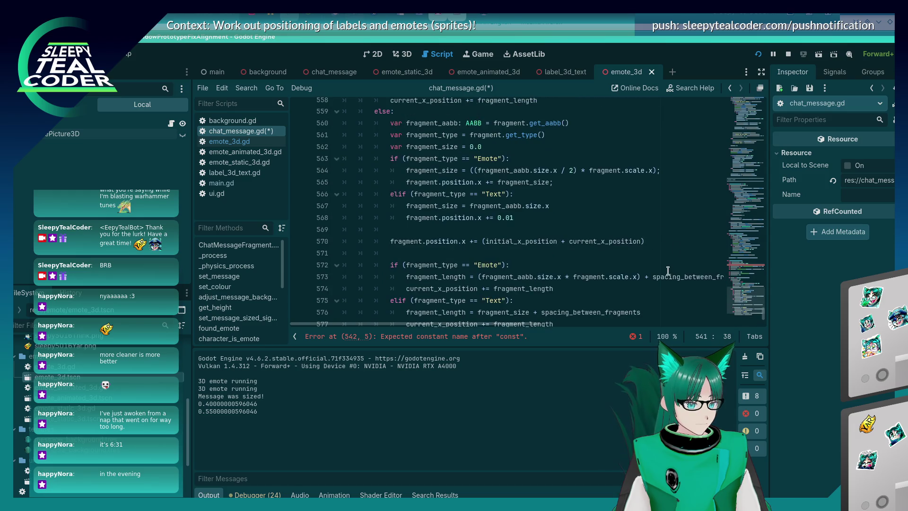
pyautogui.click(668, 273)
pyautogui.scroll(6, 571, 229)
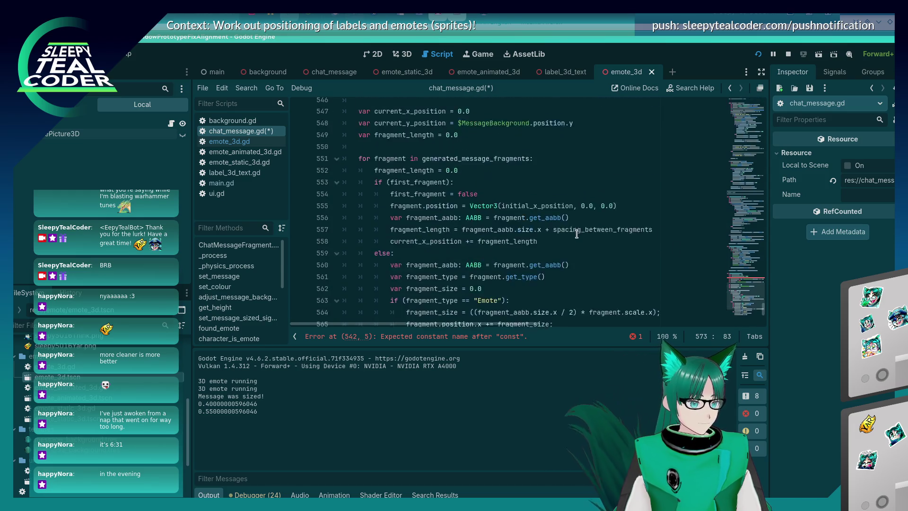
pyautogui.click(533, 124)
pyautogui.hotkey('ctrl', 'k')
pyautogui.hotkey('ctrl', 's')
# Replace the old spacing name with x_spacing_between_fragments on lines 557, 573 and 576, and save.
pyautogui.doubleClick(439, 118)
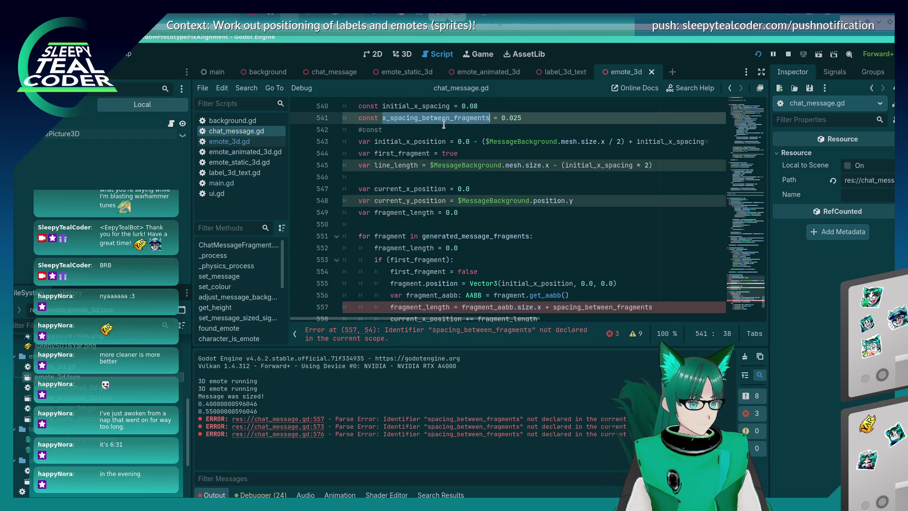
pyautogui.hotkey('ctrl', 'c')
pyautogui.scroll(-4, 585, 187)
pyautogui.doubleClick(588, 165)
pyautogui.hotkey('ctrl', 'v')
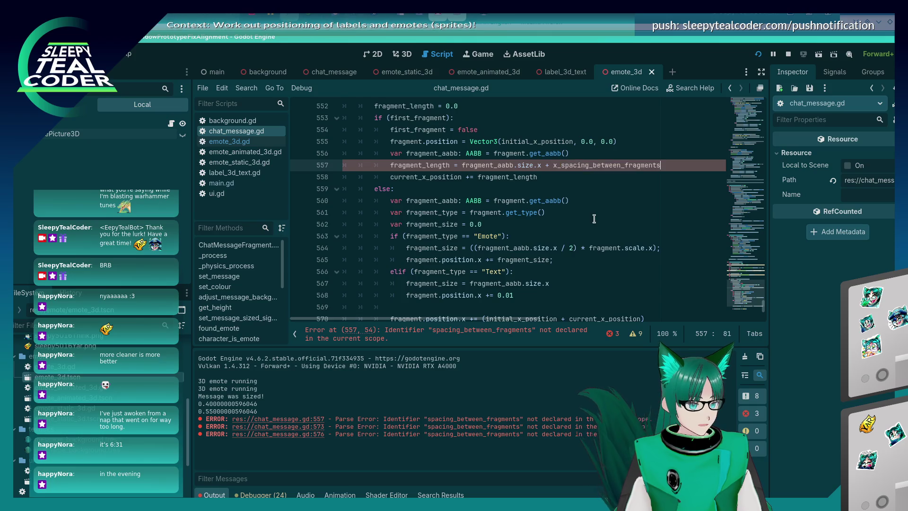
pyautogui.scroll(-4, 594, 218)
pyautogui.doubleClick(662, 212)
pyautogui.hotkey('ctrl', 'v')
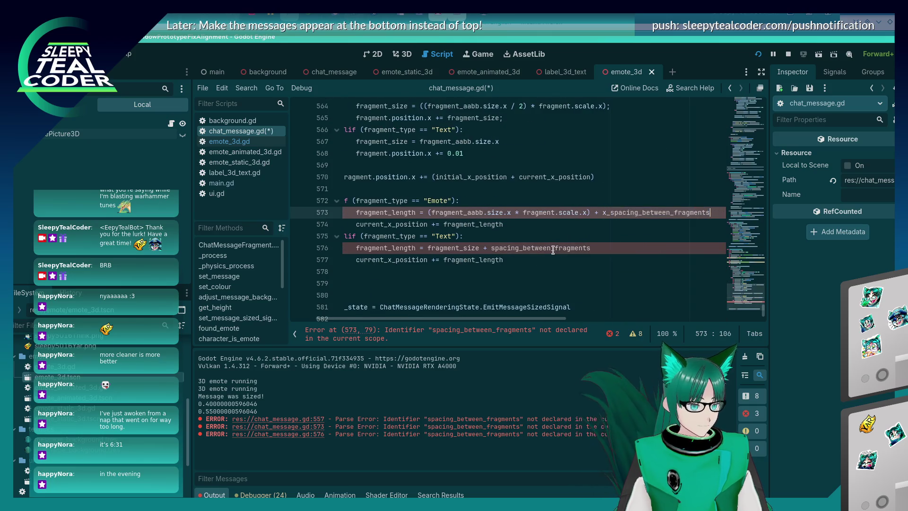
pyautogui.doubleClick(553, 247)
pyautogui.hotkey('ctrl', 'v')
pyautogui.hotkey('ctrl', 's')
pyautogui.click(475, 214)
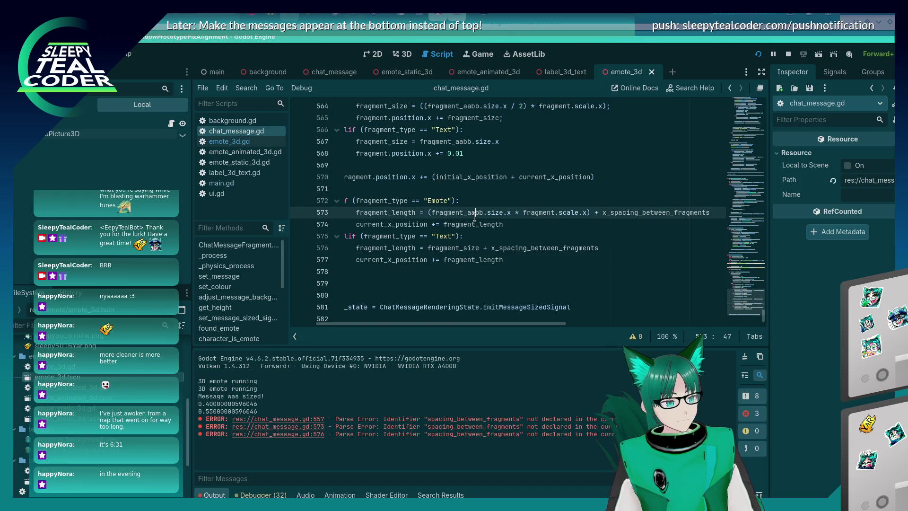
pyautogui.scroll(10, 475, 217)
pyautogui.click(468, 236)
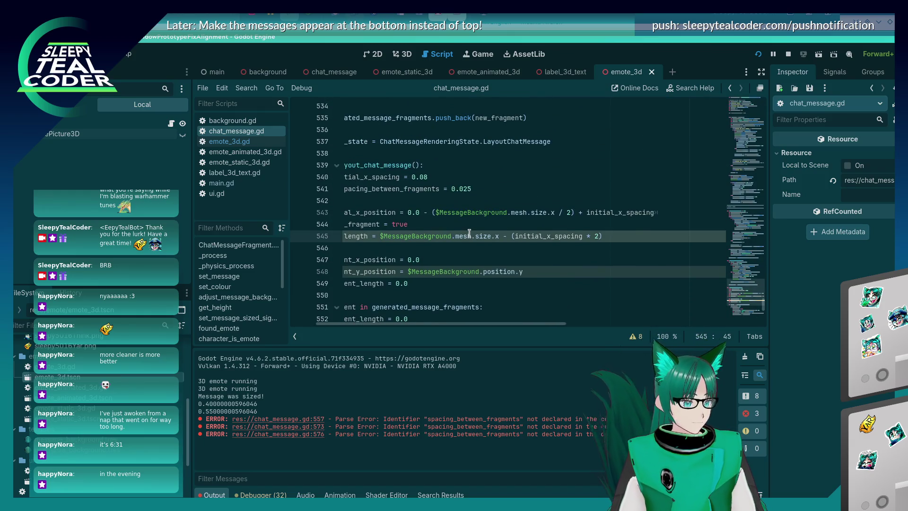
# Add 'const y_spacing_between_fragments = 0.18' on line 542 below the x spacing constant and save.
pyautogui.press('Up')
pyautogui.press('Up')
pyautogui.press('Up')
pyautogui.press('Return')
pyautogui.write('cons')
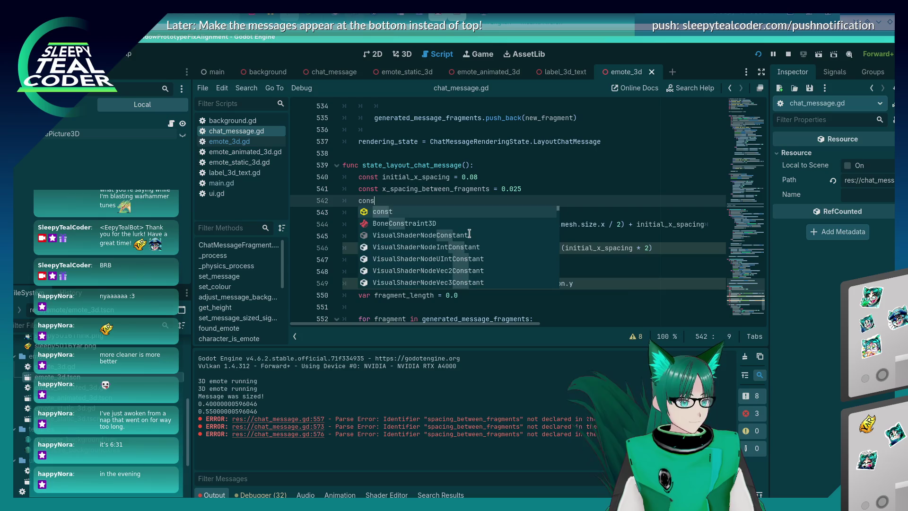
pyautogui.write('t y_spac')
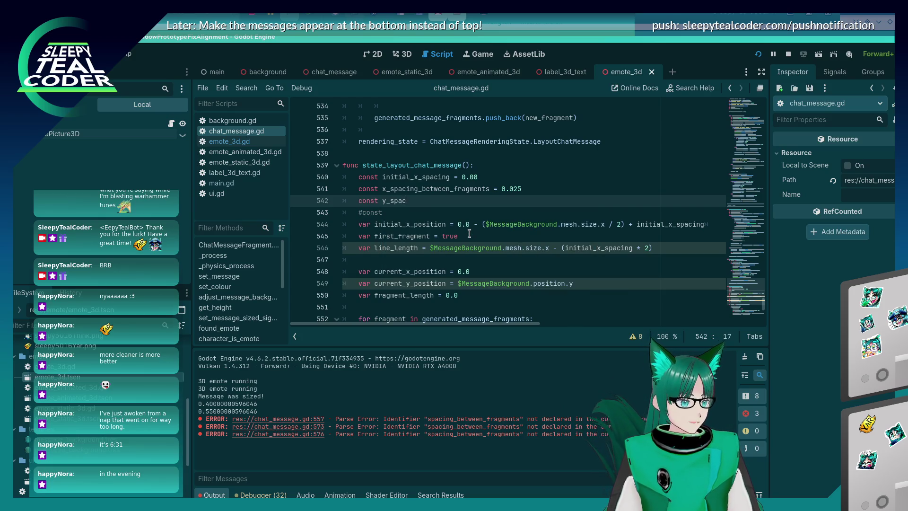
pyautogui.write('ing_between_Frag')
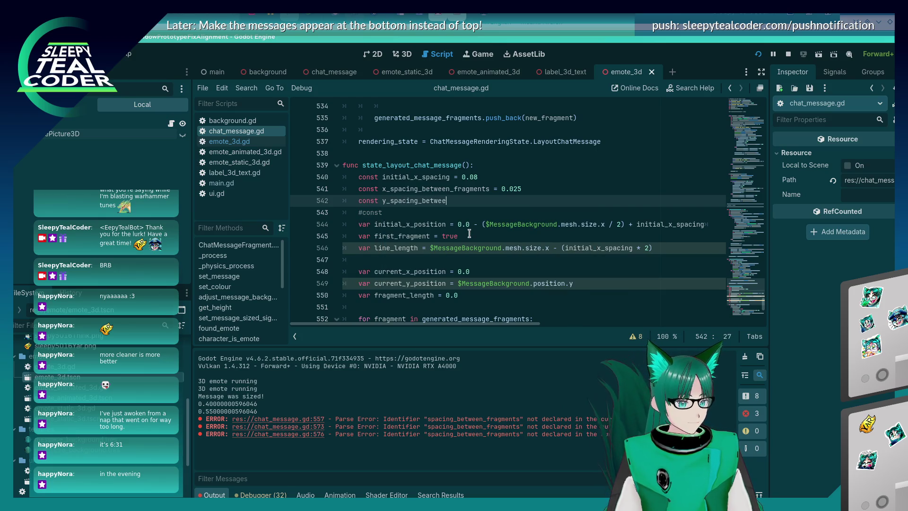
pyautogui.press('BackSpace')
pyautogui.press('BackSpace')
pyautogui.press('BackSpace')
pyautogui.write('fr')
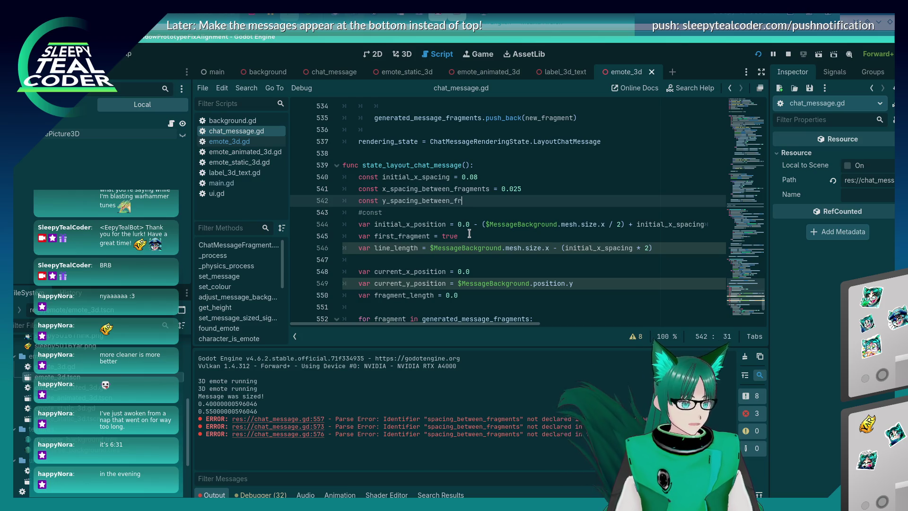
pyautogui.write('agments = 0.')
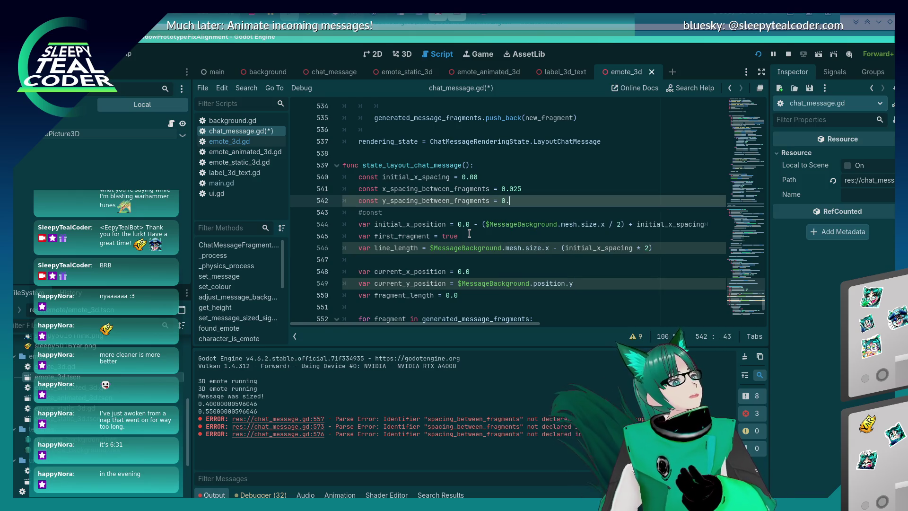
pyautogui.write('18')
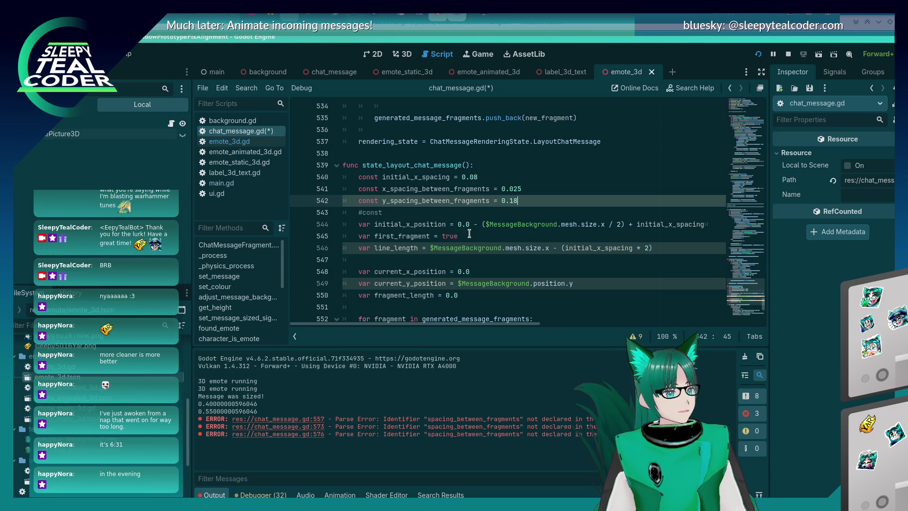
pyautogui.hotkey('ctrl', 's')
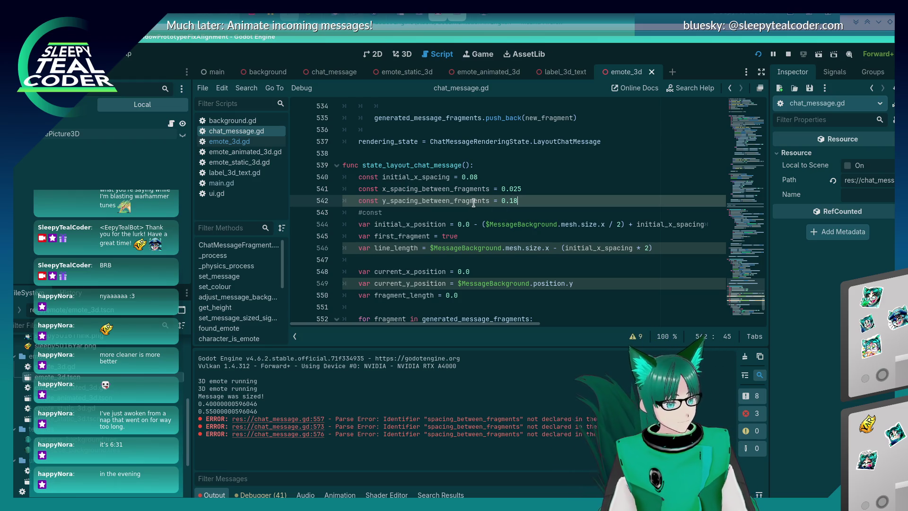
pyautogui.doubleClick(473, 202)
pyautogui.hotkey('ctrl', 'c')
pyautogui.scroll(-2, 476, 235)
pyautogui.scroll(-6, 476, 235)
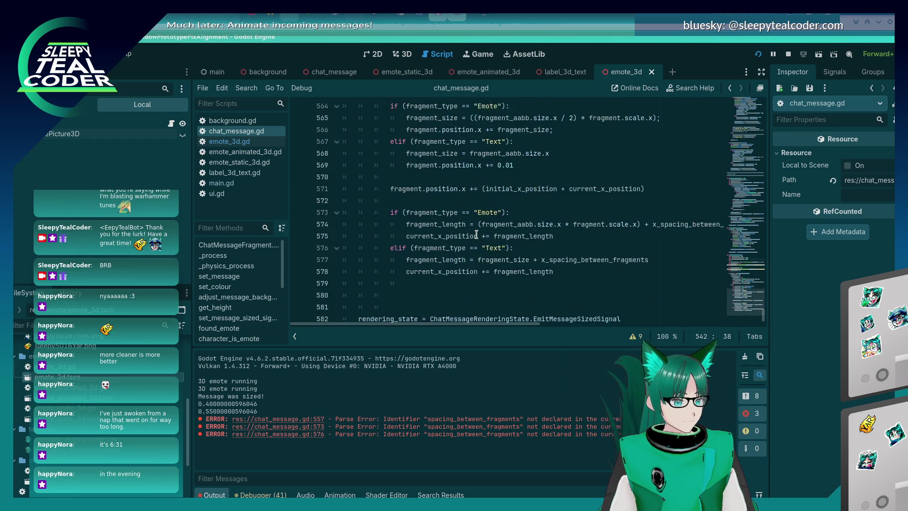
pyautogui.click(476, 232)
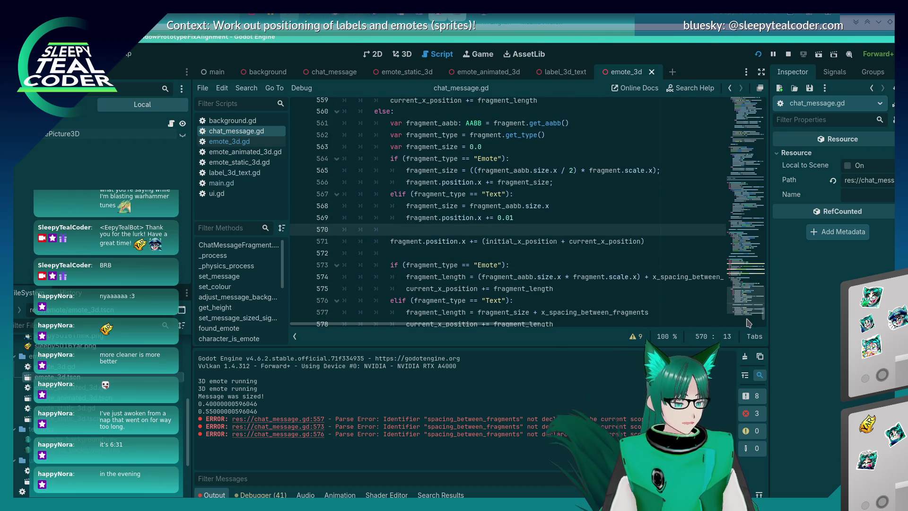
# Write the line-571 check 'if fragment_size > (line_length - current_x_position):'.
pyautogui.press('Return')
pyautogui.write('(')
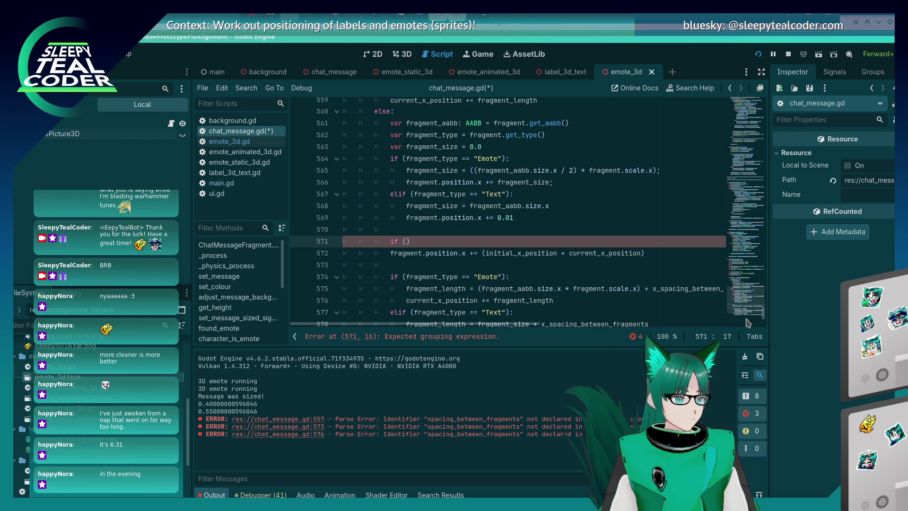
pyautogui.scroll(2, 399, 241)
pyautogui.scroll(-3, 399, 242)
pyautogui.scroll(2, 399, 241)
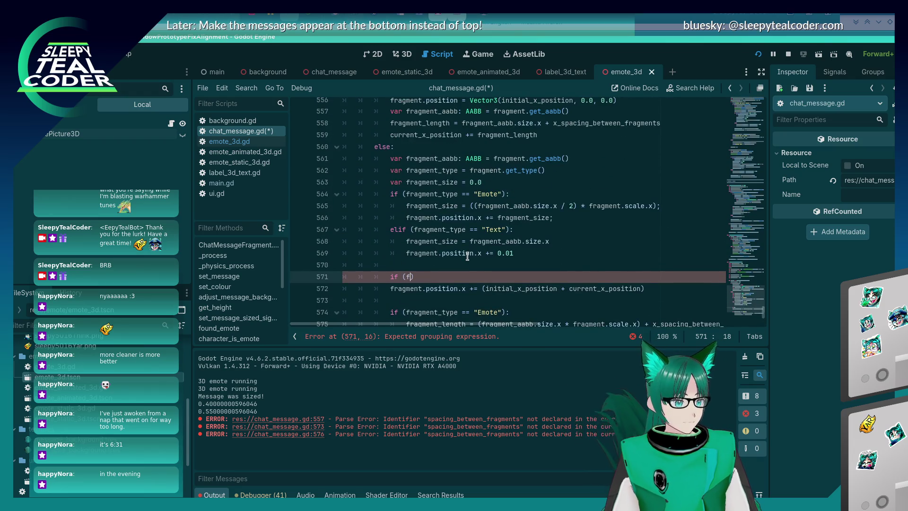
pyautogui.write('ragment_size ')
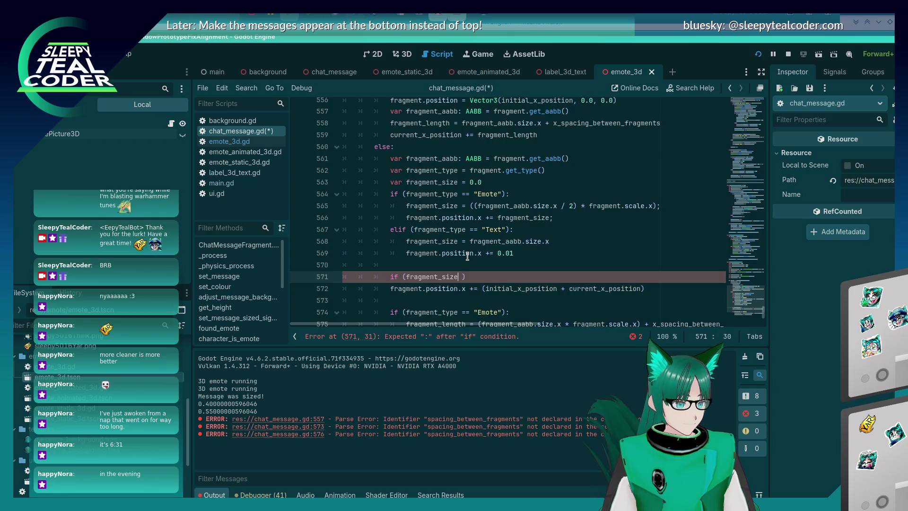
pyautogui.write('> (')
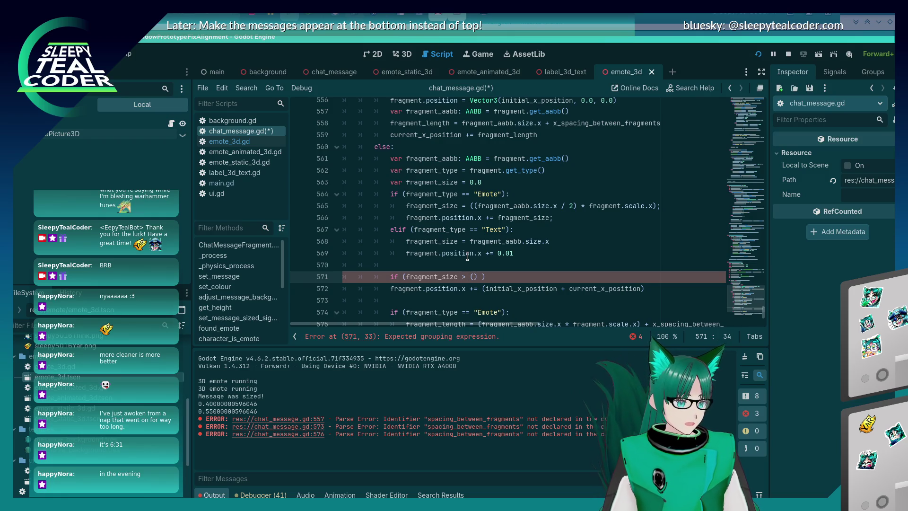
pyautogui.scroll(7, 468, 256)
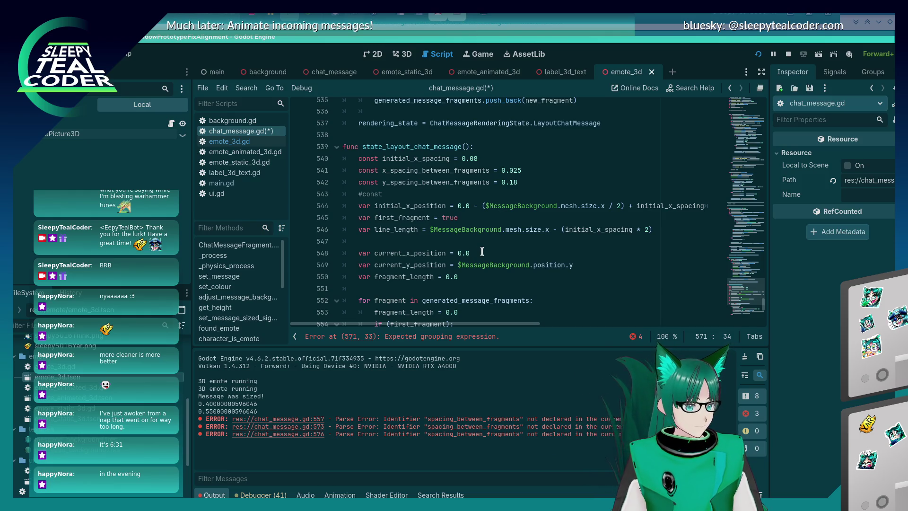
pyautogui.write('line_len')
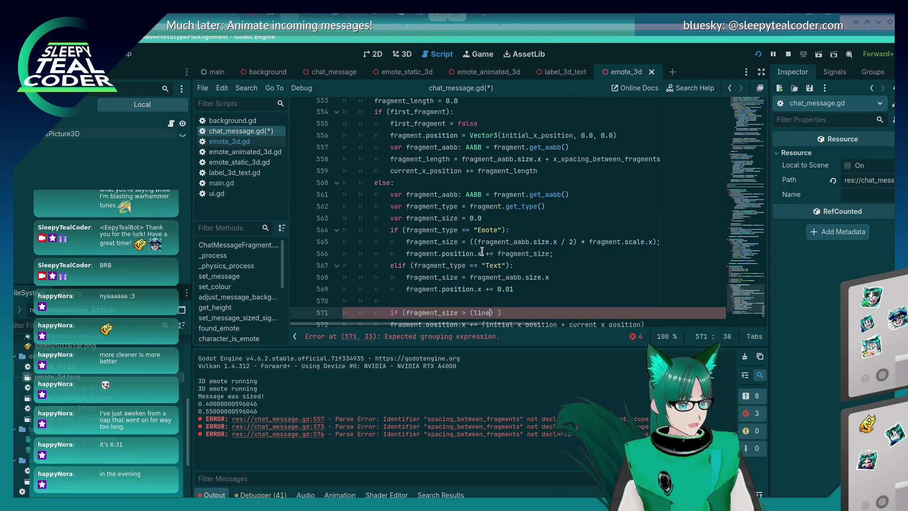
pyautogui.press('Return')
pyautogui.write('- c')
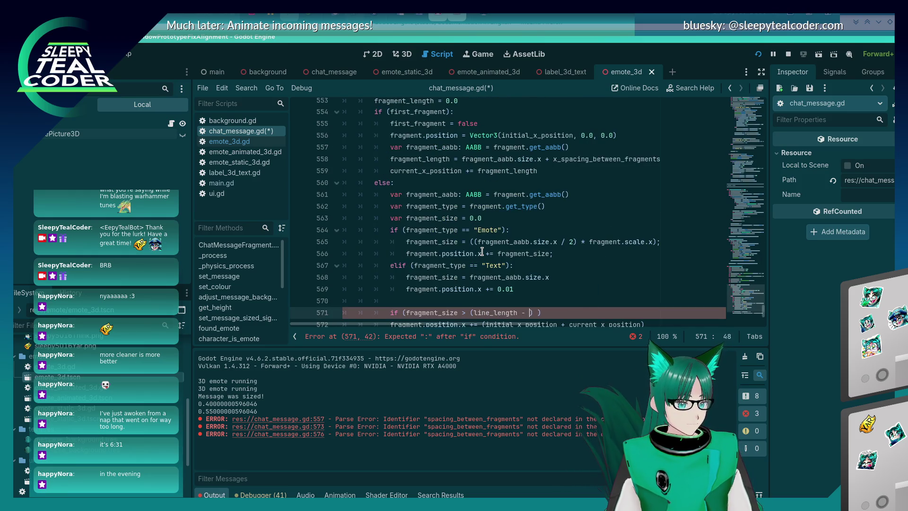
pyautogui.write('urrent_x')
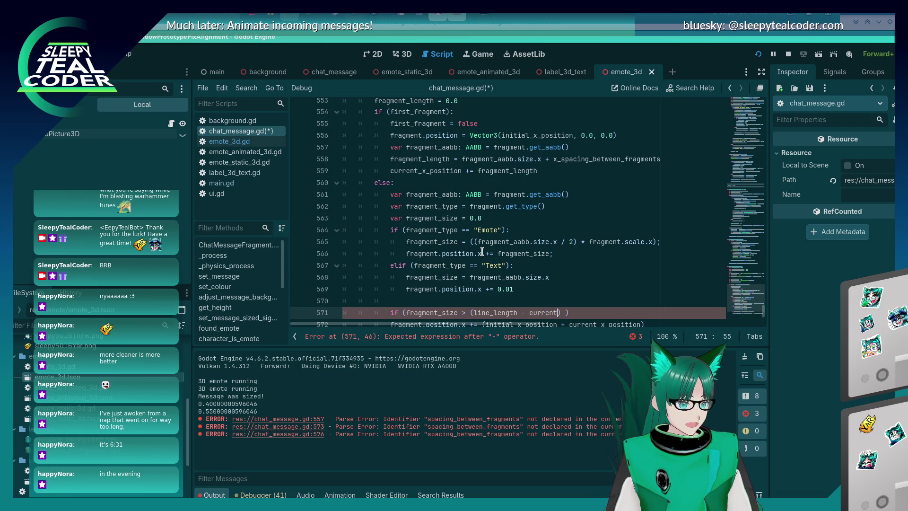
pyautogui.write('_position')
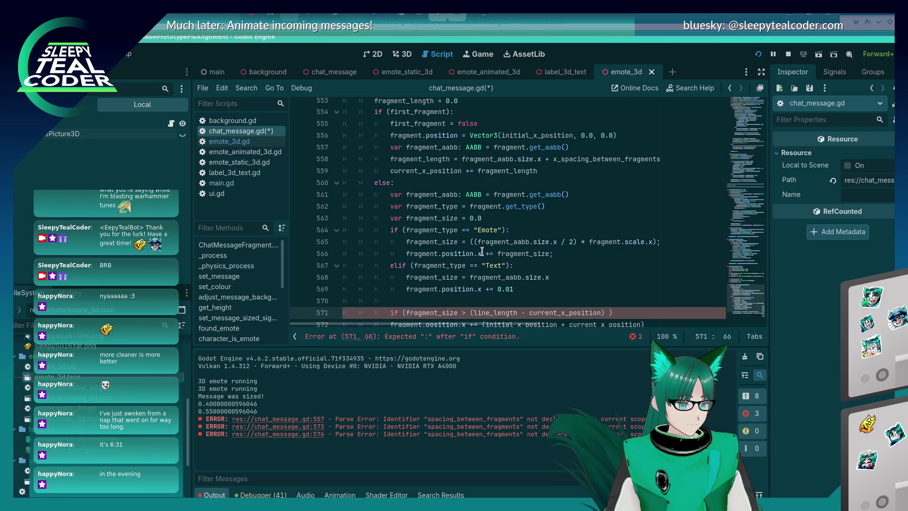
pyautogui.press('BackSpace')
pyautogui.write(':')
# Add an indented body line under the wrap check, leaving it empty for now.
pyautogui.scroll(-2, 482, 251)
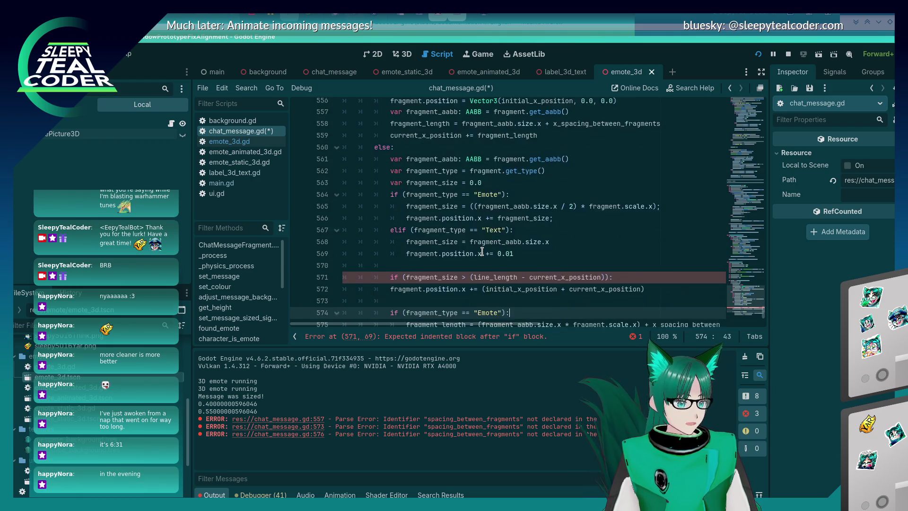
pyautogui.press('Return')
pyautogui.write('y_spacing_between_fragments')
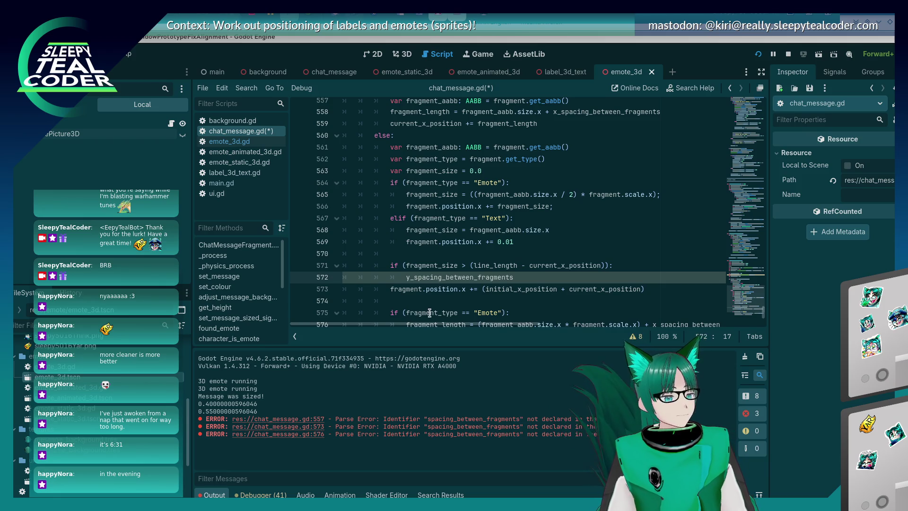
pyautogui.scroll(-2, 438, 287)
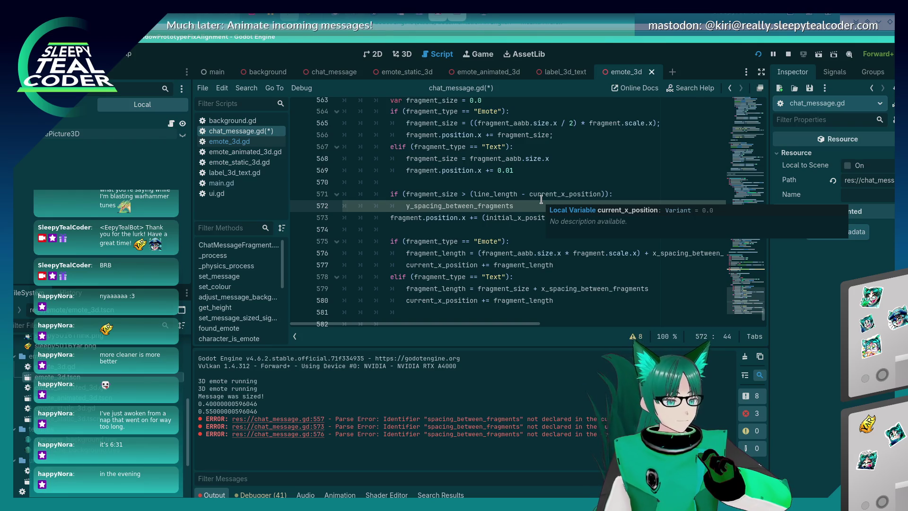
pyautogui.hotkey('ctrl', 'BackSpace')
pyautogui.scroll(8, 473, 217)
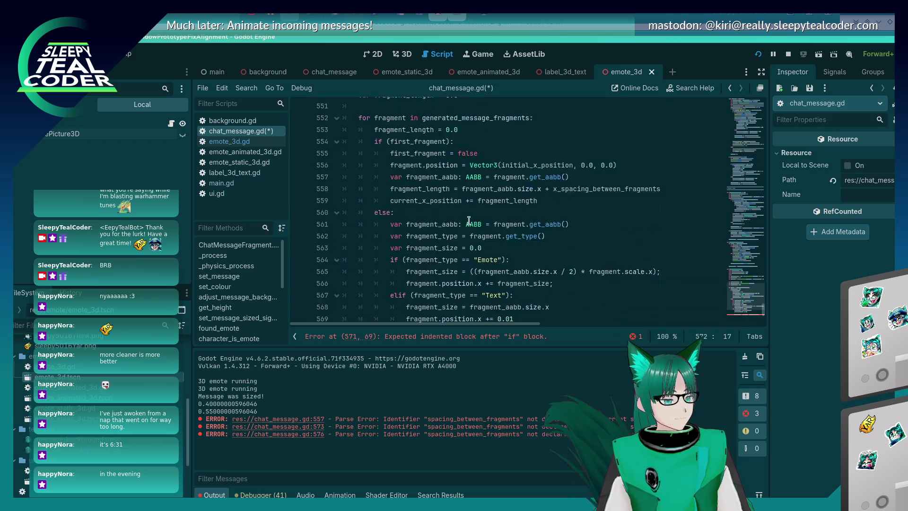
pyautogui.scroll(-8, 462, 226)
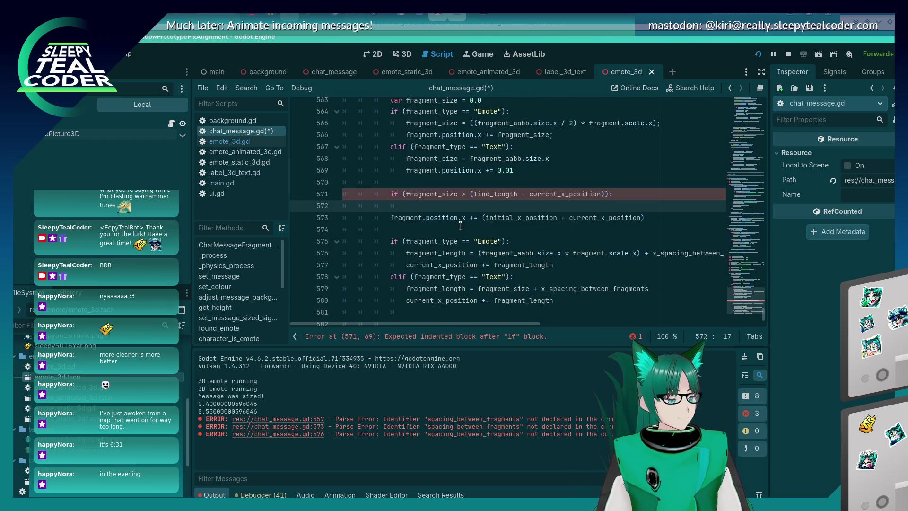
pyautogui.scroll(10, 460, 226)
pyautogui.scroll(-8, 461, 226)
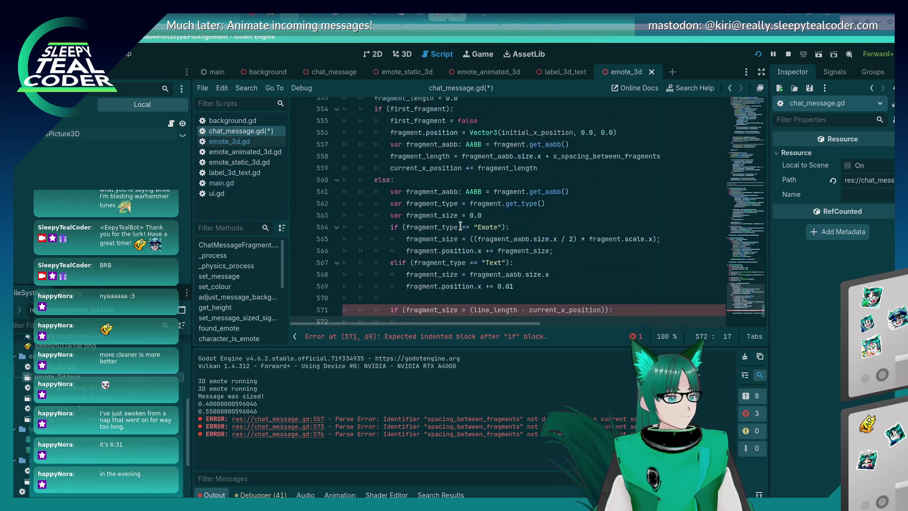
pyautogui.hotkey('ctrl', 'v')
pyautogui.hotkey('ctrl', 'z')
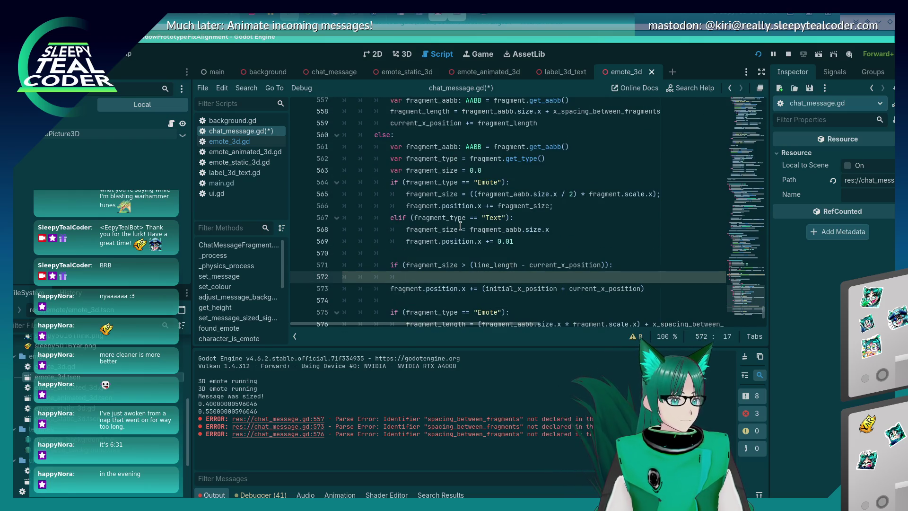
# Save chat_message.gd while the line-571 wrap check still lacks its indented body.
pyautogui.scroll(-2, 460, 226)
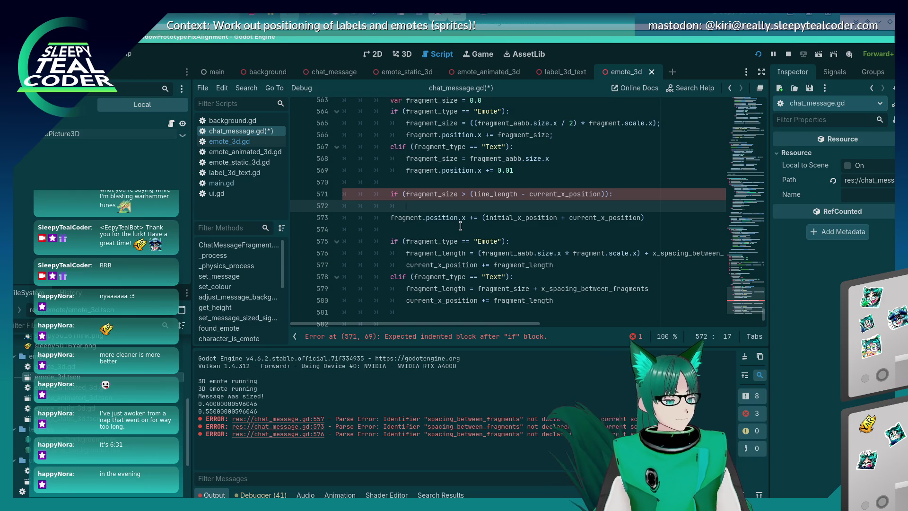
pyautogui.scroll(3, 460, 226)
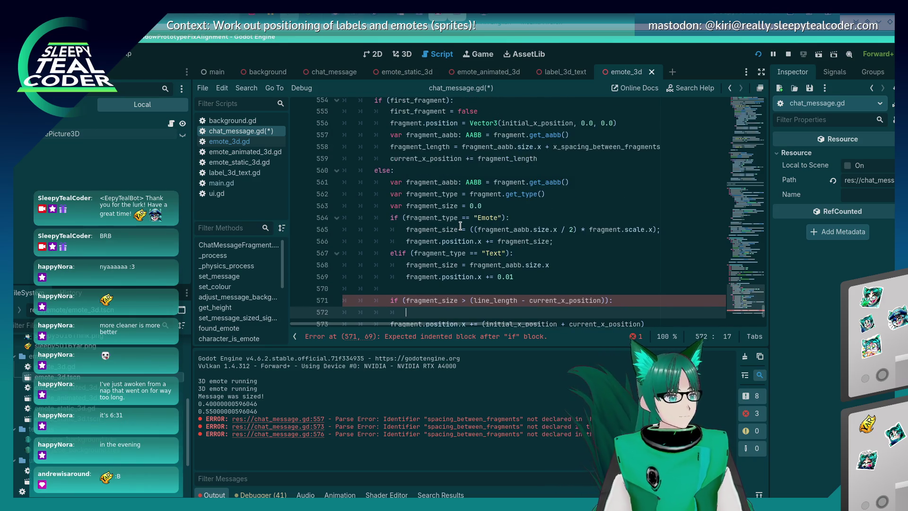
pyautogui.scroll(1, 459, 223)
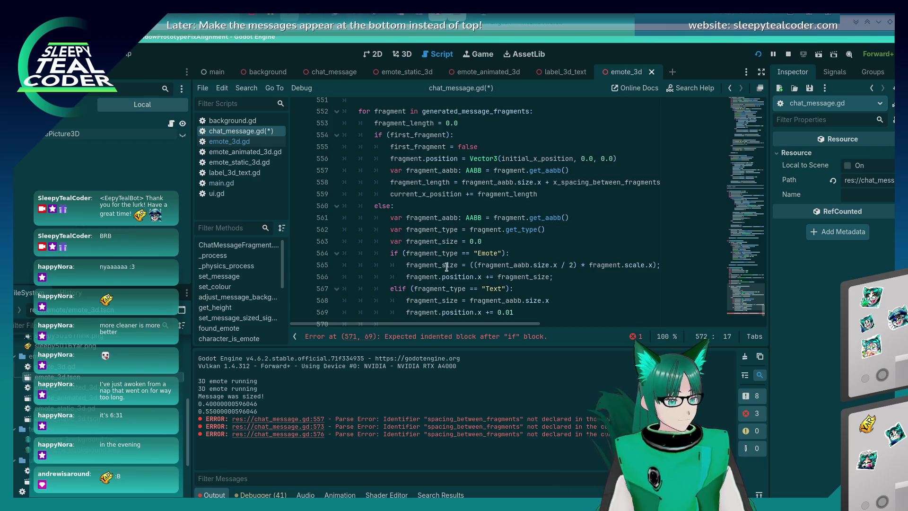
pyautogui.scroll(-2, 447, 265)
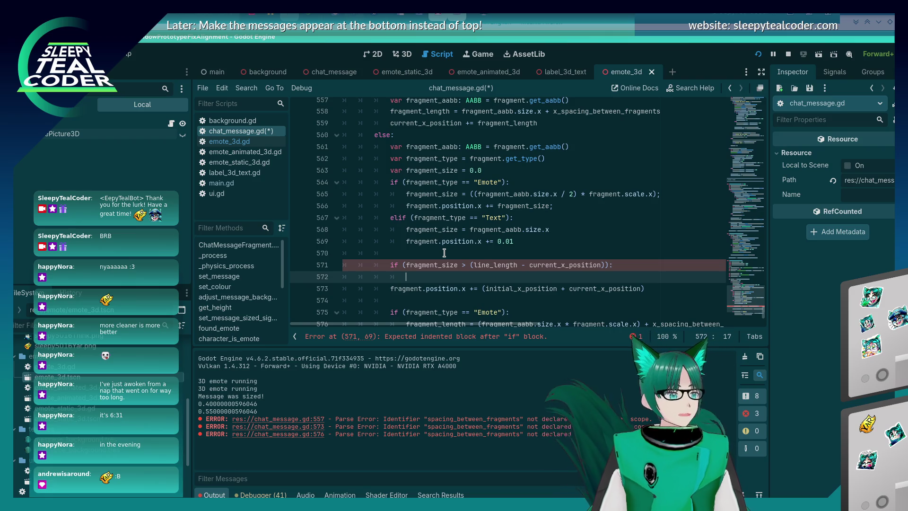
pyautogui.hotkey('ctrl', 's')
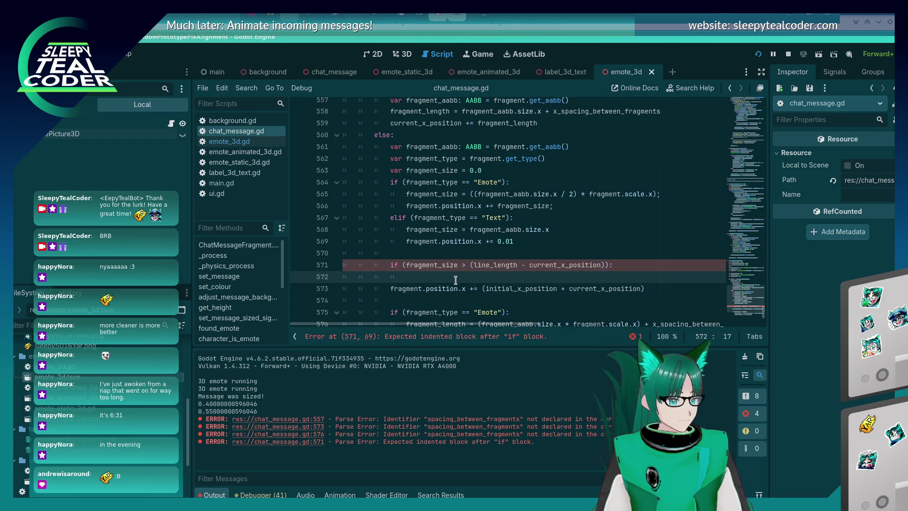
pyautogui.scroll(6, 455, 280)
pyautogui.scroll(3, 456, 280)
pyautogui.scroll(-5, 456, 280)
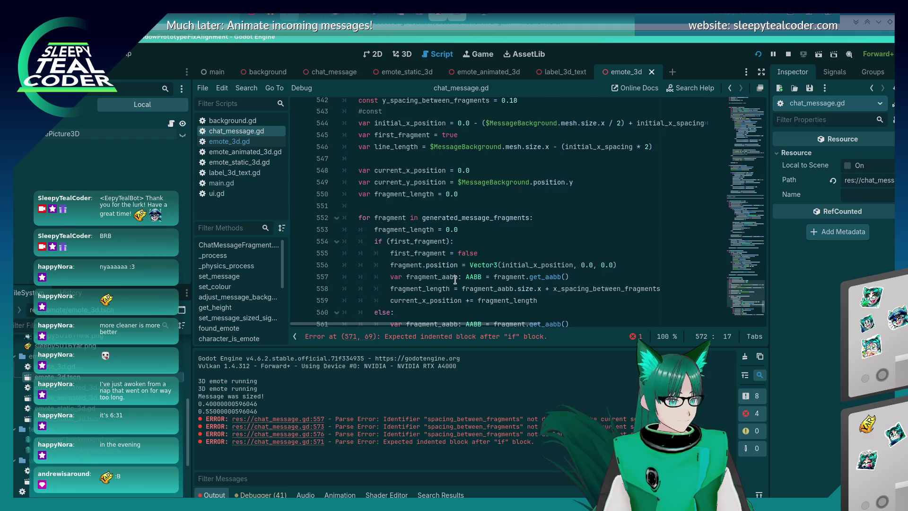
pyautogui.scroll(-4, 456, 280)
pyautogui.scroll(15, 456, 280)
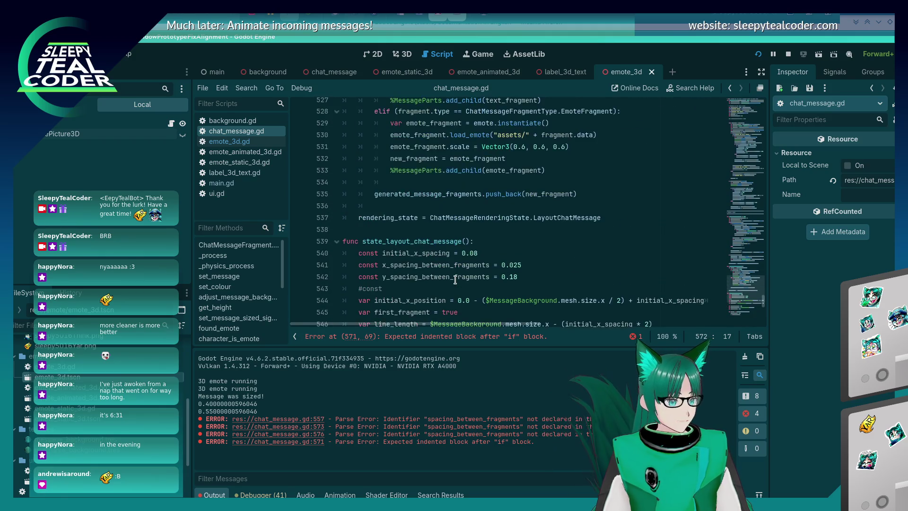
pyautogui.scroll(2, 456, 280)
pyautogui.scroll(-17, 456, 280)
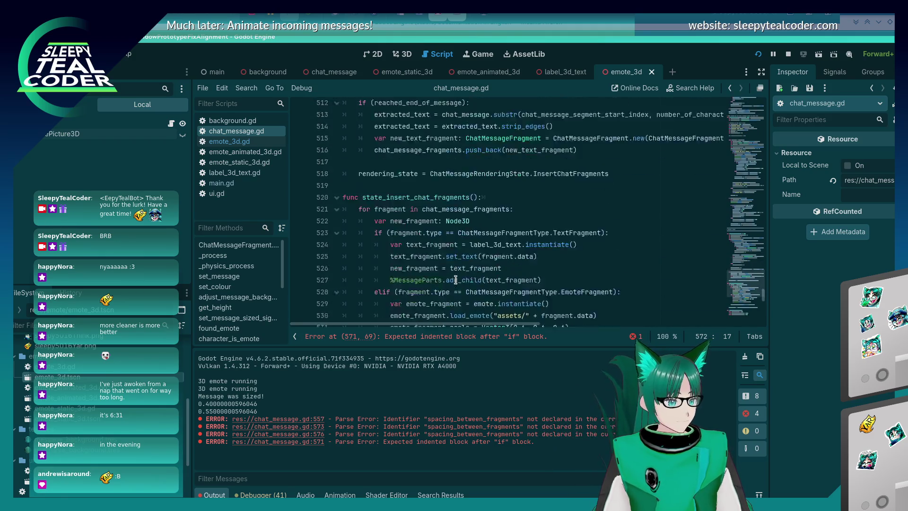
pyautogui.scroll(3, 456, 280)
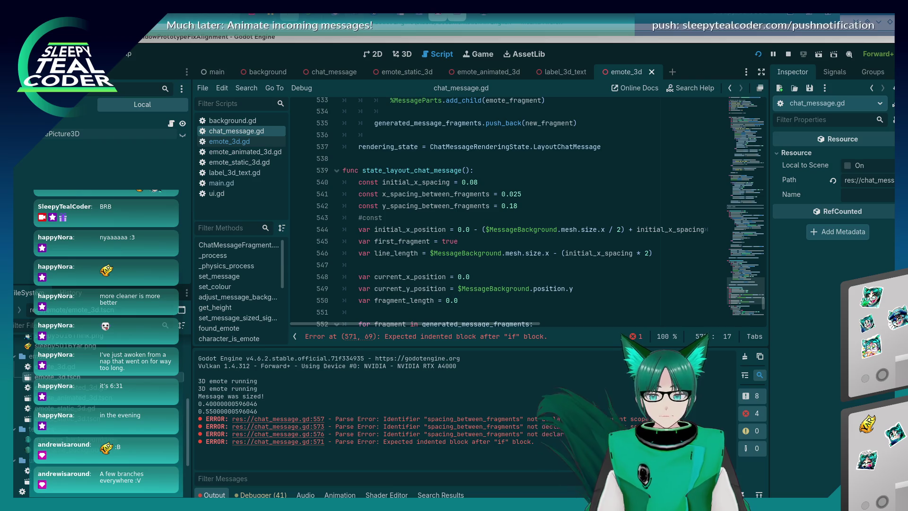
pyautogui.click(406, 261)
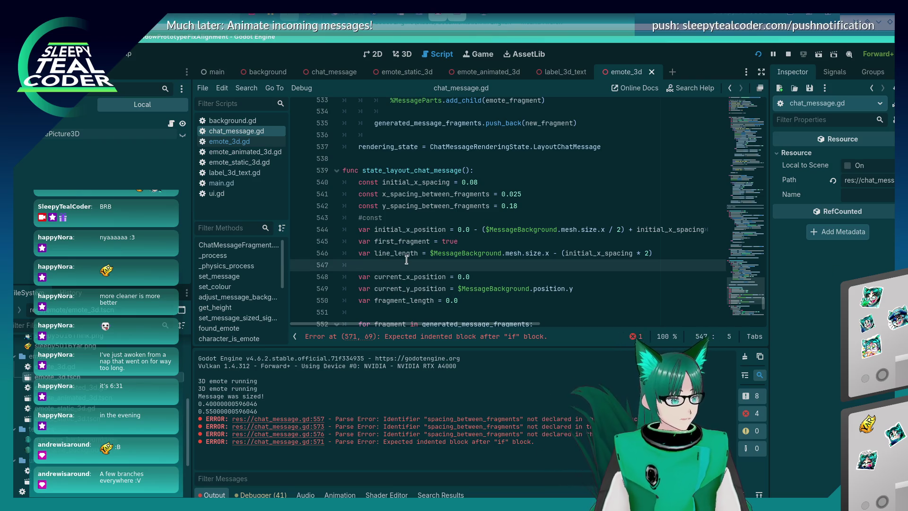
pyautogui.click(525, 195)
pyautogui.click(528, 205)
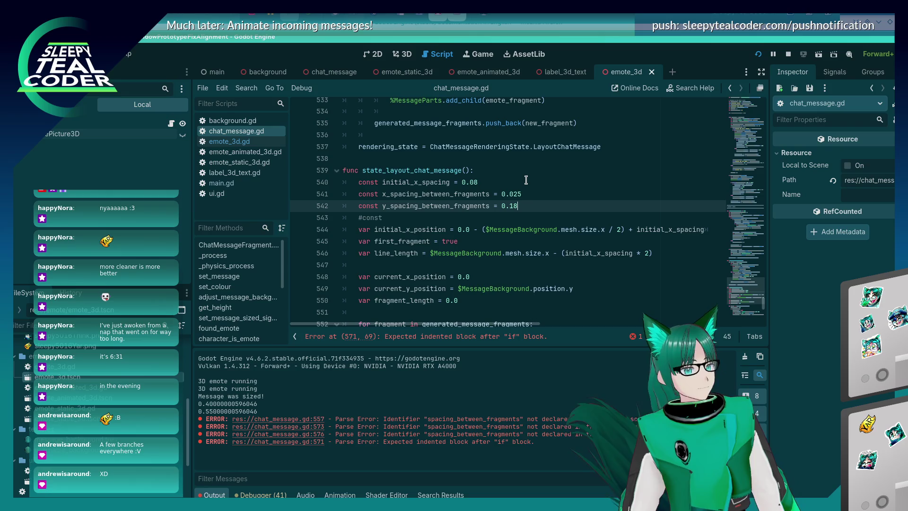
pyautogui.press('Return')
pyautogui.write('const')
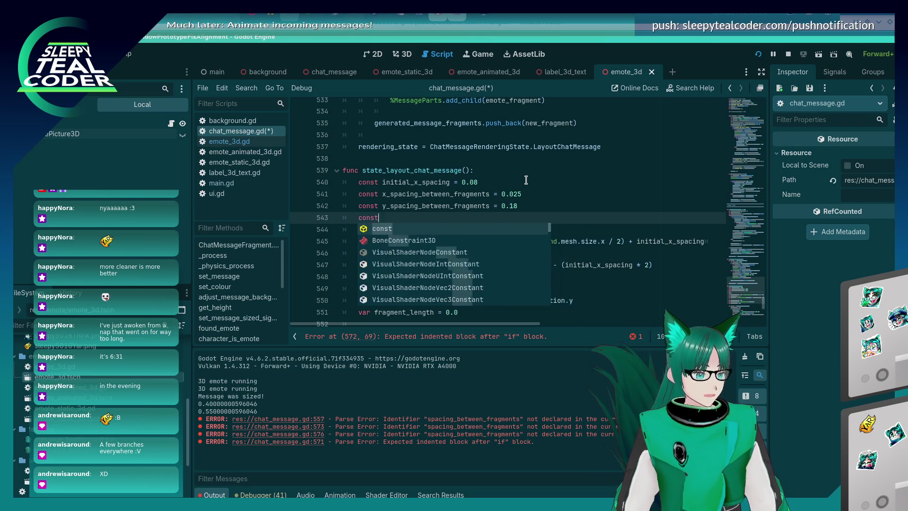
pyautogui.press('BackSpace')
pyautogui.press('BackSpace')
pyautogui.press('BackSpace')
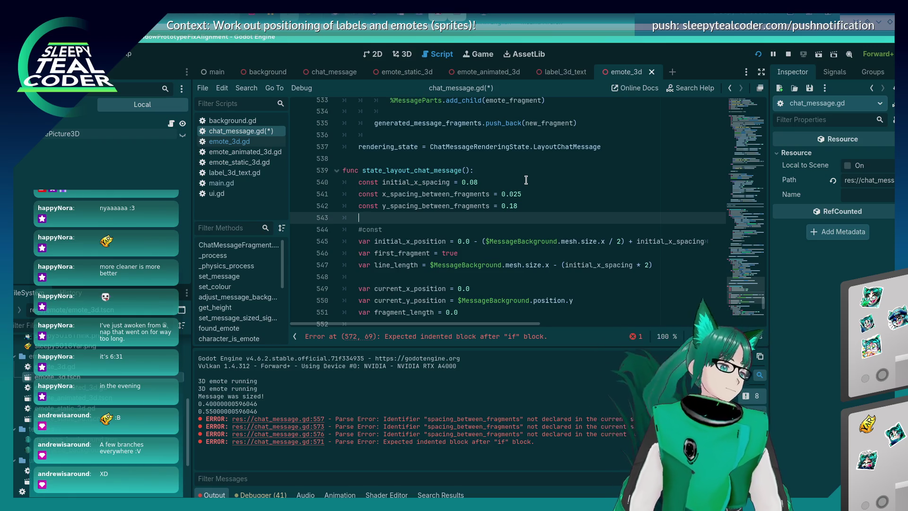
pyautogui.write('const')
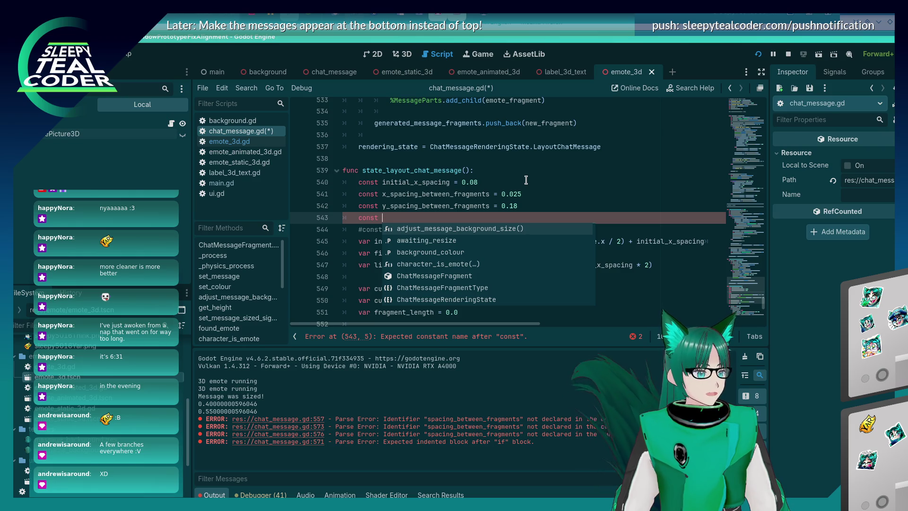
pyautogui.press('BackSpace')
pyautogui.press('BackSpace')
pyautogui.press('BackSpace')
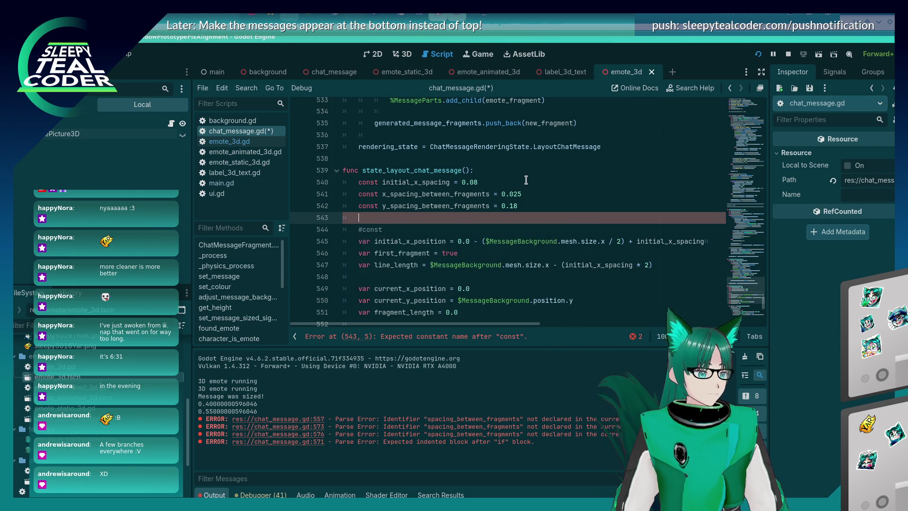
pyautogui.press('BackSpace')
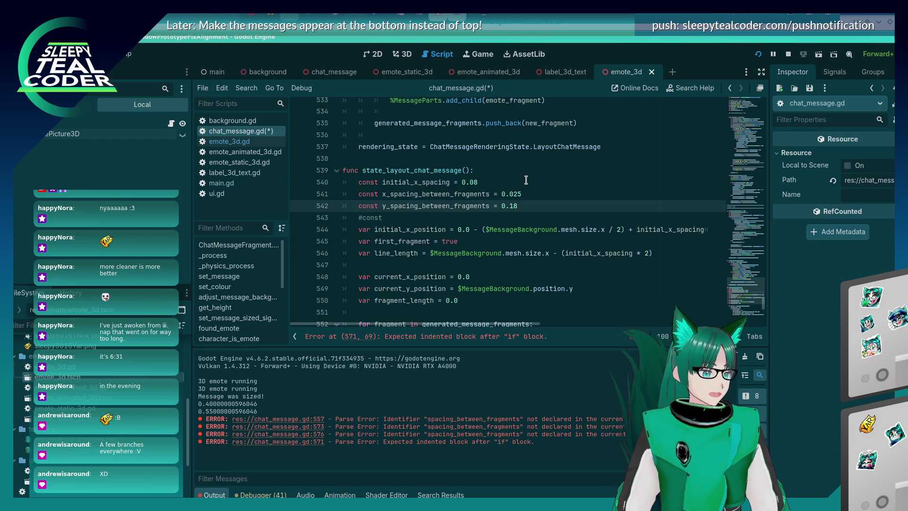
pyautogui.doubleClick(437, 289)
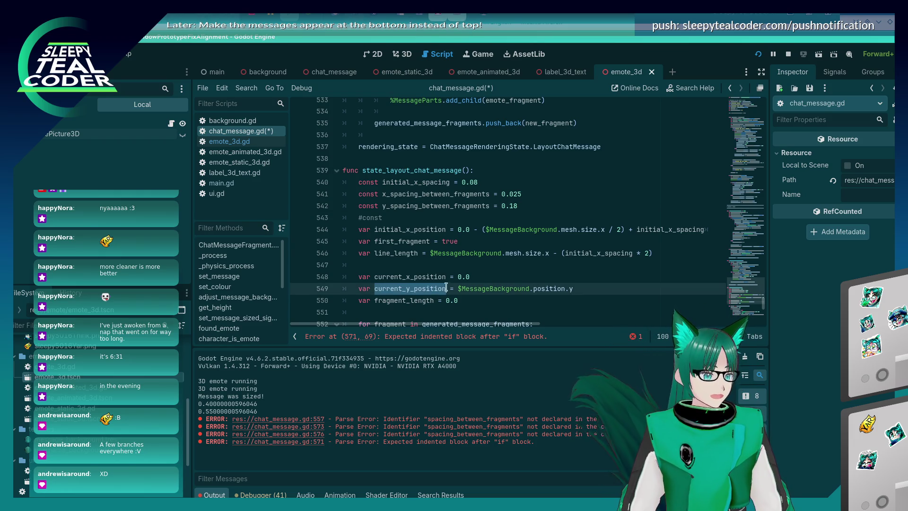
# Under the line-571 wrap check, add 'current_y_position -= y_spacing_between_fragments'.
pyautogui.scroll(-10, 438, 290)
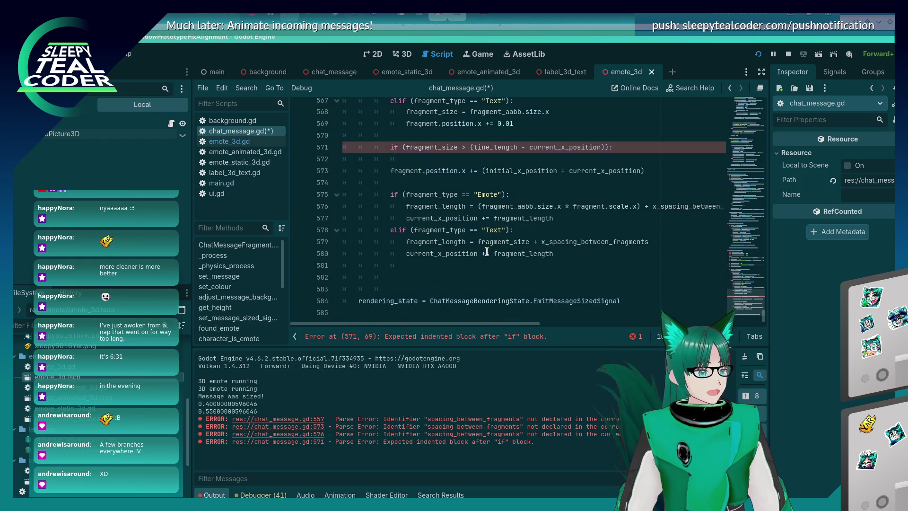
pyautogui.scroll(3, 486, 251)
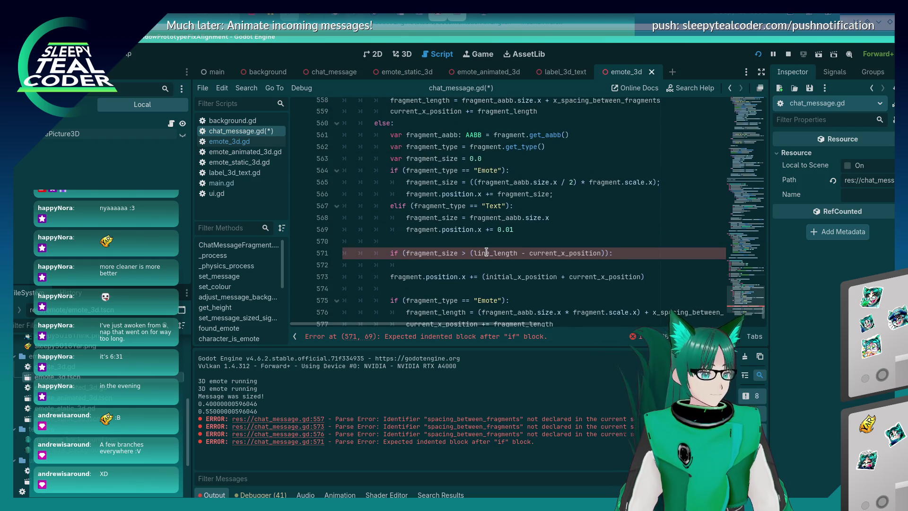
pyautogui.click(603, 265)
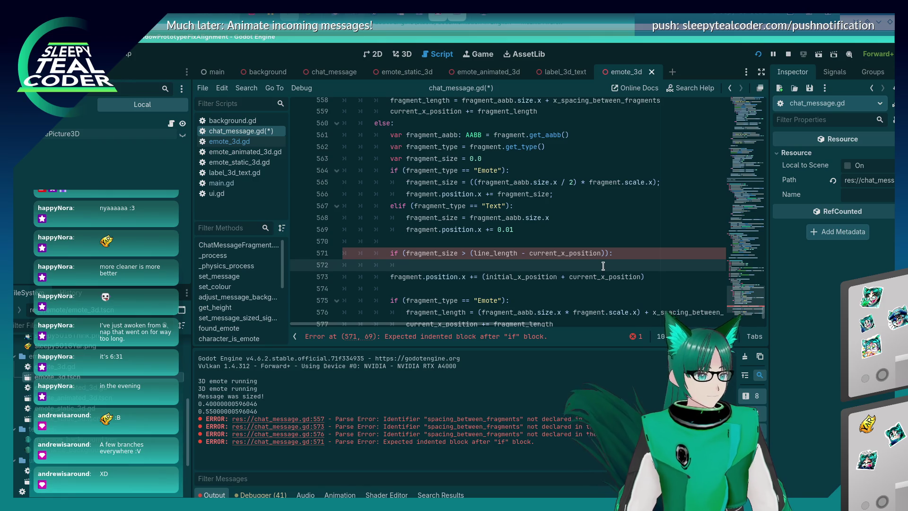
pyautogui.press('Return')
pyautogui.write('current_y_position ')
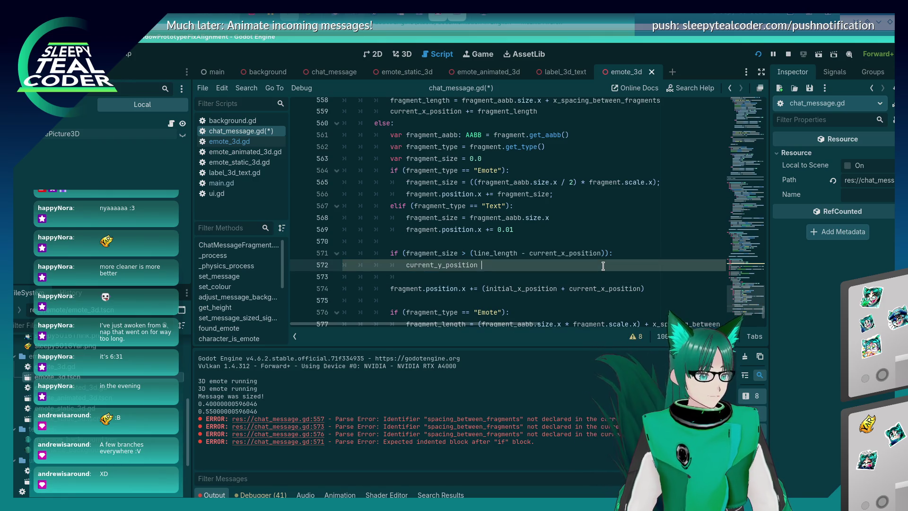
pyautogui.write('-=')
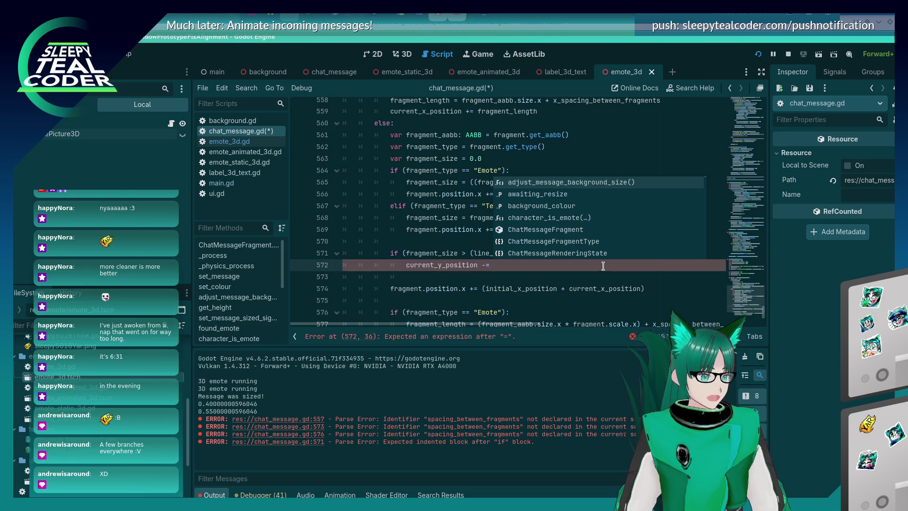
pyautogui.press('Escape')
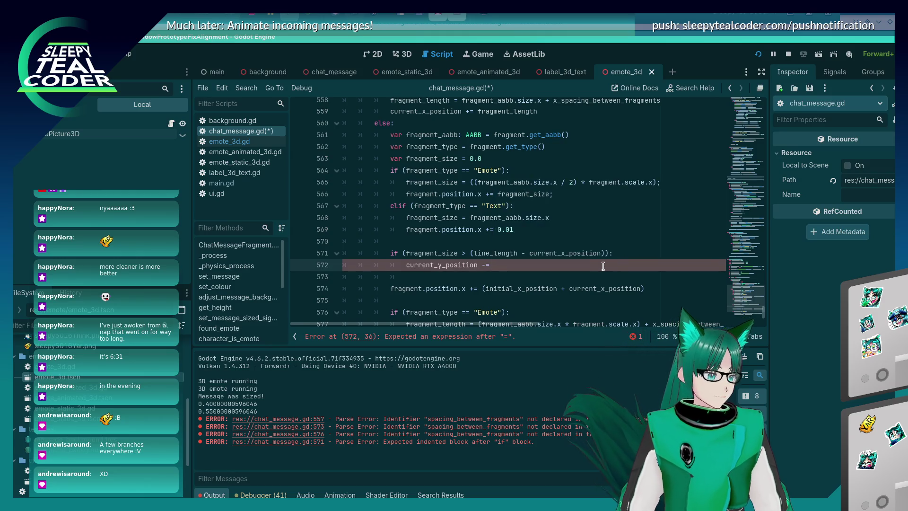
pyautogui.scroll(6, 603, 265)
pyautogui.scroll(3, 604, 266)
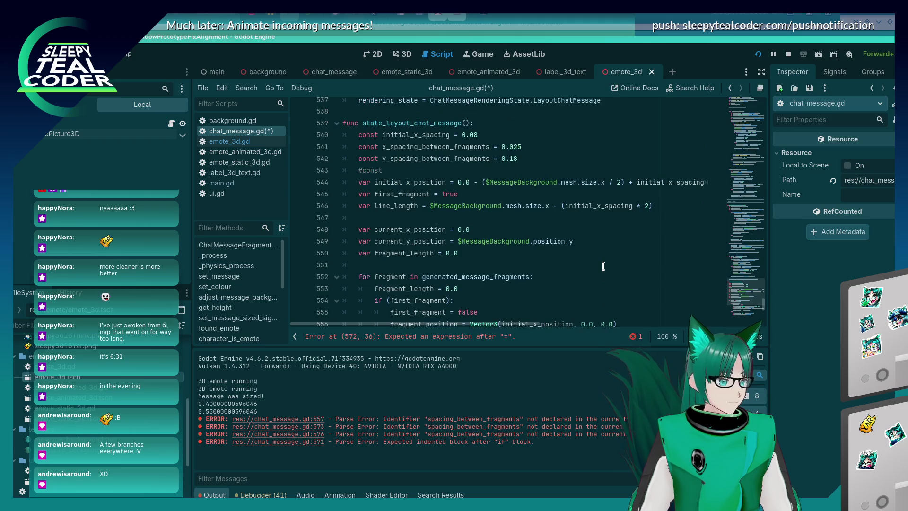
pyautogui.write('y_sp')
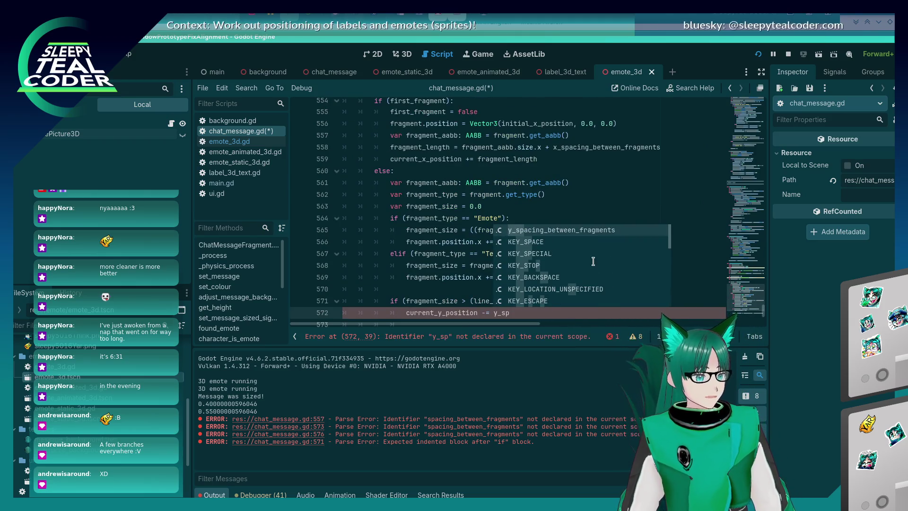
pyautogui.press('Return')
pyautogui.hotkey('ctrl', 's')
# Add 'current_x_position = initial_x_position' as the next line in the wrap block.
pyautogui.press('Return')
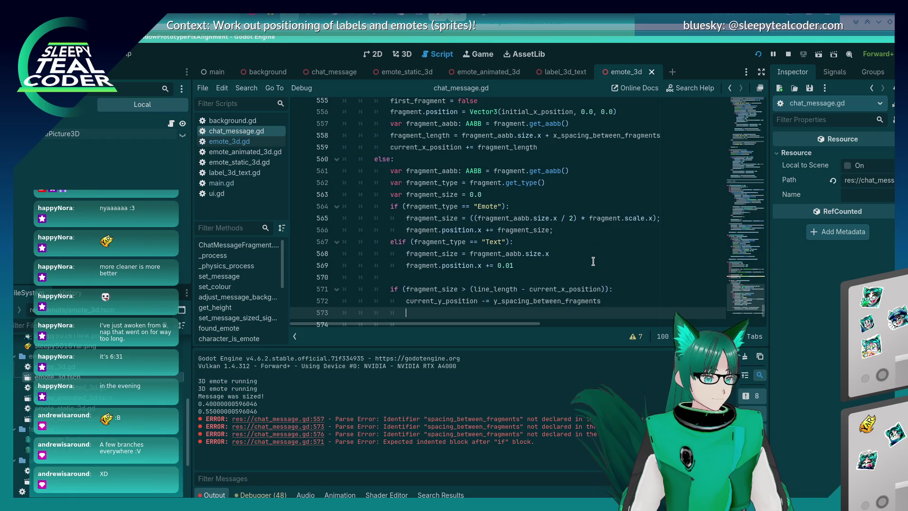
pyautogui.write('current_x_po')
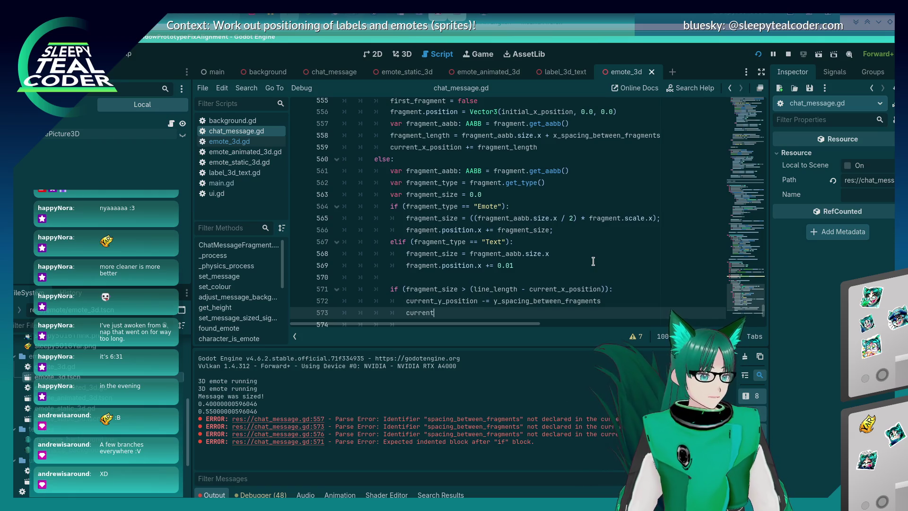
pyautogui.write('sition')
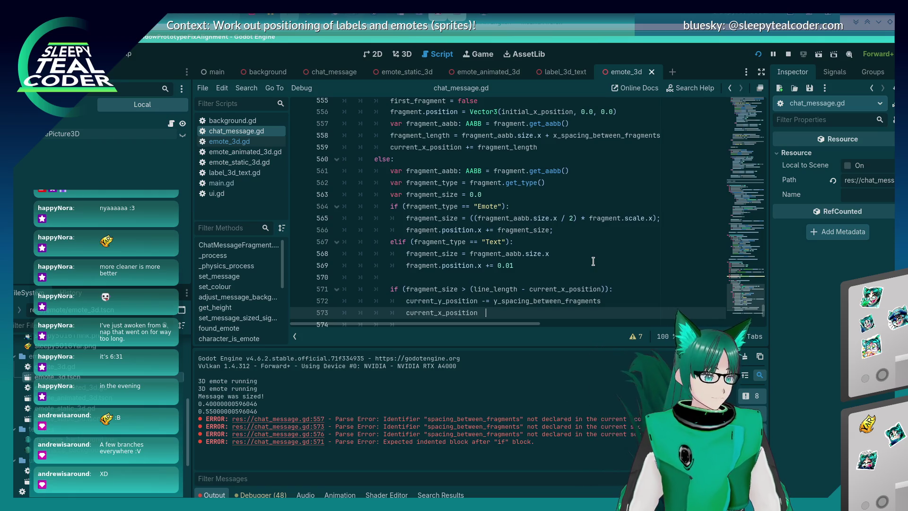
pyautogui.press('BackSpace')
pyautogui.press('BackSpace')
pyautogui.write('= ini')
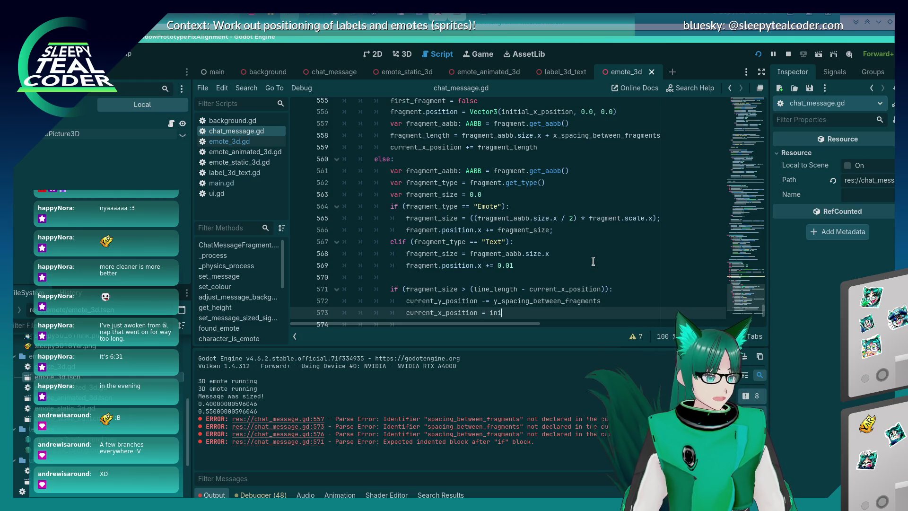
pyautogui.write('tial_x_')
pyautogui.press('Return')
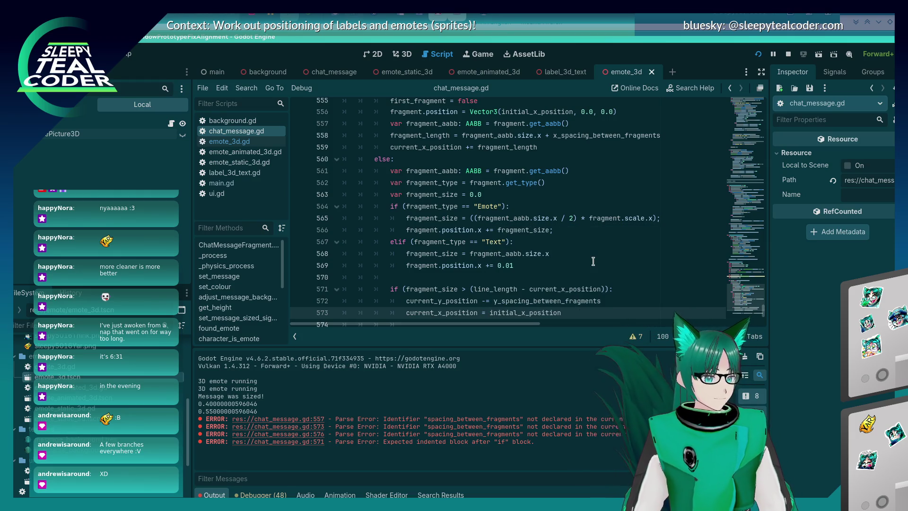
# Delete the stray semicolon at the end of line 565 and save chat_message.gd.
pyautogui.press('Up')
pyautogui.press('Up')
pyautogui.press('Up')
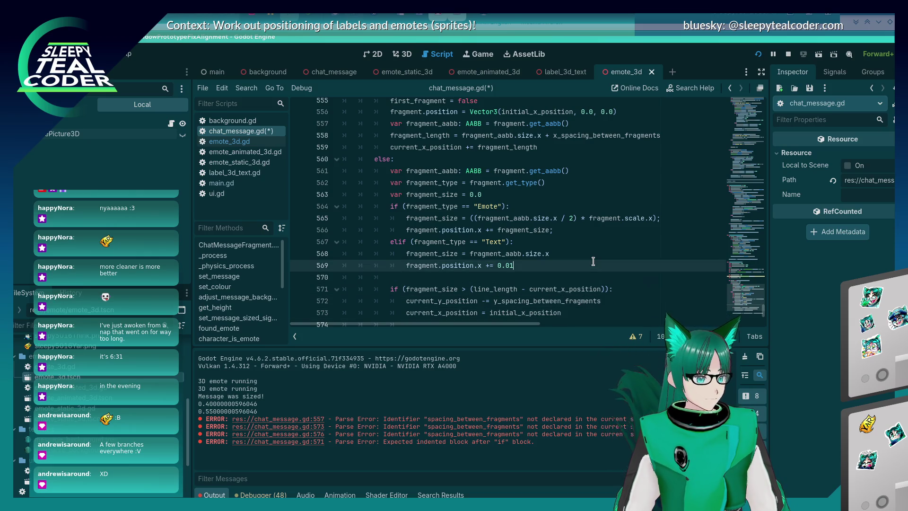
pyautogui.press('Up')
pyautogui.press('End')
pyautogui.press('BackSpace')
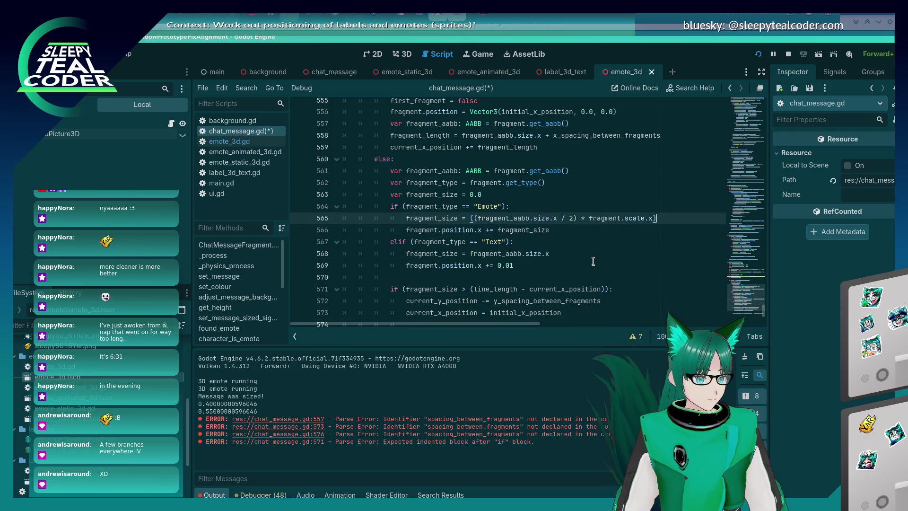
pyautogui.hotkey('ctrl', 's')
pyautogui.scroll(4, 579, 262)
pyautogui.scroll(4, 579, 263)
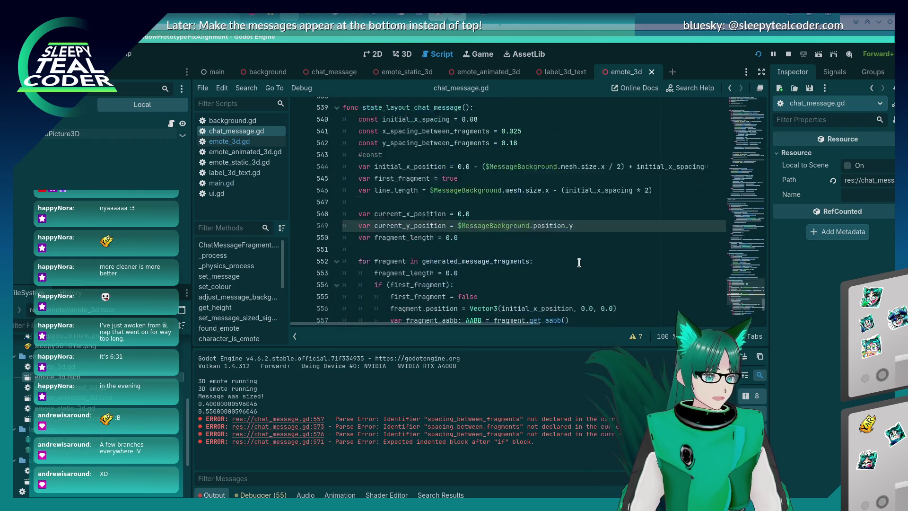
pyautogui.scroll(-8, 580, 262)
pyautogui.scroll(-5, 581, 263)
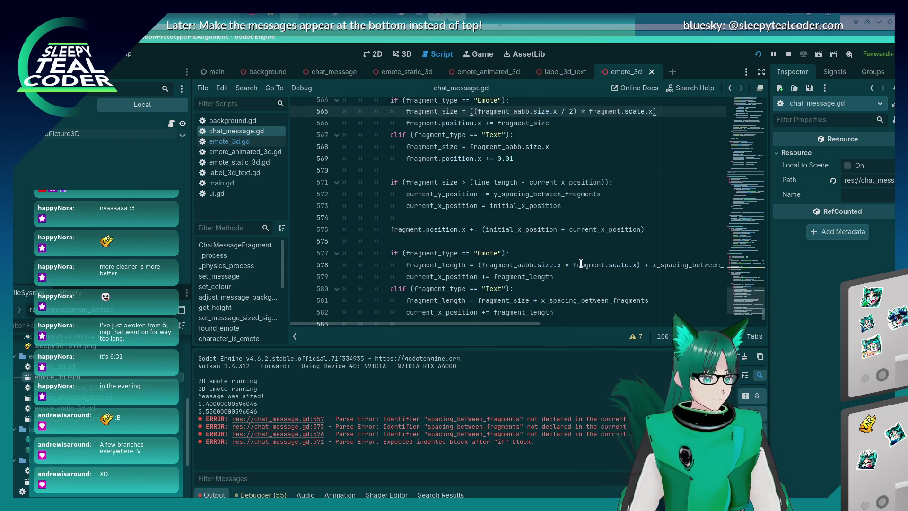
pyautogui.scroll(6, 580, 263)
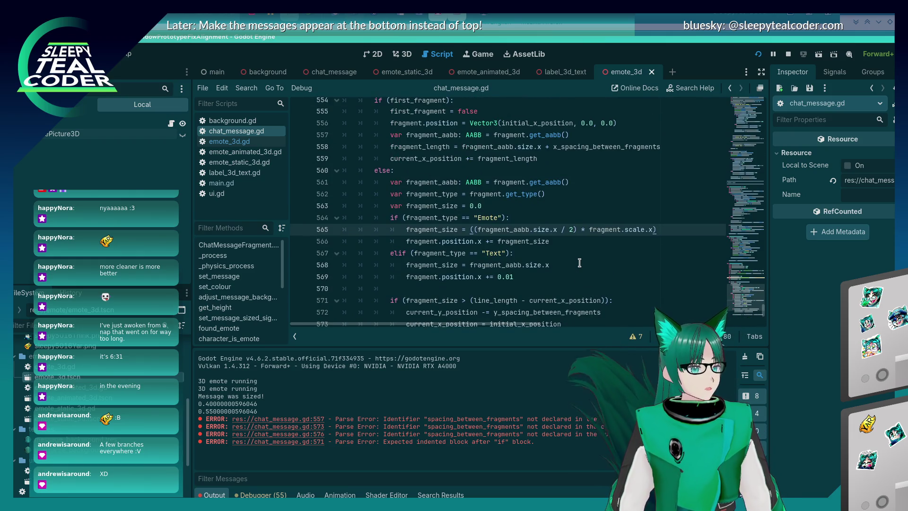
pyautogui.hotkey('ctrl', 's')
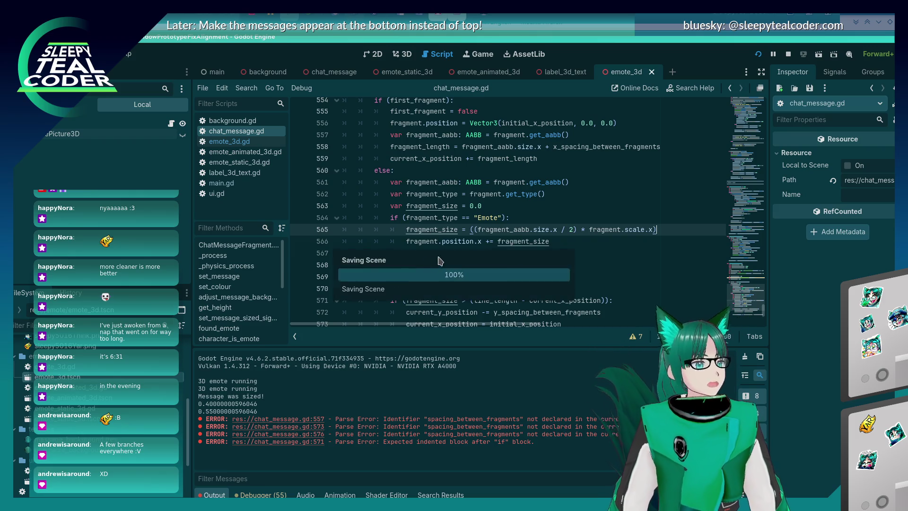
# Add a semicolon to line 568, keep the 0.01 offset on its own line, and save.
pyautogui.click(556, 270)
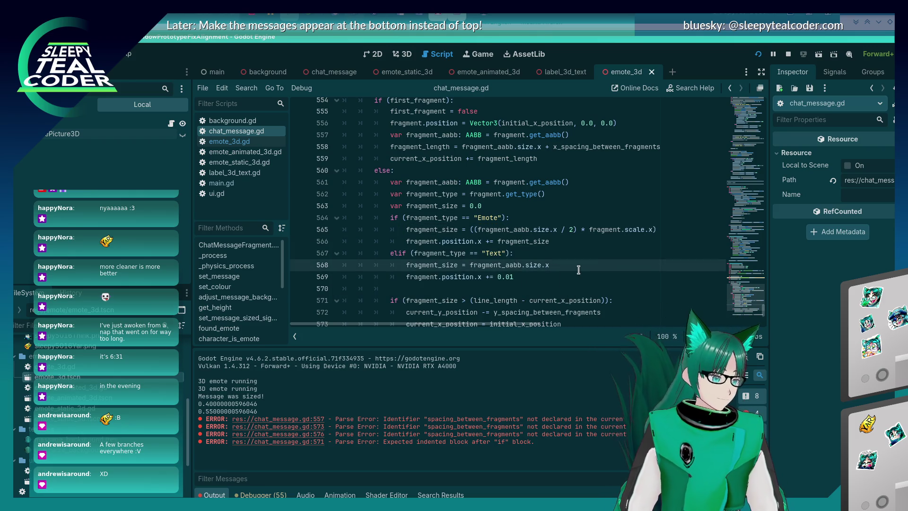
pyautogui.press('Delete')
pyautogui.press('Delete')
pyautogui.press('Delete')
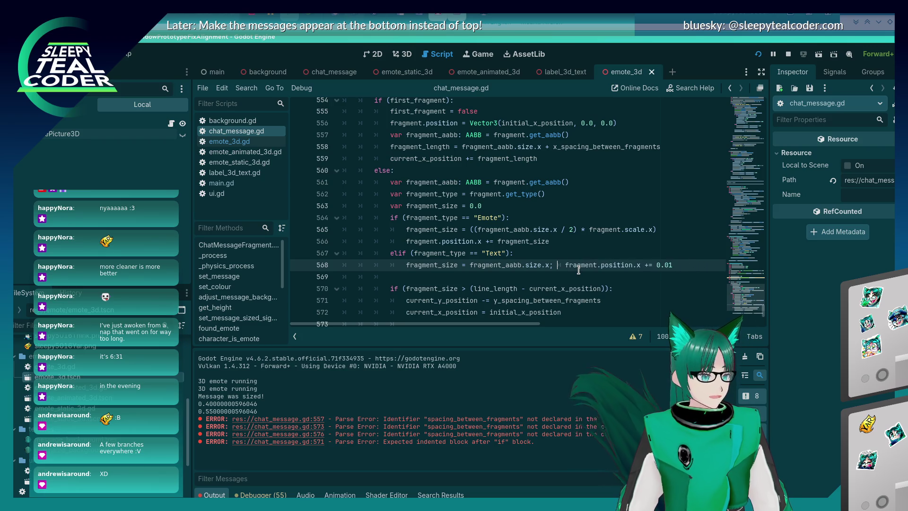
pyautogui.press('End')
pyautogui.write(';')
pyautogui.hotkey('ctrl', 's')
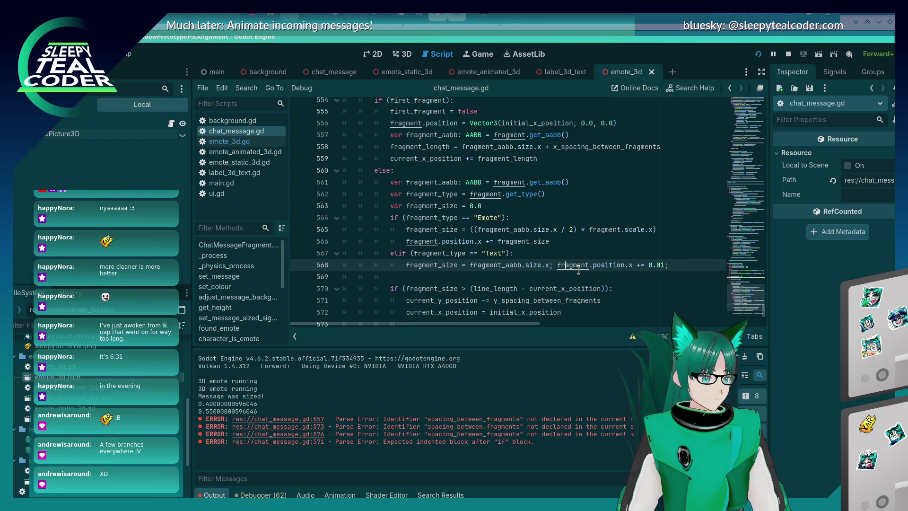
pyautogui.press('Return')
pyautogui.hotkey('ctrl', 's')
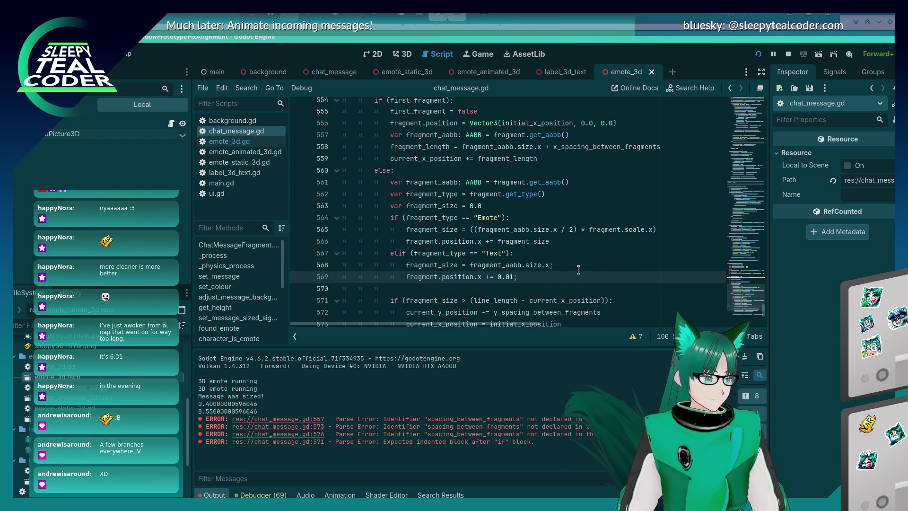
pyautogui.scroll(-5, 563, 210)
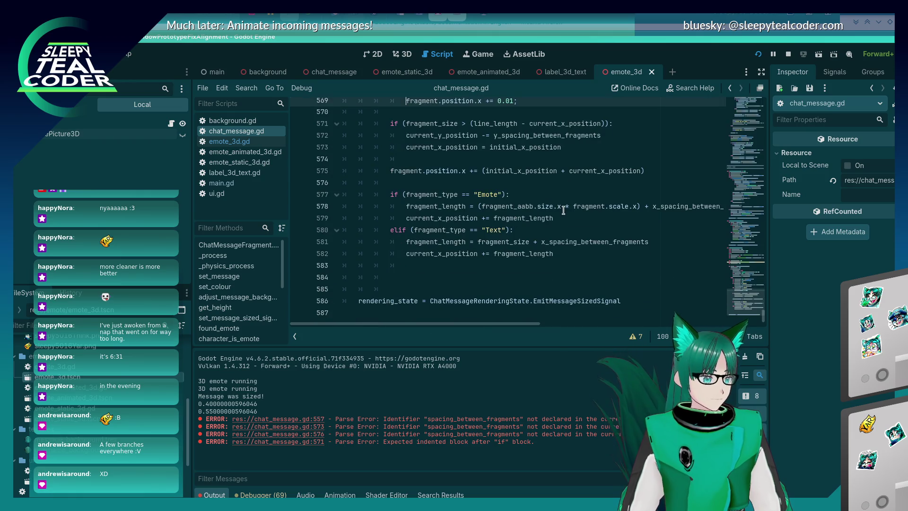
pyautogui.scroll(3, 564, 209)
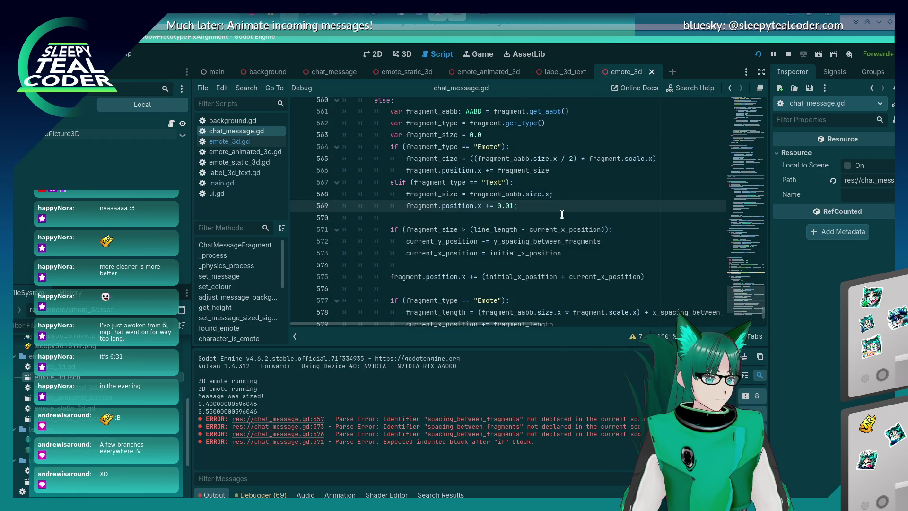
# Move the caret to the empty line below the wrap block.
pyautogui.click(552, 261)
pyautogui.click(559, 256)
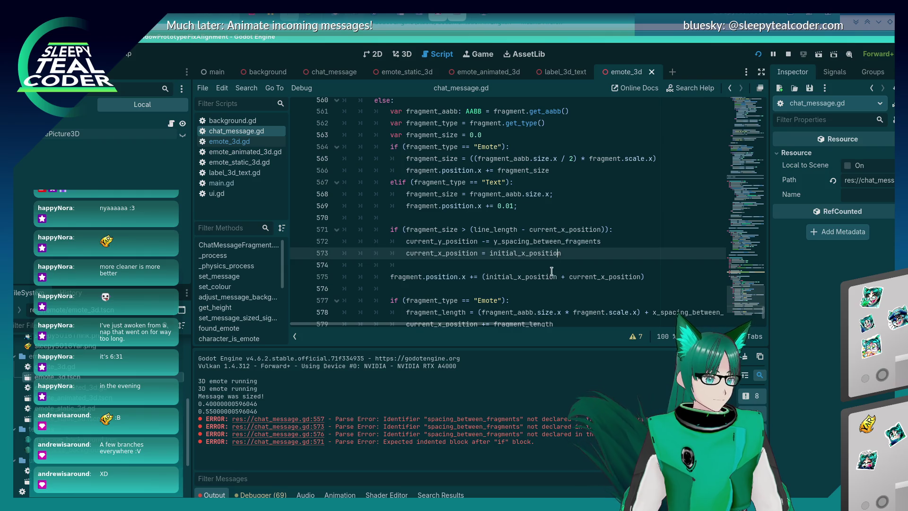
pyautogui.scroll(-2, 551, 271)
pyautogui.scroll(1, 552, 270)
pyautogui.scroll(-1, 443, 229)
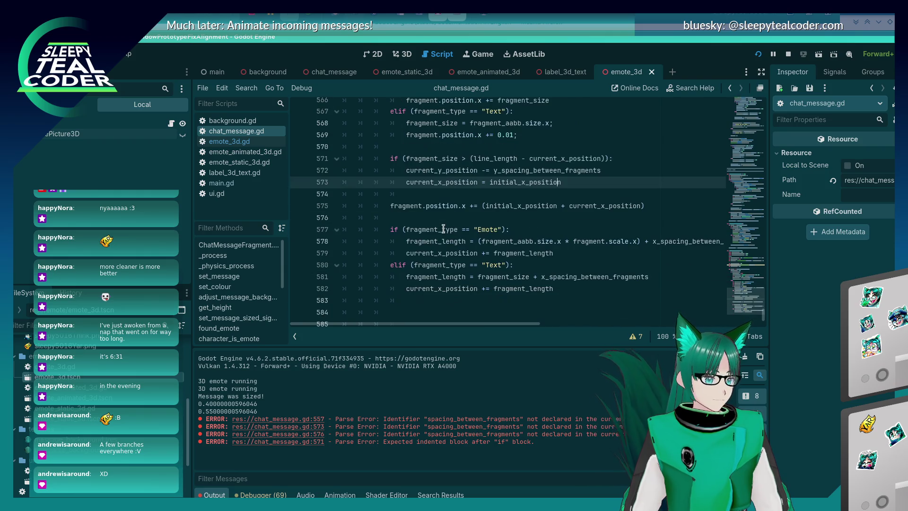
pyautogui.click(582, 242)
pyautogui.click(450, 242)
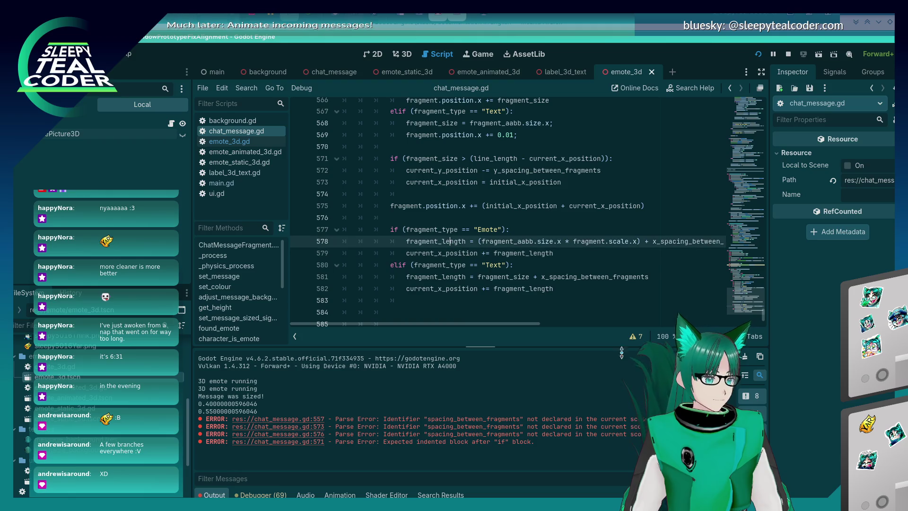
pyautogui.click(663, 198)
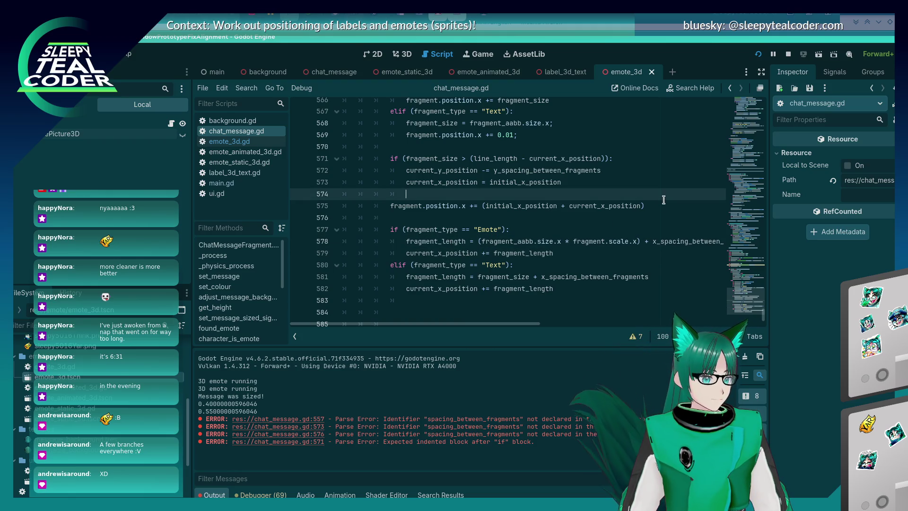
# Add 'fragment.position.y = current_y_position' before the x-position line, then run and close the scene.
pyautogui.press('Return')
pyautogui.press('BackSpace')
pyautogui.write('fra')
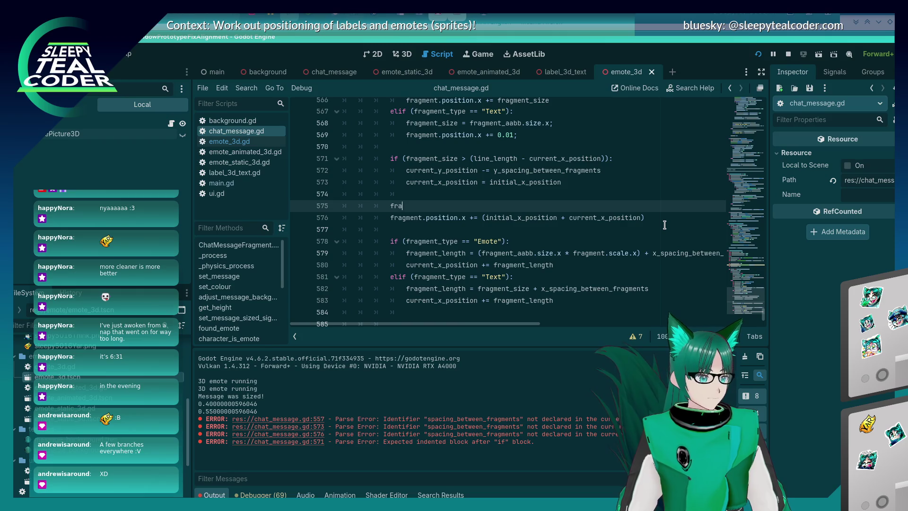
pyautogui.write('gment.position.')
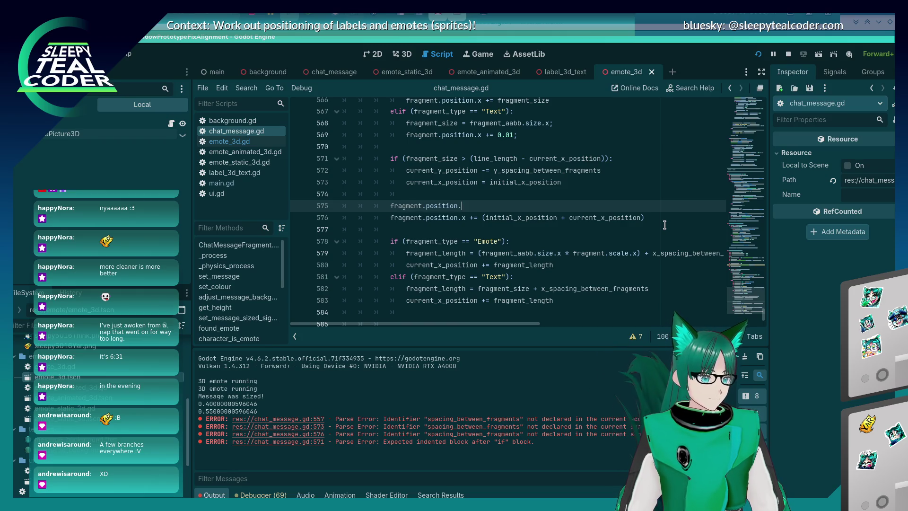
pyautogui.write('y = current_y')
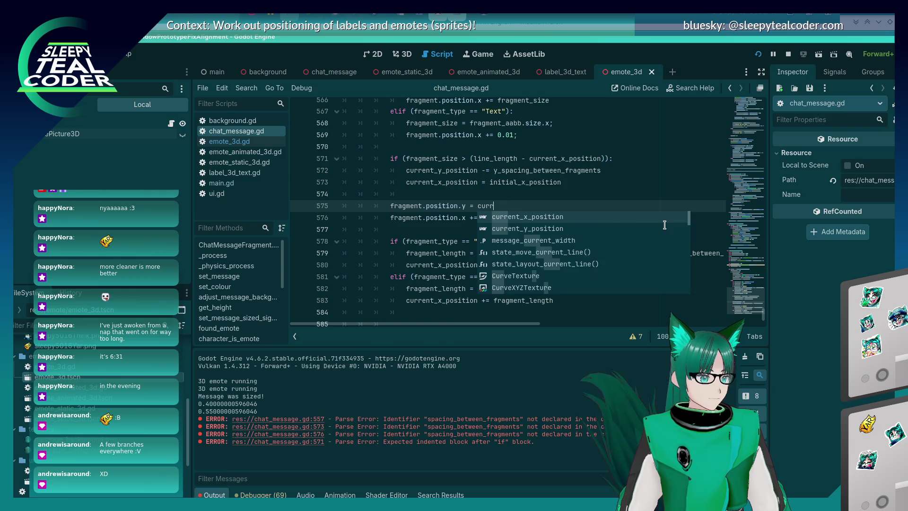
pyautogui.press('Return')
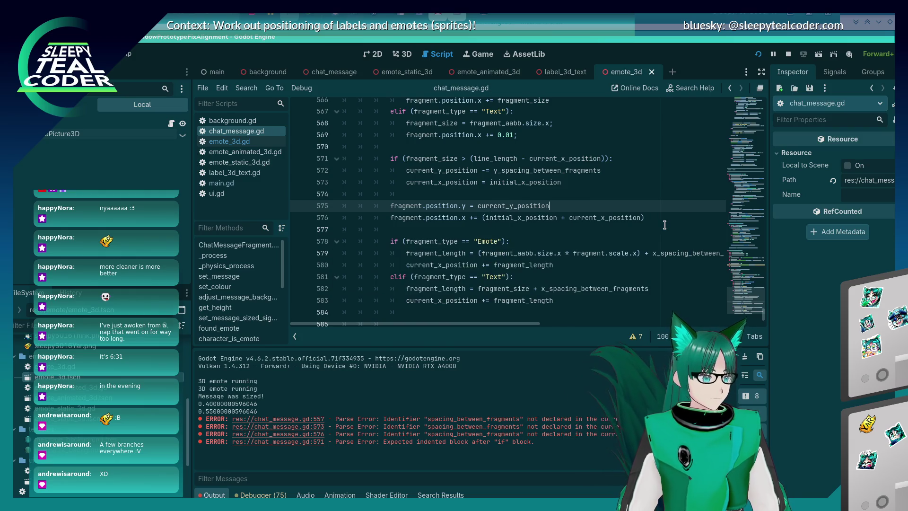
pyautogui.click(469, 200)
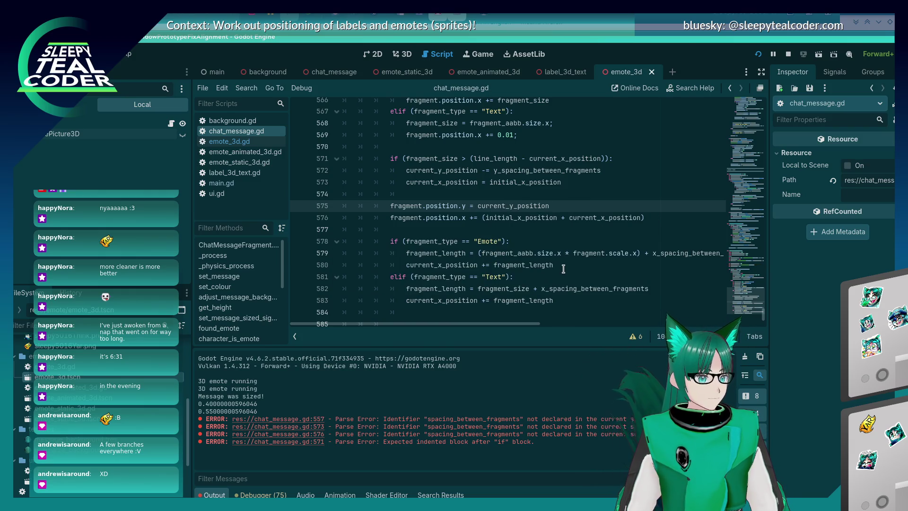
pyautogui.press('F5')
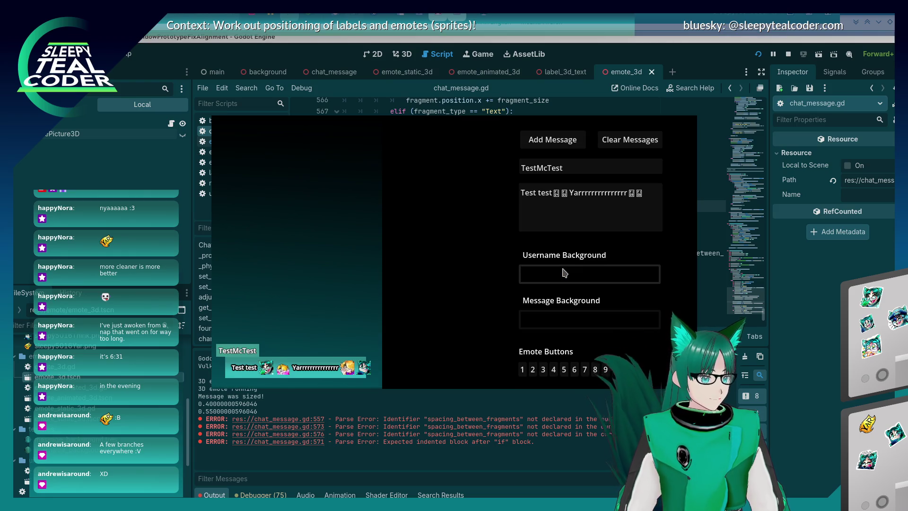
pyautogui.press('F8')
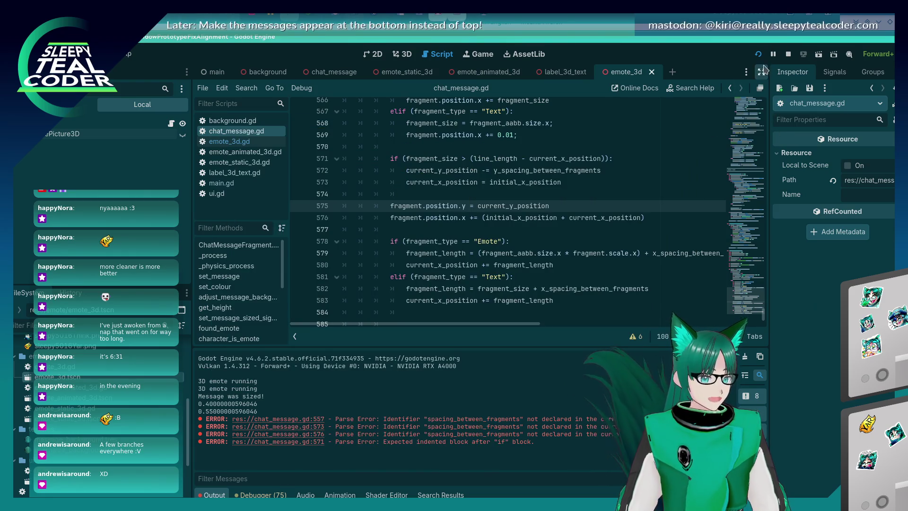
# Post a test message reading 'Yarrrrrrrrrr' with emotes before and after it.
pyautogui.click(759, 55)
pyautogui.hotkey('alt', 'Tab')
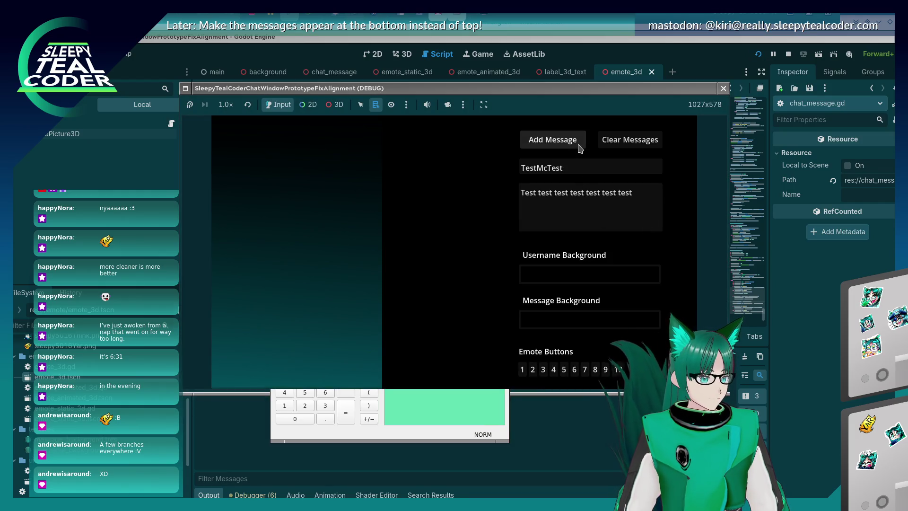
pyautogui.moveTo(554, 194); pyautogui.dragTo(668, 211)
pyautogui.press('BackSpace')
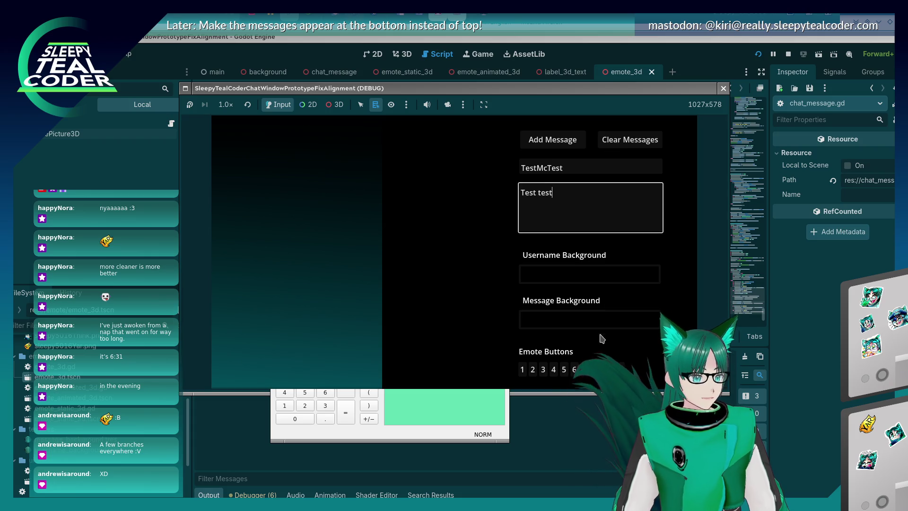
pyautogui.click(582, 374)
pyautogui.click(583, 374)
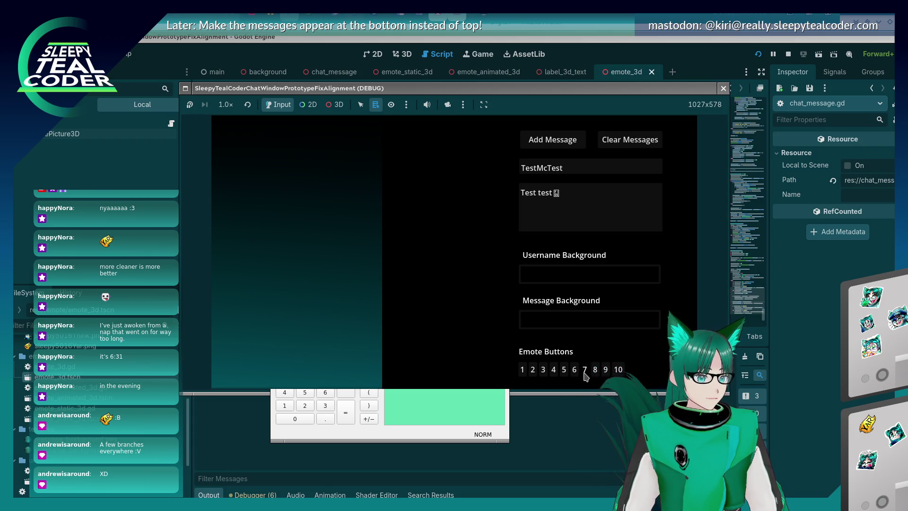
pyautogui.click(613, 191)
pyautogui.write('Yarr')
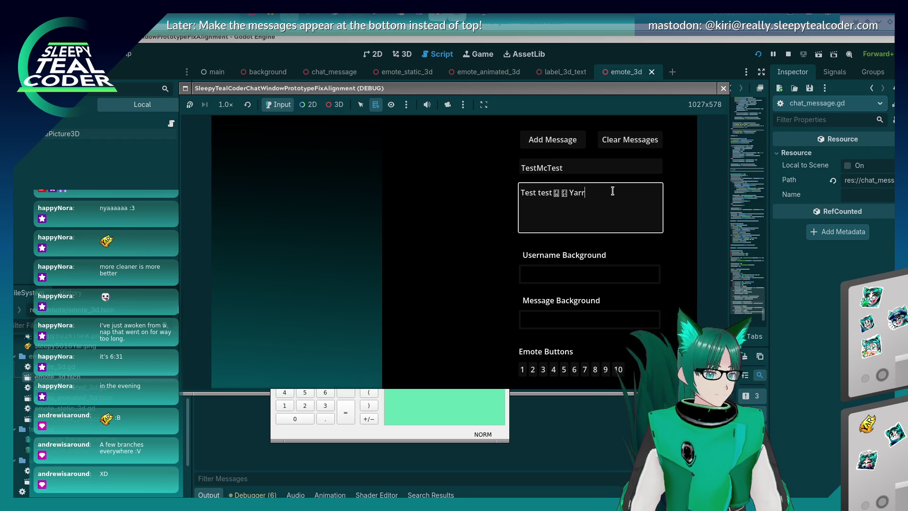
pyautogui.write('rrrrrrrr')
pyautogui.click(563, 369)
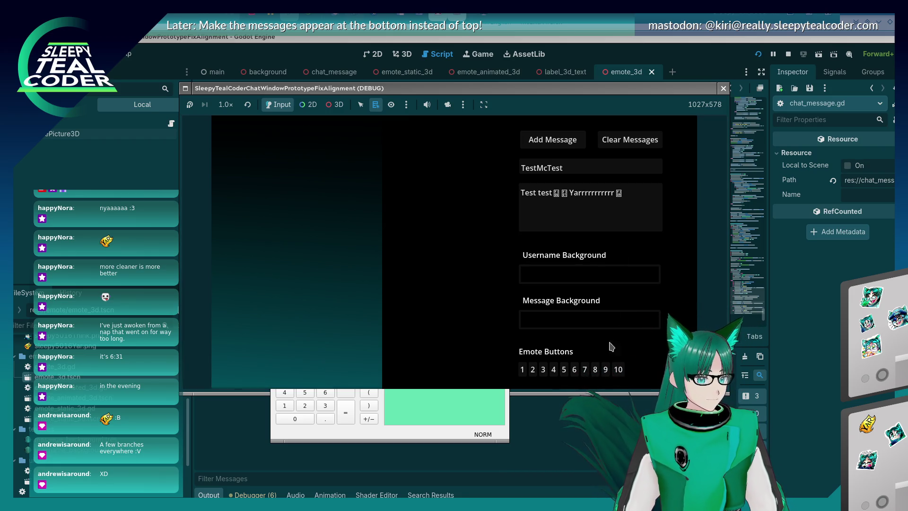
pyautogui.click(536, 138)
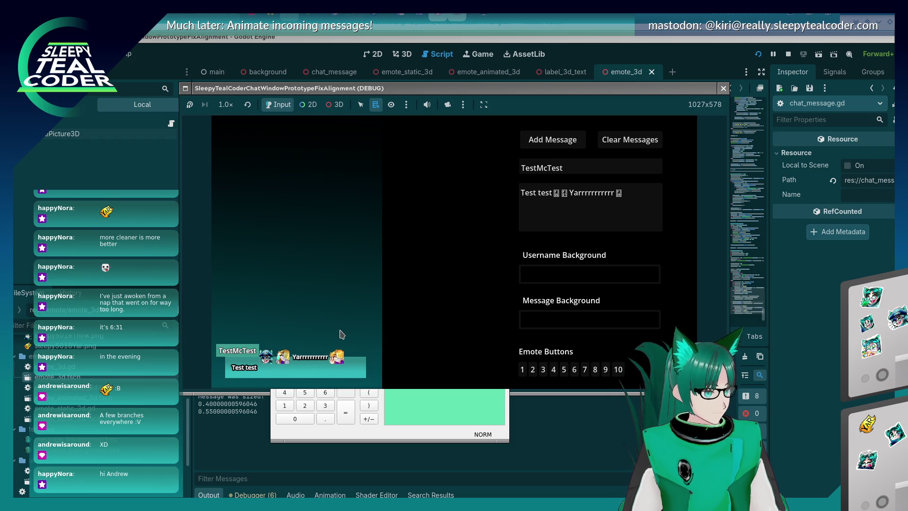
# Append 'Beeeeeeeeeeeep' to the message, post it, and stop the scene.
pyautogui.click(621, 216)
pyautogui.write('yar')
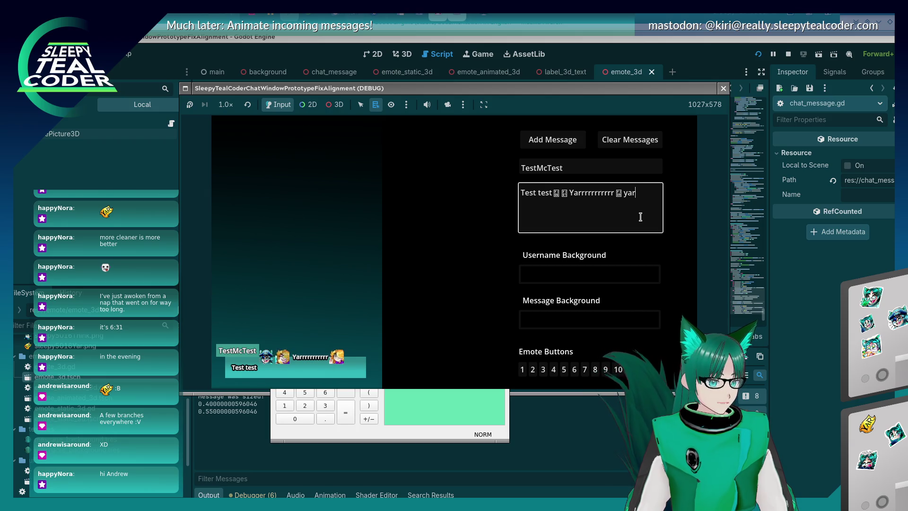
pyautogui.press('BackSpace')
pyautogui.press('BackSpace')
pyautogui.write('Beeeeeeeeeeeep')
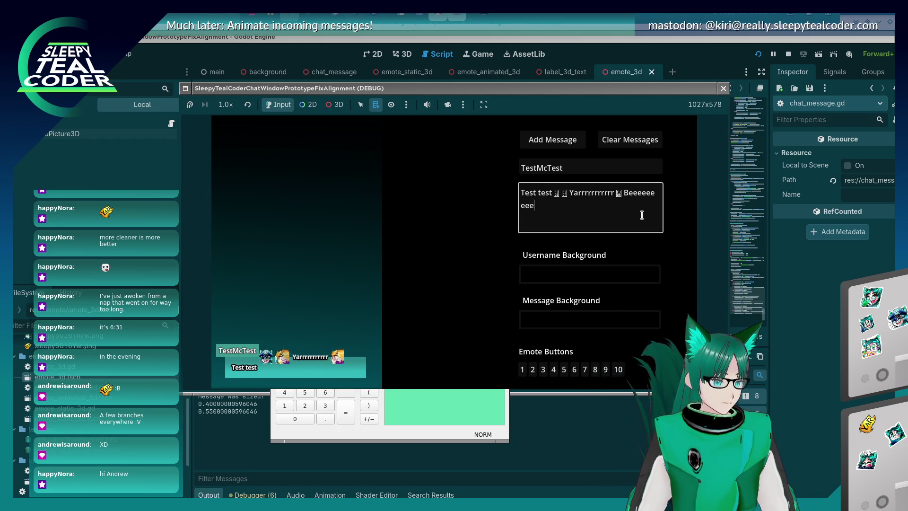
pyautogui.click(572, 140)
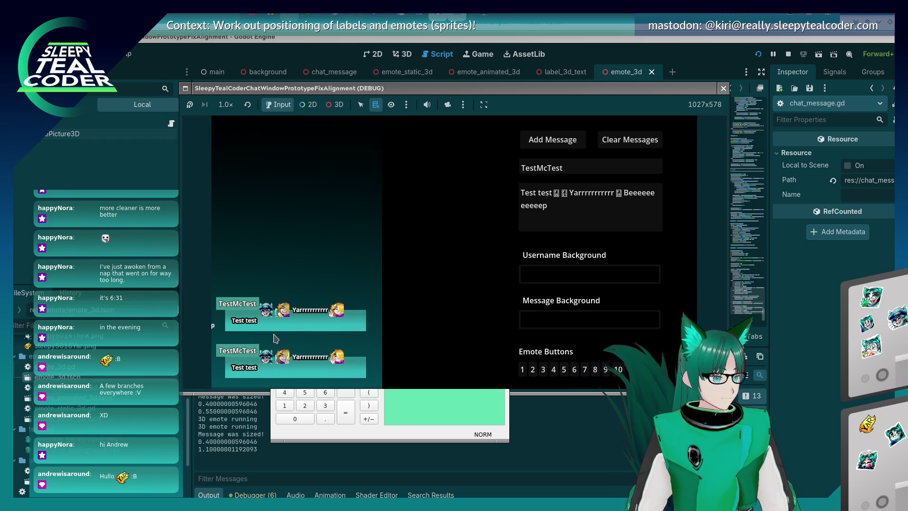
pyautogui.press('F8')
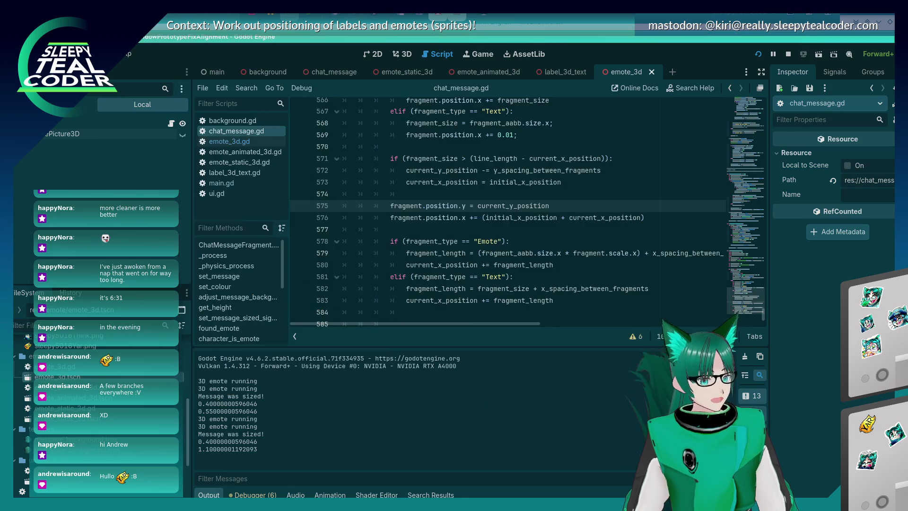
# Insert an empty 'else:' branch after line 573 and select fragment.position.x on line 578.
pyautogui.scroll(2, 467, 227)
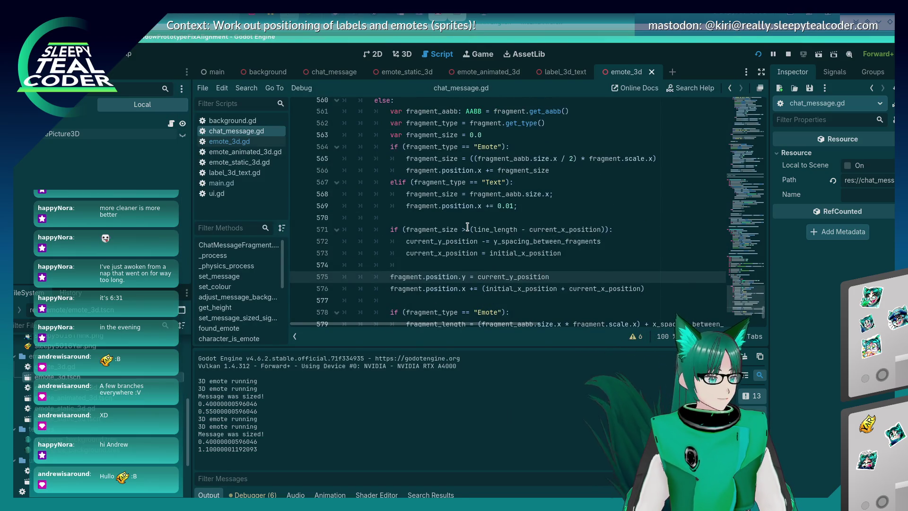
pyautogui.scroll(-2, 467, 227)
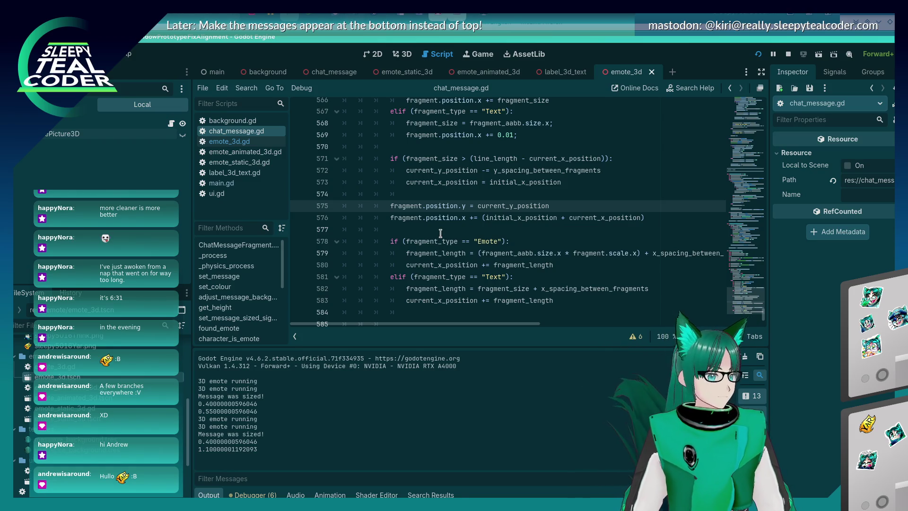
pyautogui.click(587, 184)
pyautogui.press('Return')
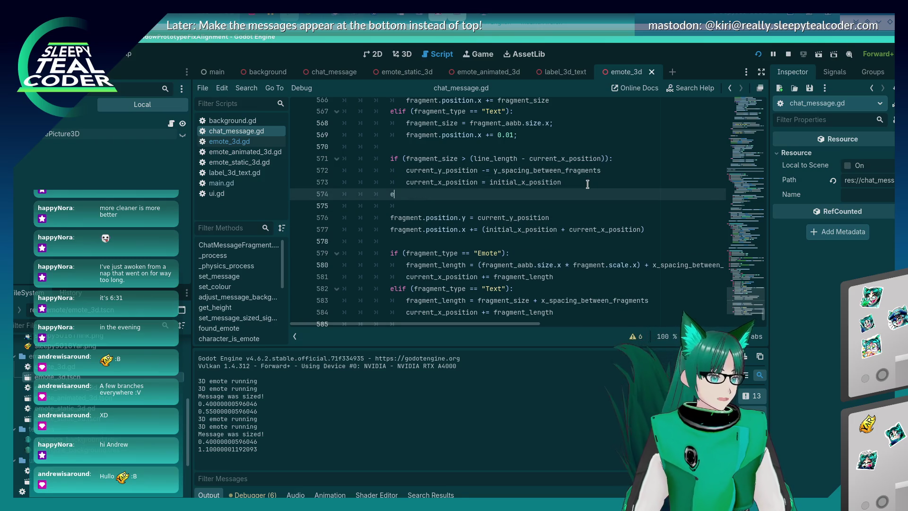
pyautogui.write('else:')
pyautogui.press('Return')
pyautogui.press('Down')
pyautogui.press('Down')
pyautogui.press('Down')
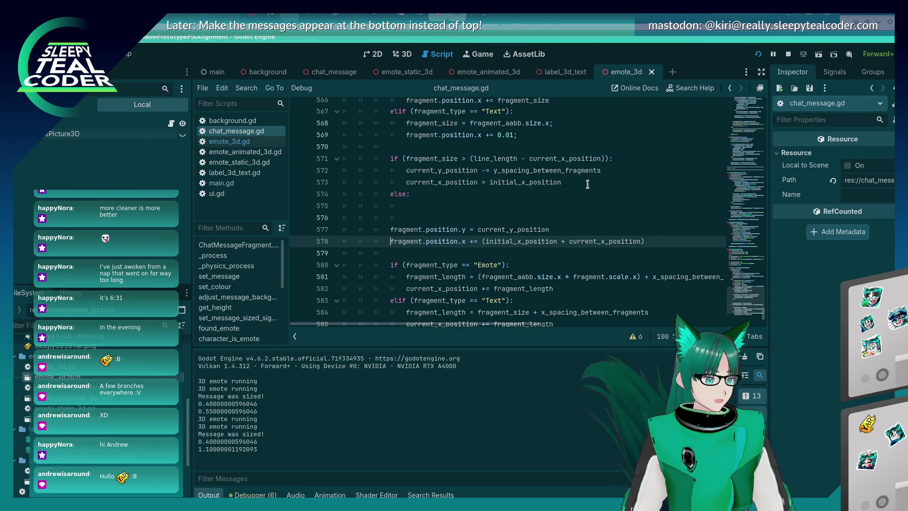
pyautogui.press('Right')
pyautogui.hotkey('ctrl', 'shift', 'Right')
pyautogui.hotkey('ctrl', 'shift', 'Right')
pyautogui.hotkey('ctrl', 'shift', 'Right')
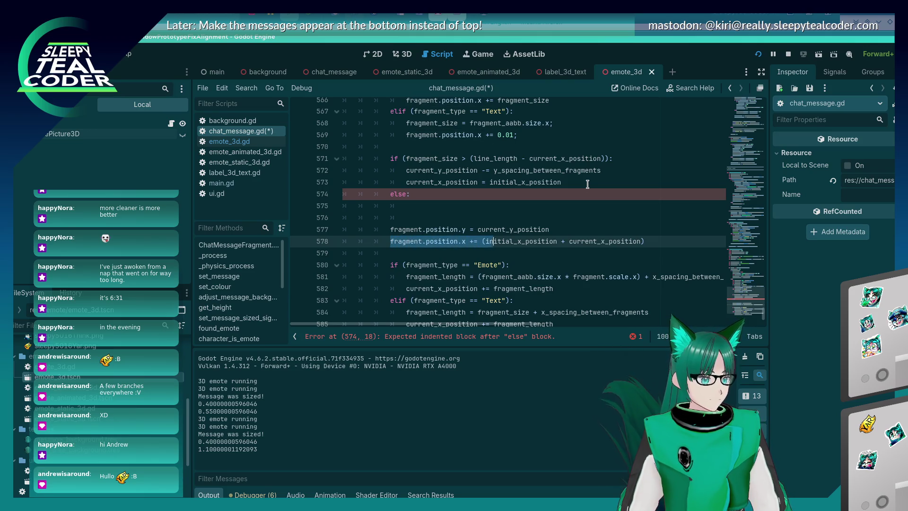
pyautogui.hotkey('ctrl', 'shift', 'Left')
pyautogui.hotkey('ctrl', 'shift', 'Left')
pyautogui.hotkey('ctrl', 'shift', 'Left')
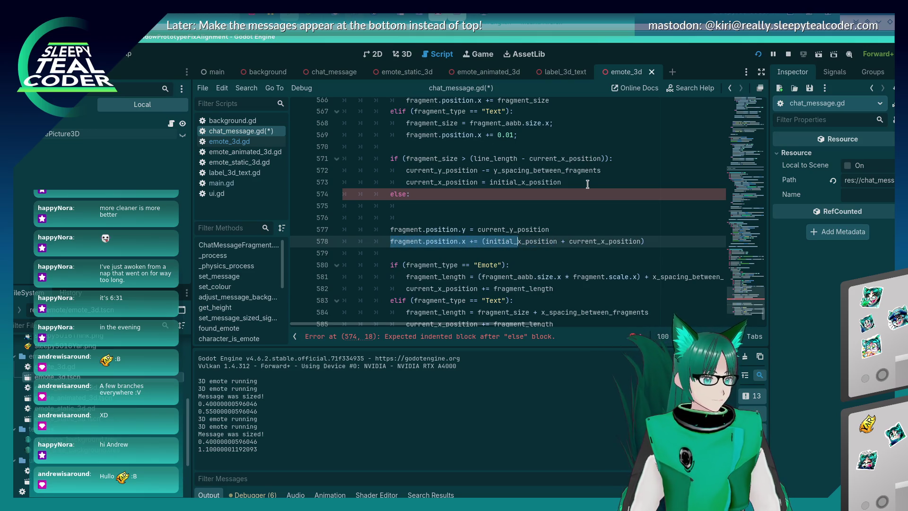
pyautogui.scroll(2, 587, 184)
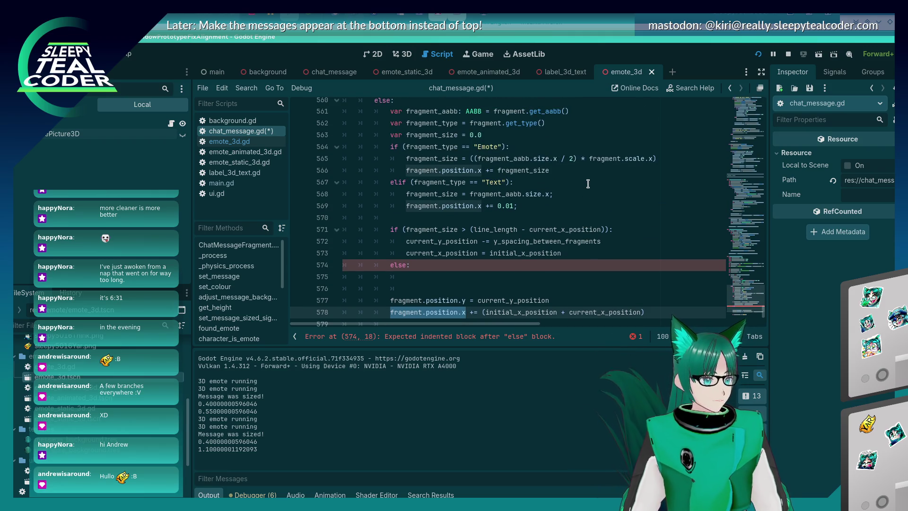
pyautogui.scroll(1, 588, 184)
pyautogui.scroll(2, 587, 184)
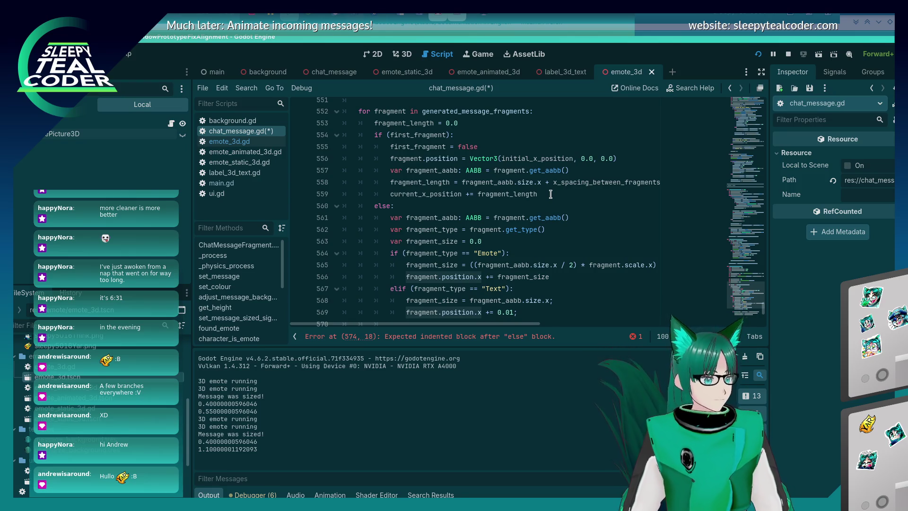
# Change line 573 to reset current_x_position to 0.0, drop the extra line, and save.
pyautogui.scroll(-4, 550, 194)
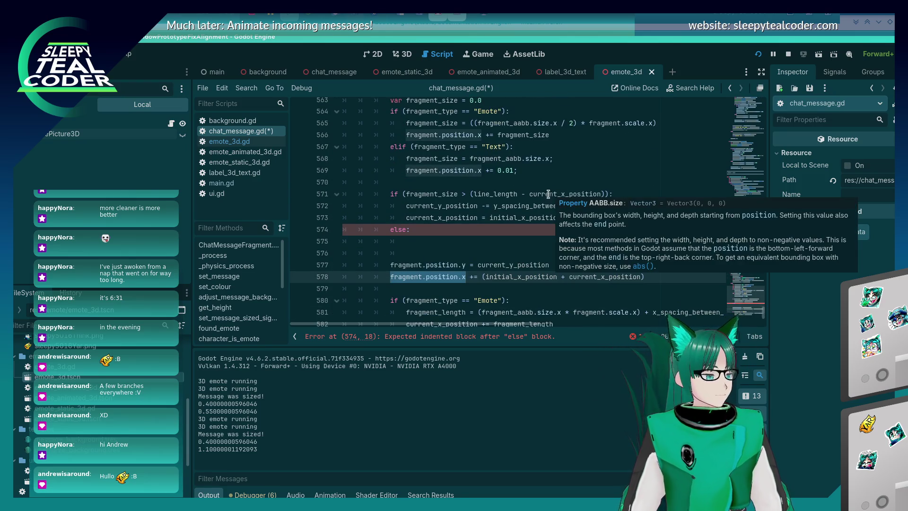
pyautogui.click(568, 218)
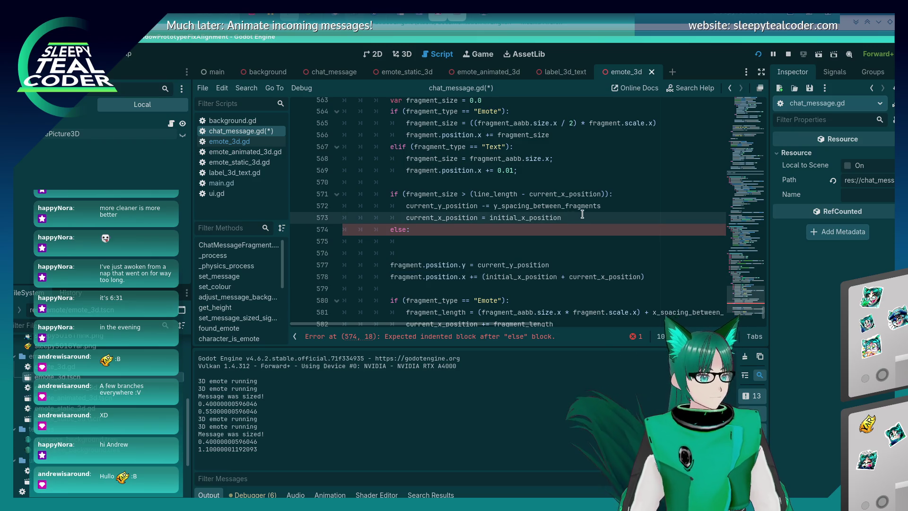
pyautogui.press('Return')
pyautogui.write('fragment.position.x')
pyautogui.press('Up')
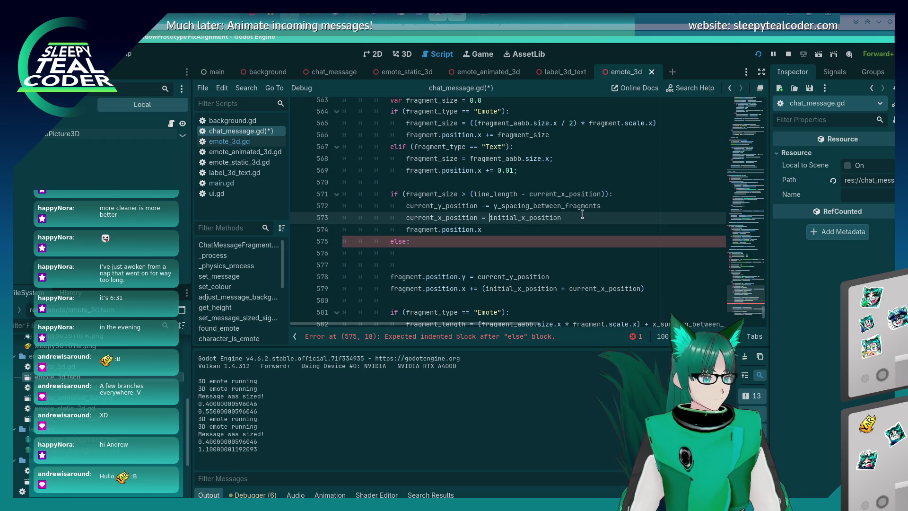
pyautogui.scroll(10, 583, 214)
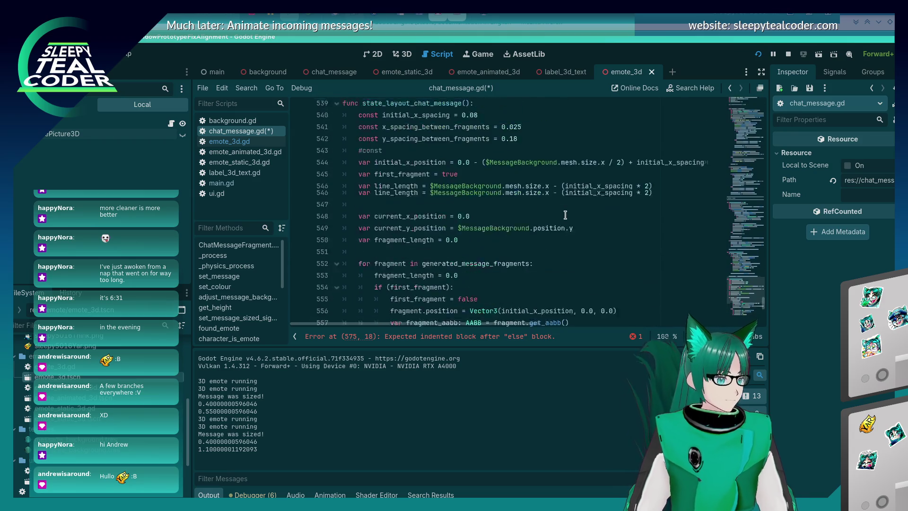
pyautogui.scroll(-11, 564, 215)
pyautogui.press('Down')
pyautogui.press('BackSpace')
pyautogui.press('BackSpace')
pyautogui.press('BackSpace')
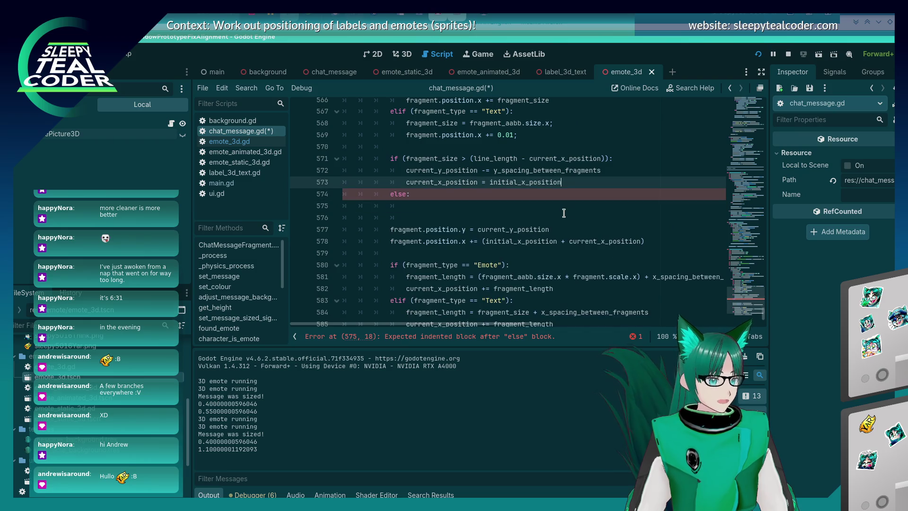
pyautogui.press('BackSpace')
pyautogui.press('BackSpace')
pyautogui.press('BackSpace')
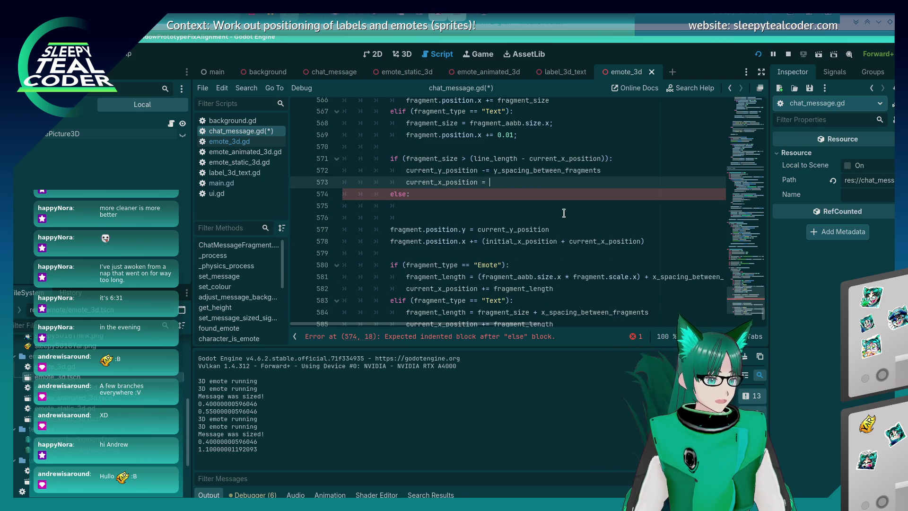
pyautogui.write('0.0')
pyautogui.hotkey('ctrl', 's')
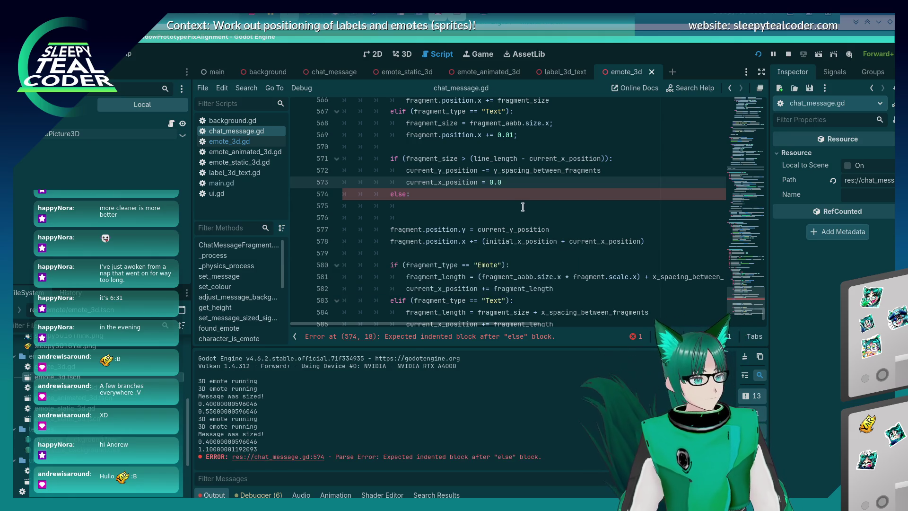
pyautogui.scroll(2, 523, 206)
pyautogui.scroll(-2, 523, 206)
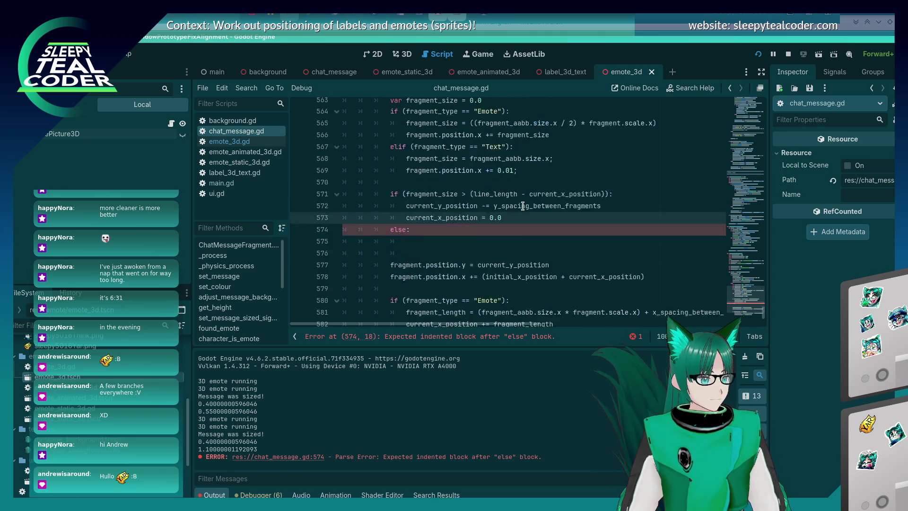
pyautogui.click(553, 231)
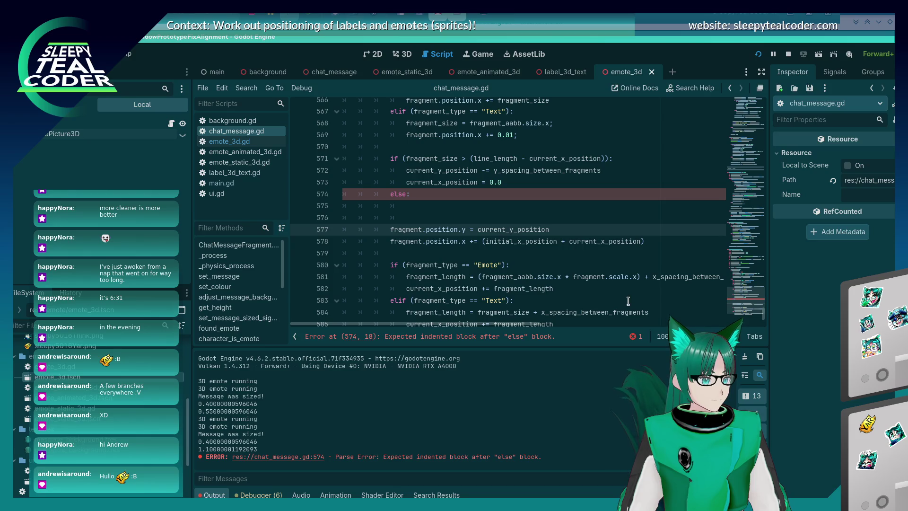
# Delete the 'else:' line and blank lines below it, then save and run the scene.
pyautogui.press('Up')
pyautogui.press('Up')
pyautogui.press('Up')
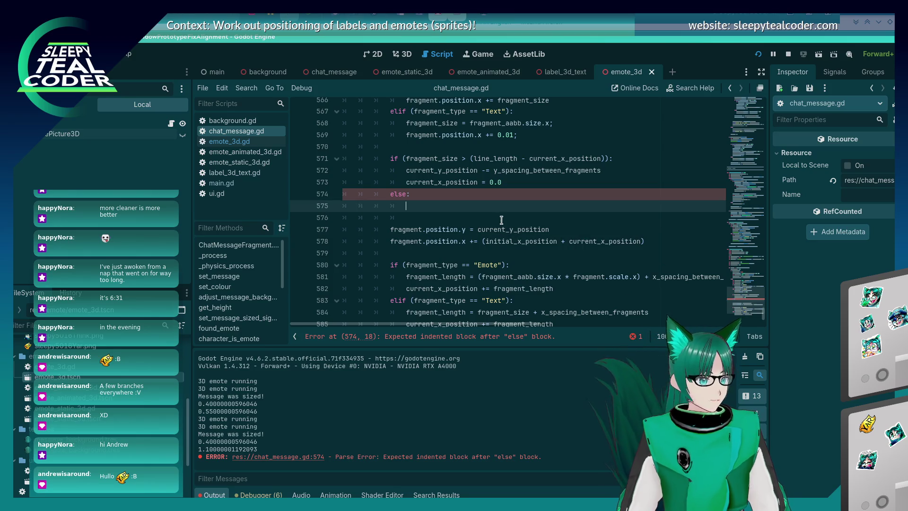
pyautogui.hotkey('ctrl', 'BackSpace')
pyautogui.press('Delete')
pyautogui.press('Delete')
pyautogui.press('Delete')
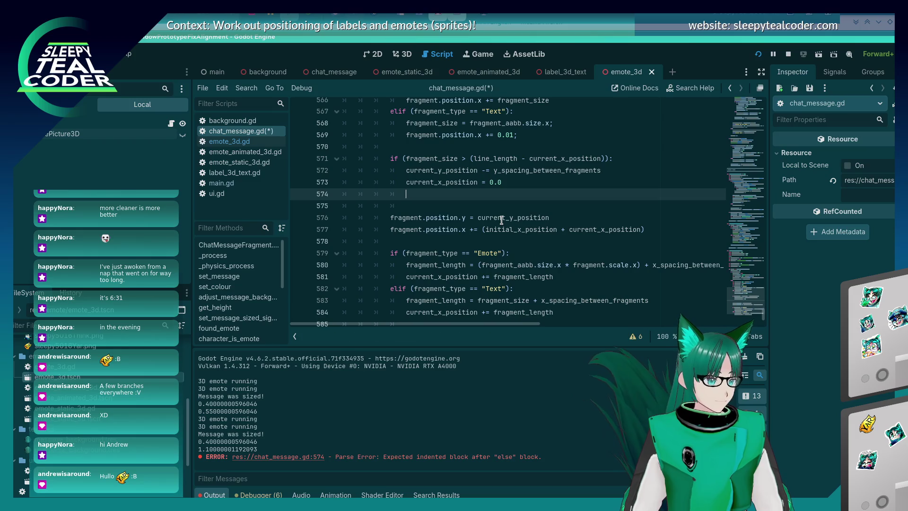
pyautogui.press('Up')
pyautogui.press('F5')
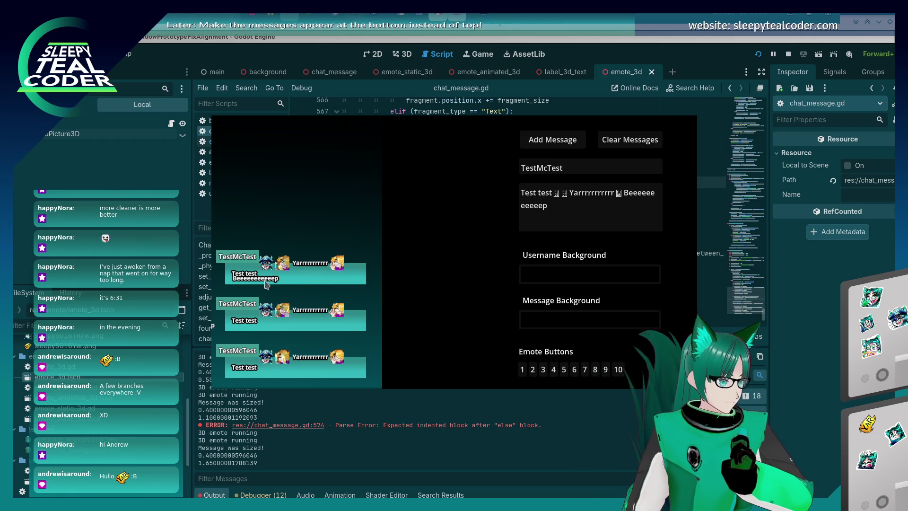
# Add three emotes to the end of the test message and post it.
pyautogui.click(582, 210)
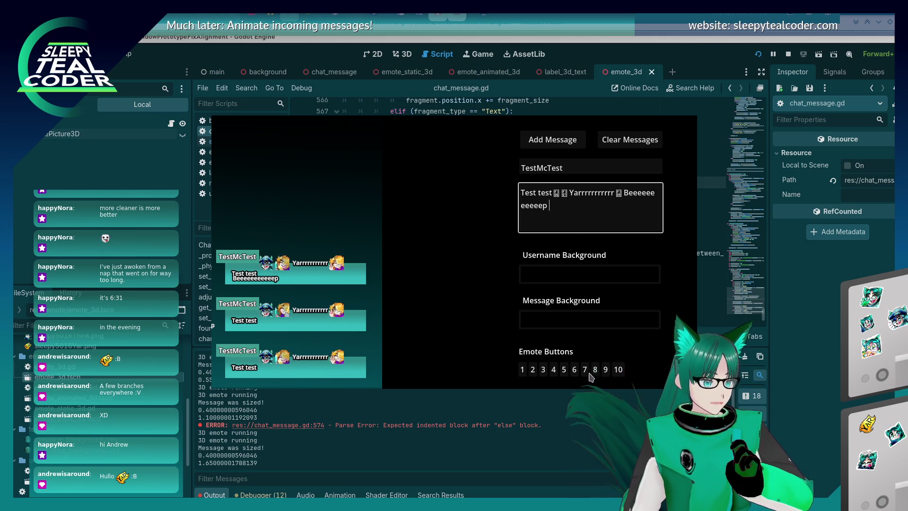
pyautogui.press('1')
pyautogui.press('2')
pyautogui.click(618, 370)
pyautogui.click(560, 139)
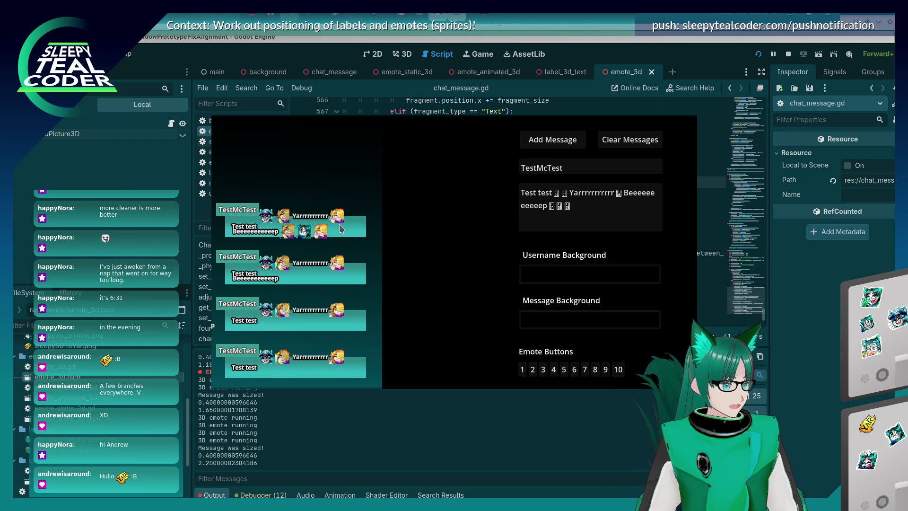
# Make line 549 subtract ($MessageBackground.mesh.size.y / 2), save, run, and add a message.
pyautogui.press('F8')
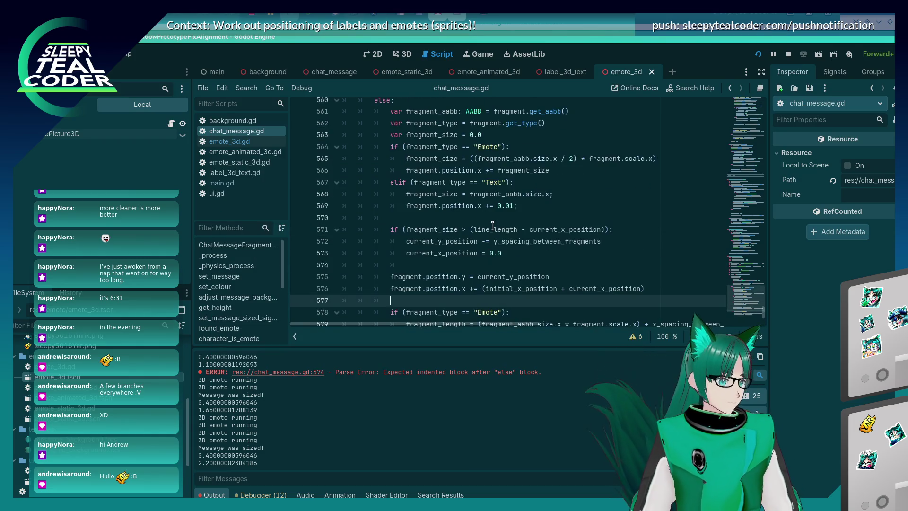
pyautogui.scroll(9, 492, 226)
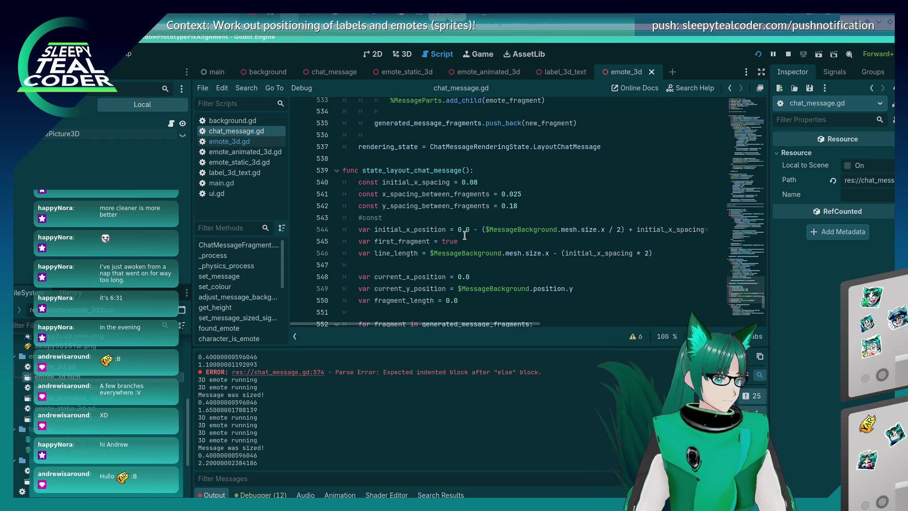
pyautogui.click(573, 289)
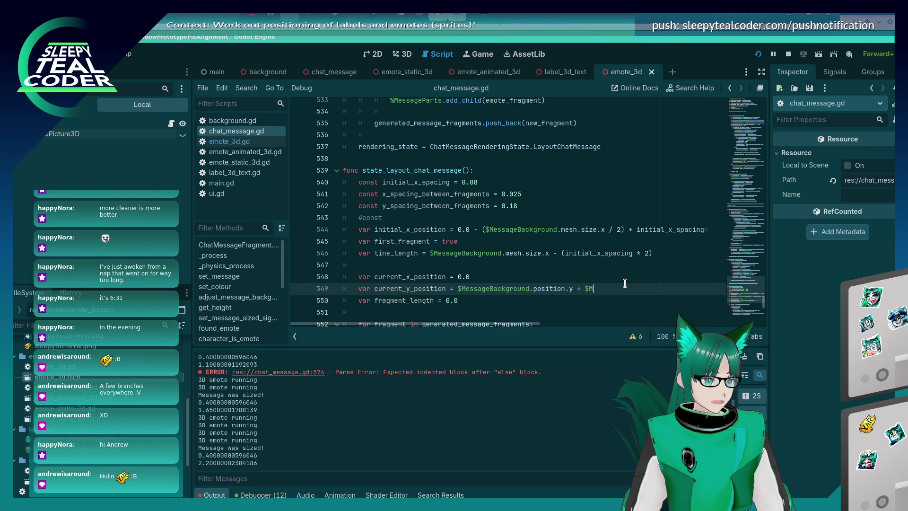
pyautogui.write('MessageB')
pyautogui.write('ackground.mesh.size.')
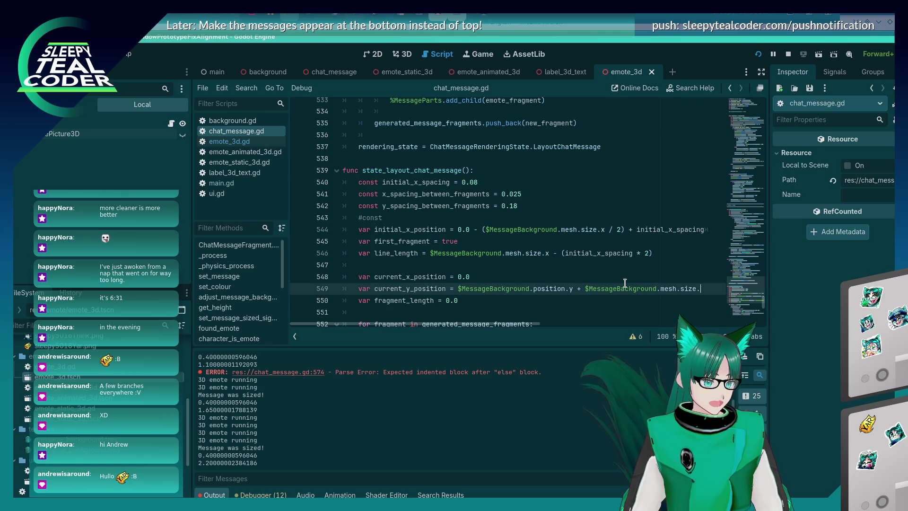
pyautogui.write('y / 2)')
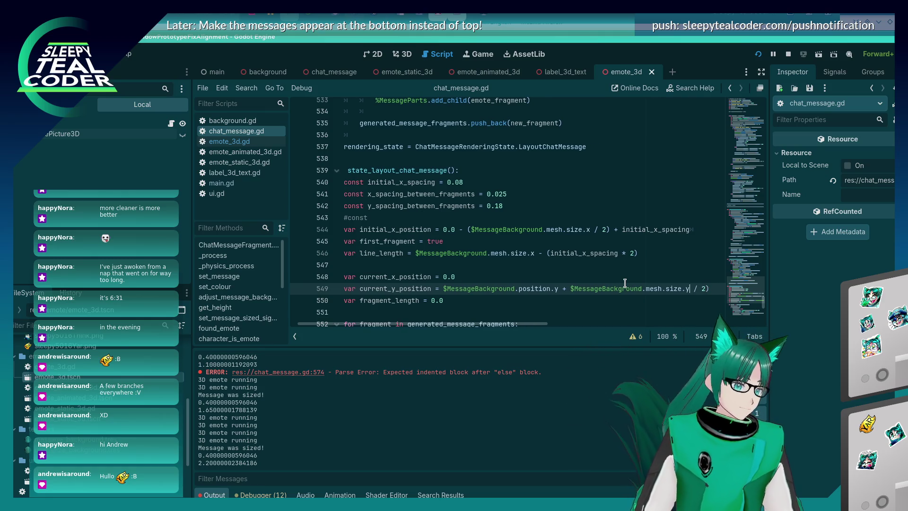
pyautogui.hotkey('ctrl', 'Left')
pyautogui.hotkey('ctrl', 'Left')
pyautogui.hotkey('ctrl', 'Left')
pyautogui.press('BackSpace')
pyautogui.write('- (')
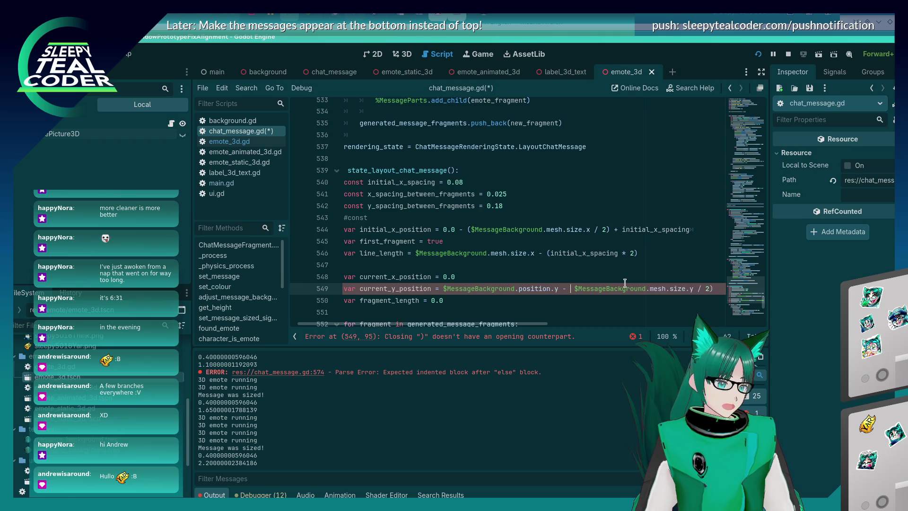
pyautogui.press('Delete')
pyautogui.hotkey('ctrl', 's')
pyautogui.press('F5')
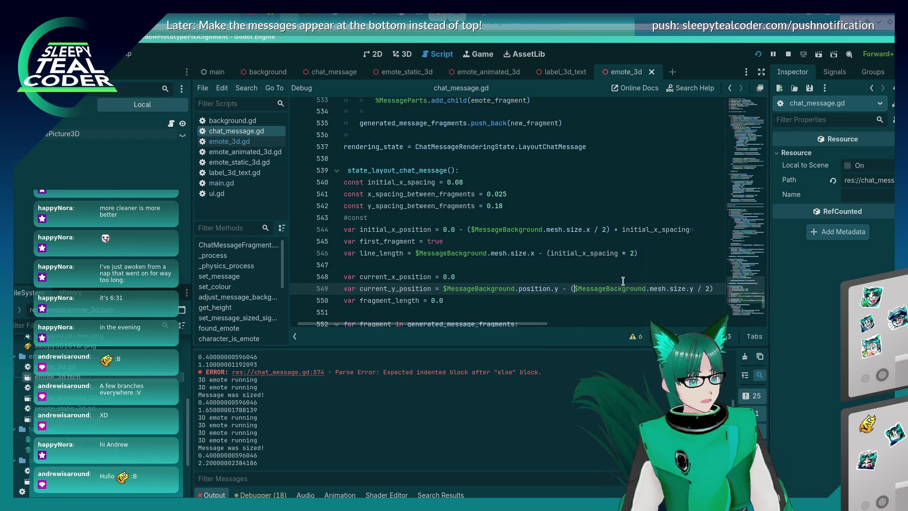
pyautogui.click(571, 142)
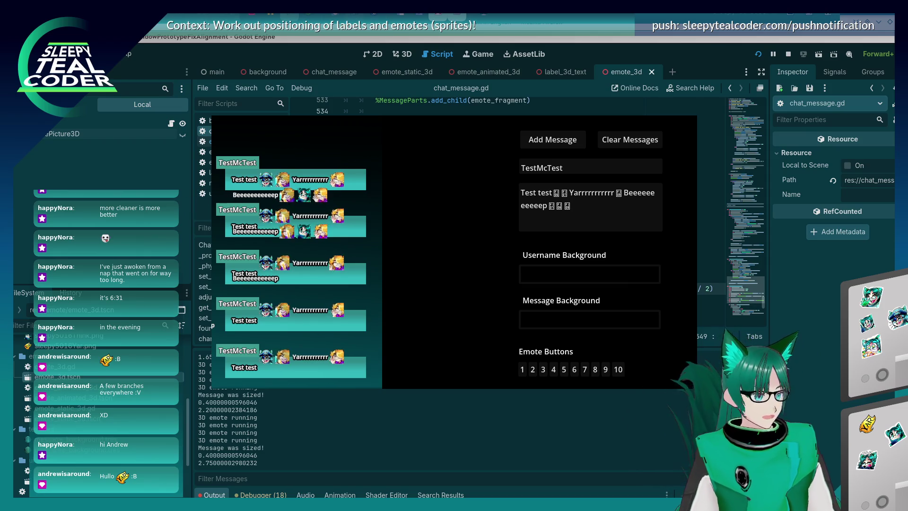
# Leave the running chat scene and return to the fragment positioning code.
pyautogui.hotkey('alt', 'Tab')
pyautogui.scroll(-9, 482, 235)
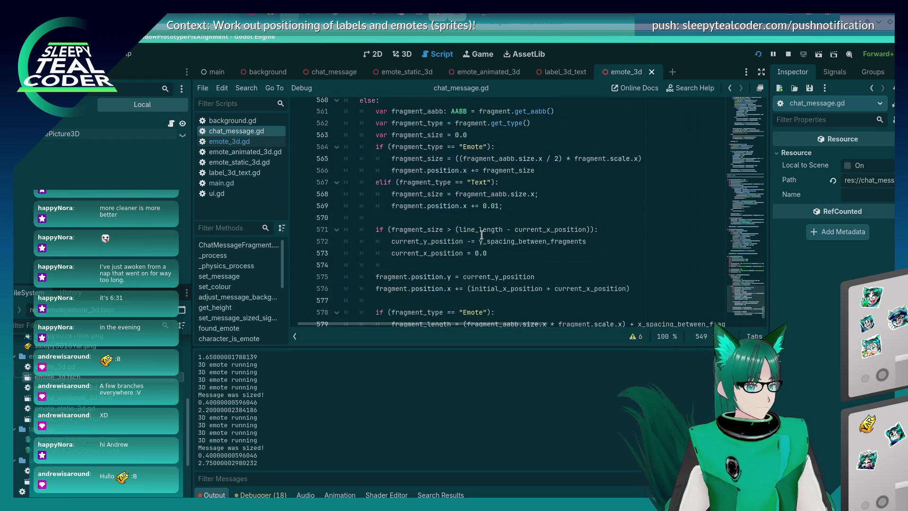
# Change '+=' to '=' on line 576, save, and rerun the chat scene.
pyautogui.scroll(-1, 475, 272)
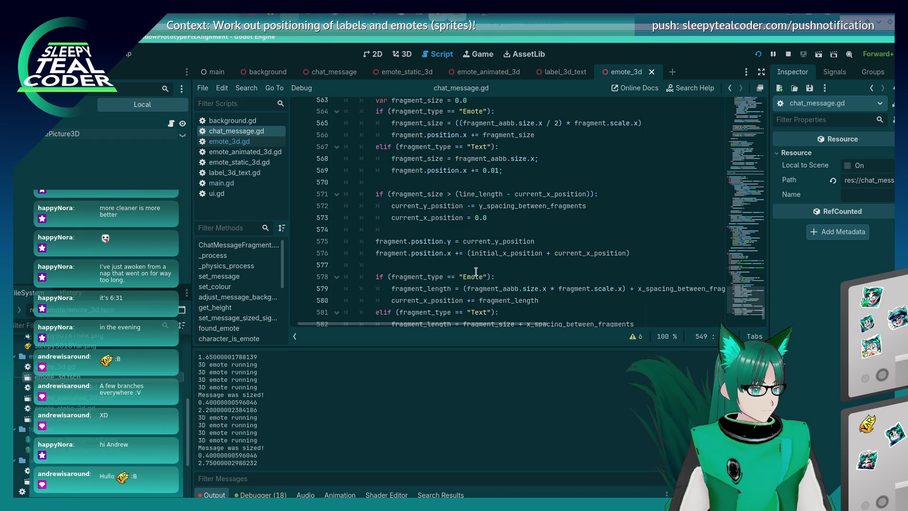
pyautogui.click(459, 256)
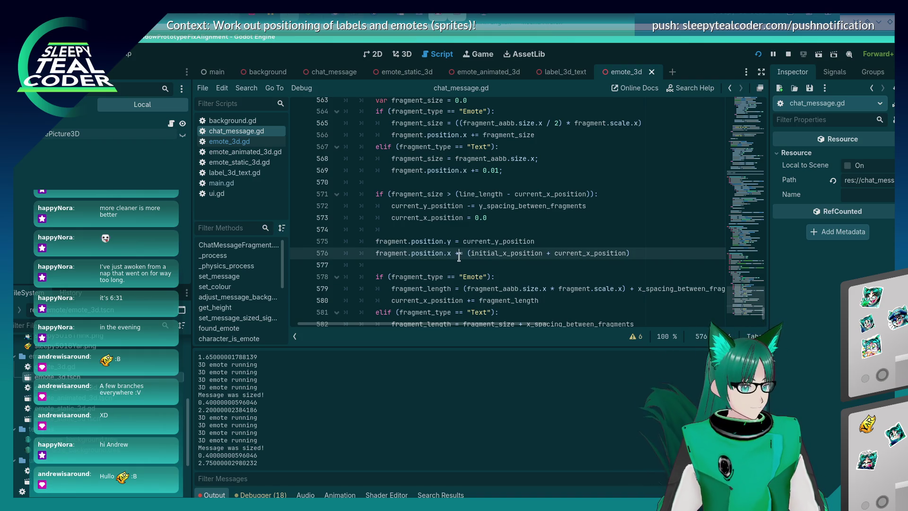
pyautogui.hotkey('ctrl', 's')
pyautogui.hotkey('alt', 'Tab')
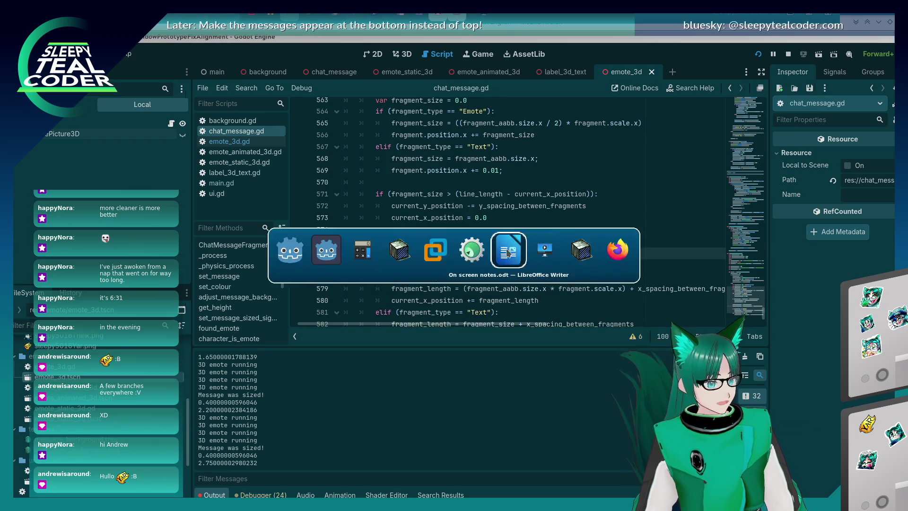
pyautogui.hotkey('alt', 'Tab')
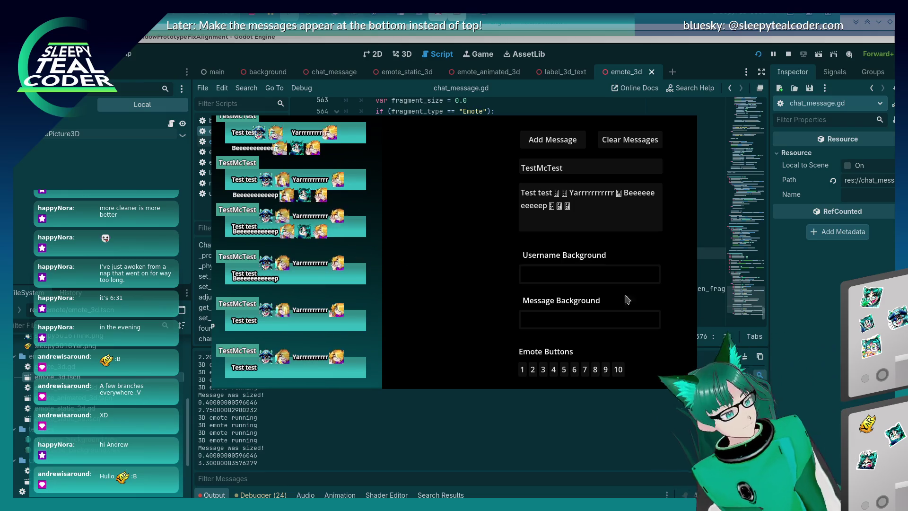
# Change line 576 of chat_message.gd from = back to += so fragment x positions accumulate.
pyautogui.click(794, 315)
pyautogui.click(606, 236)
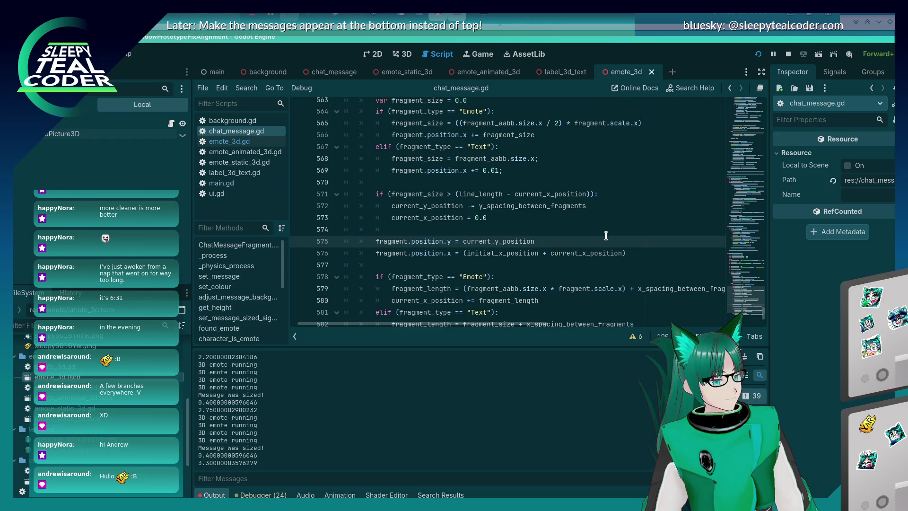
pyautogui.press('Down')
pyautogui.write('+')
# Scroll through the layout function to review the fragment positioning code.
pyautogui.scroll(-3, 567, 226)
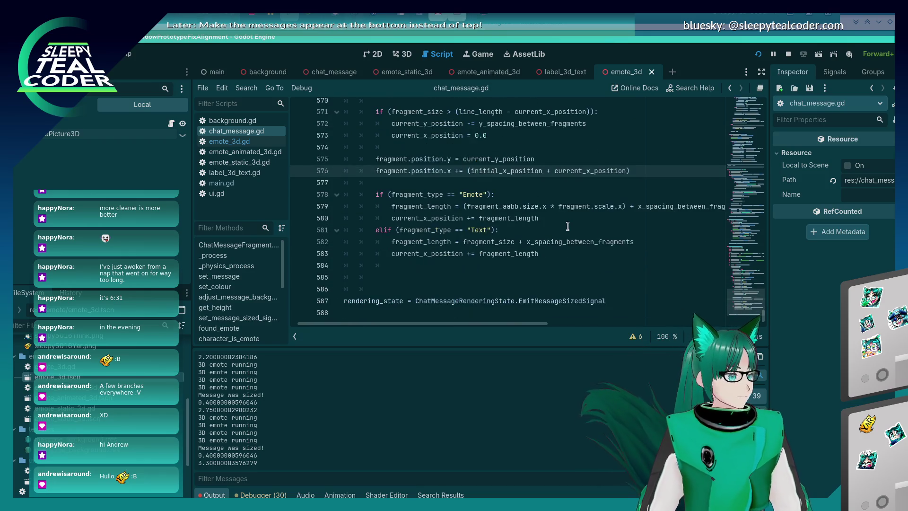
pyautogui.scroll(2, 565, 232)
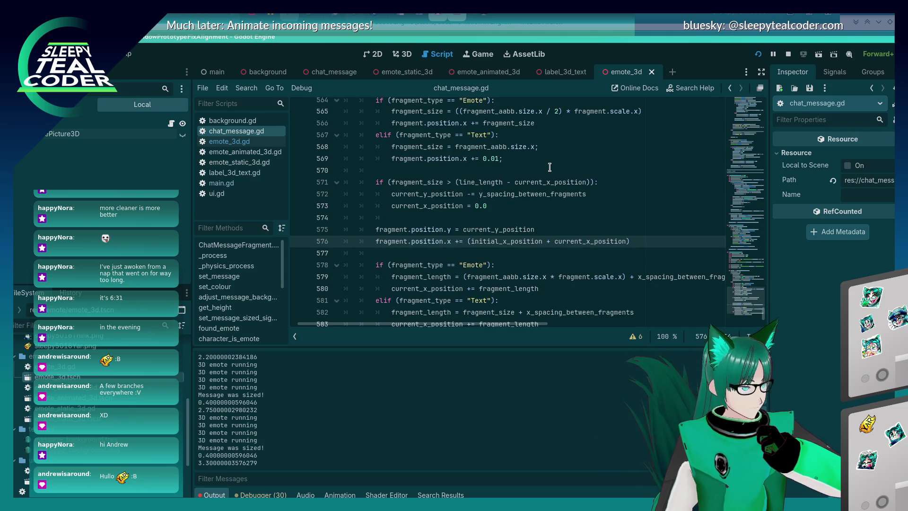
pyautogui.scroll(6, 510, 218)
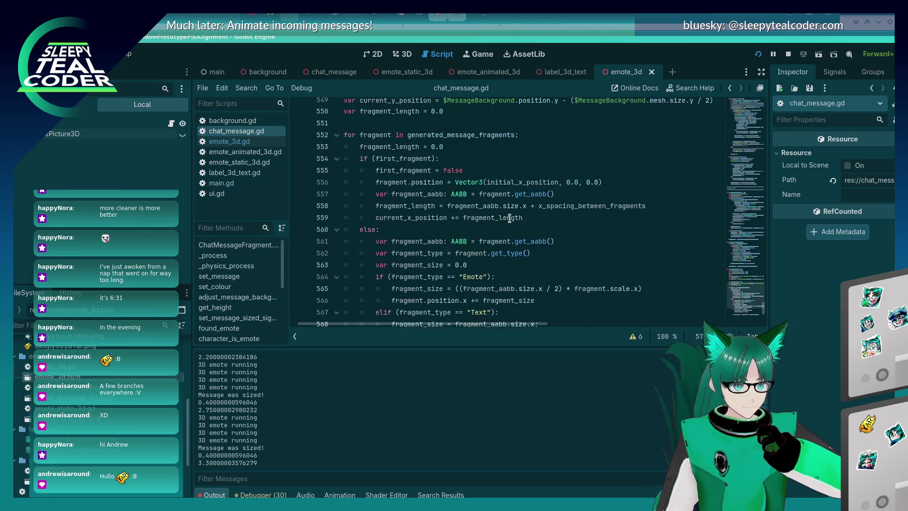
pyautogui.scroll(2, 509, 218)
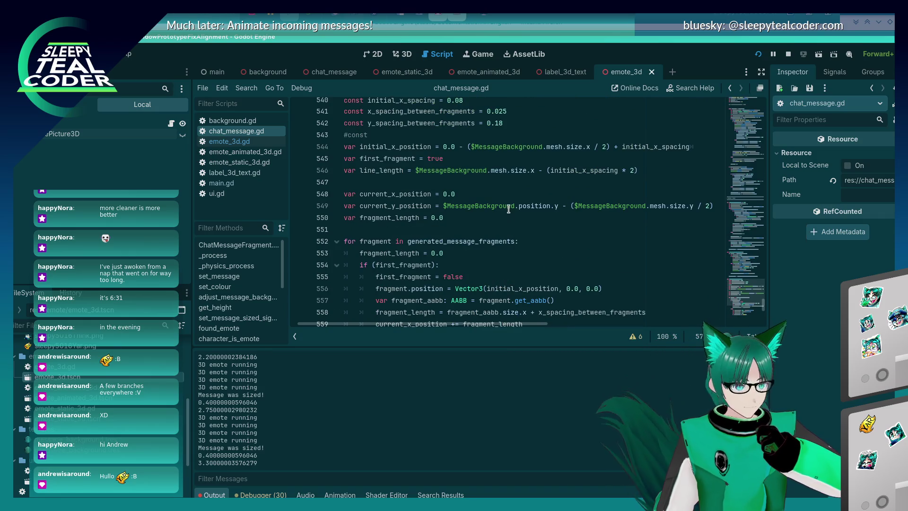
pyautogui.scroll(-8, 508, 206)
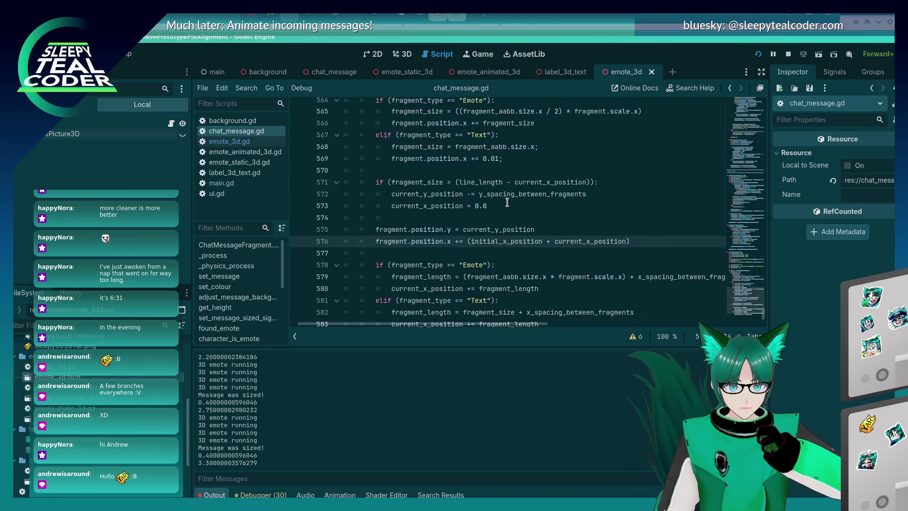
pyautogui.hotkey('alt', 'Tab')
# Clear the old chat messages and post a fresh test message.
pyautogui.click(519, 137)
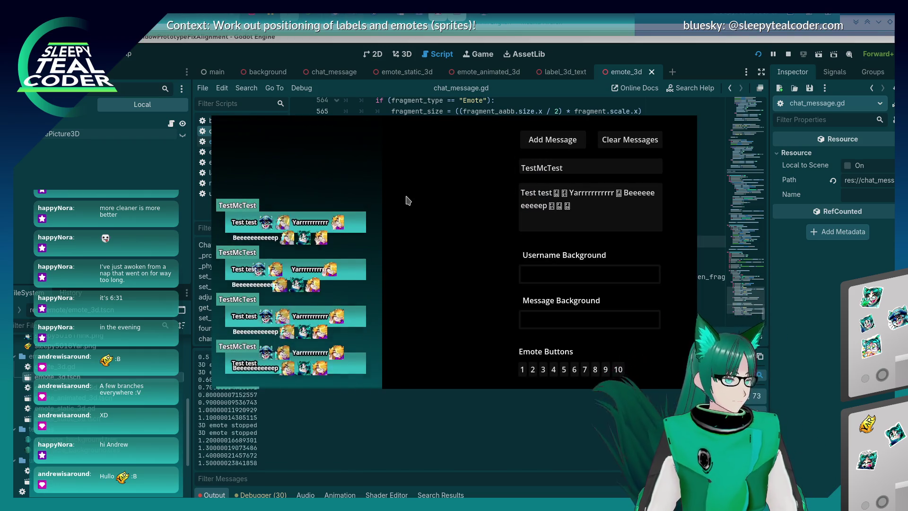
pyautogui.click(610, 139)
pyautogui.click(552, 141)
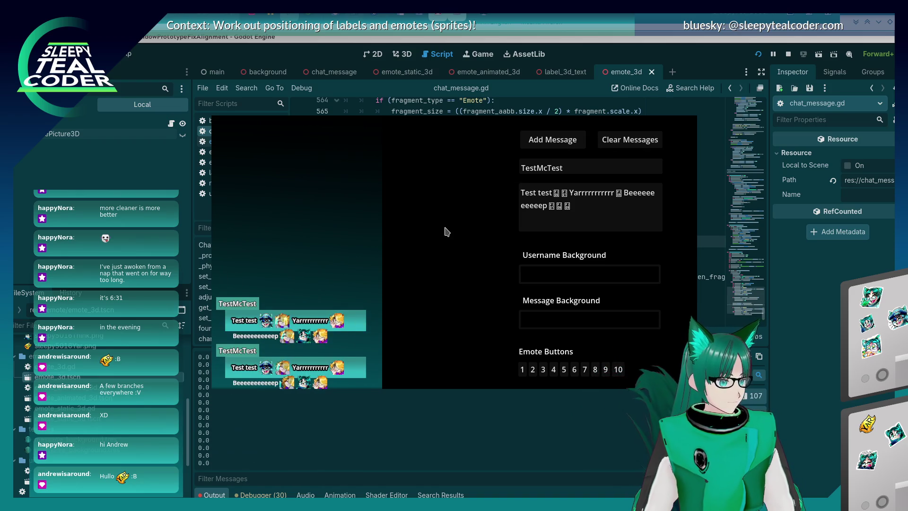
# Append 'Moooooooooooooooo' to the message text and post the longer message.
pyautogui.click(594, 210)
pyautogui.write('Moooooooooooooooo')
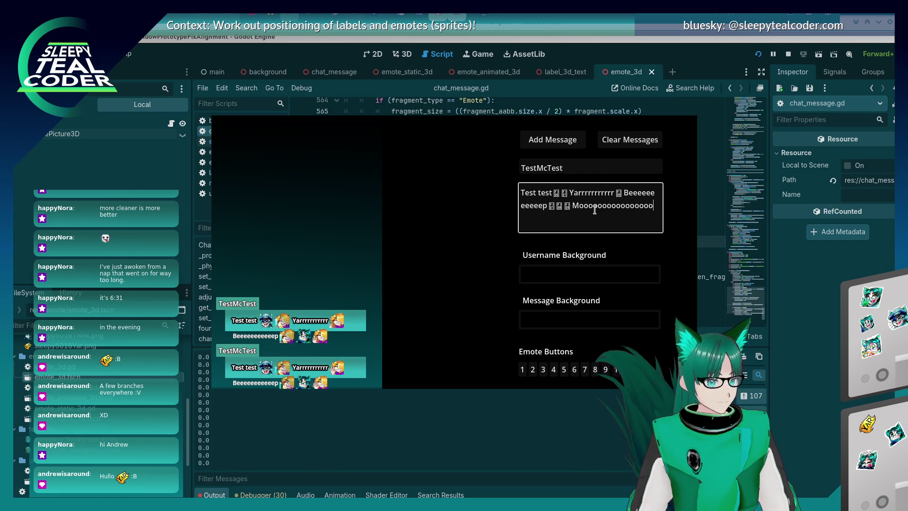
pyautogui.click(546, 144)
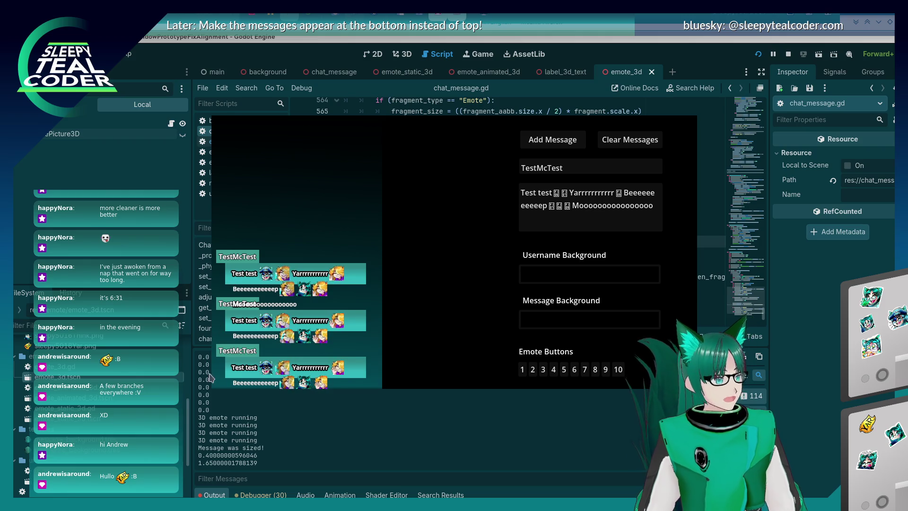
pyautogui.moveTo(747, 178); pyautogui.dragTo(212, 204)
pyautogui.rightClick(212, 204)
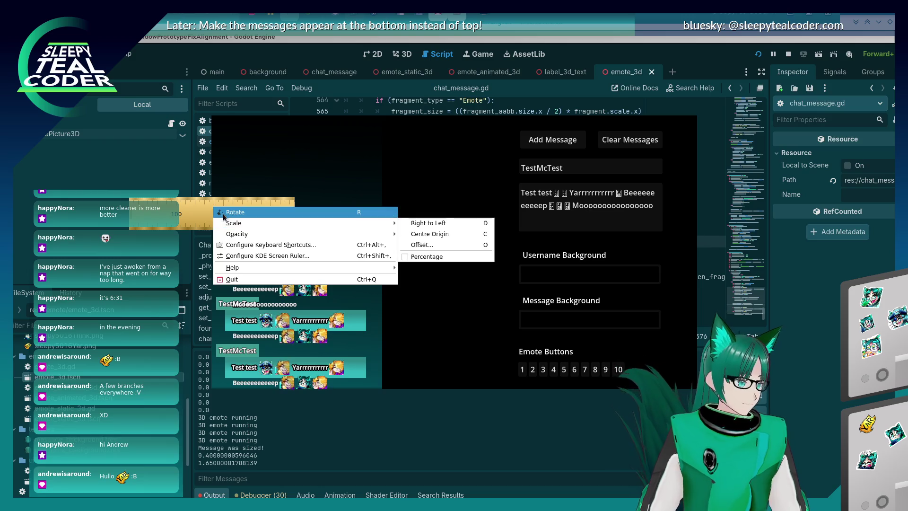
pyautogui.press('Escape')
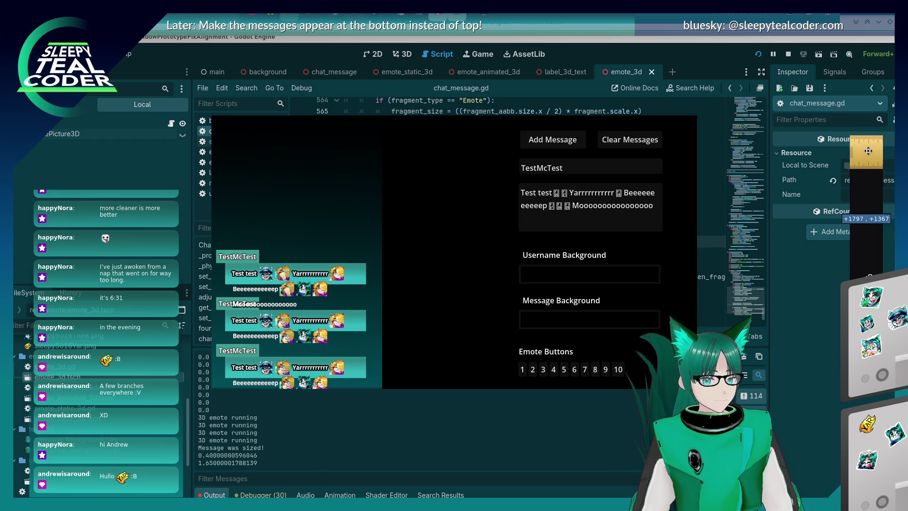
pyautogui.moveTo(239, 178)
pyautogui.mouseDown()
pyautogui.moveTo(246, 250)
pyautogui.moveTo(222, 268)
pyautogui.moveTo(223, 304)
pyautogui.mouseUp()
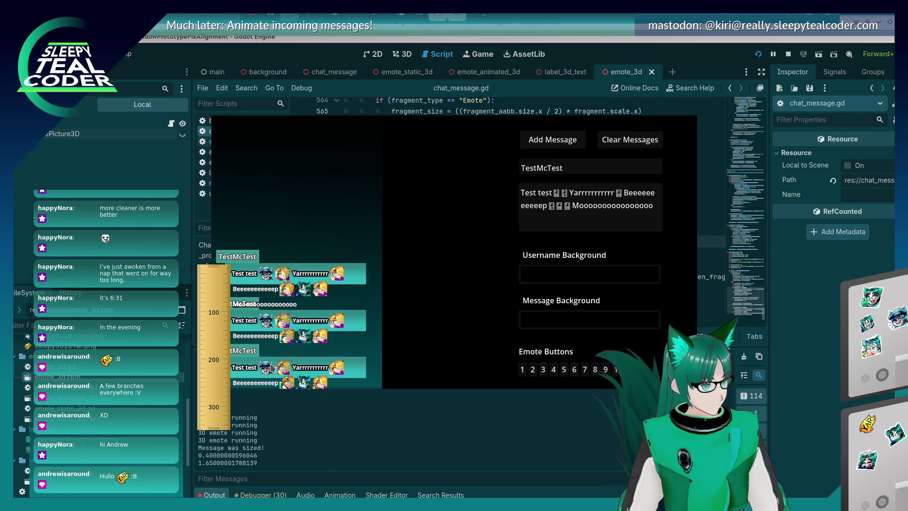
pyautogui.rightClick(219, 301)
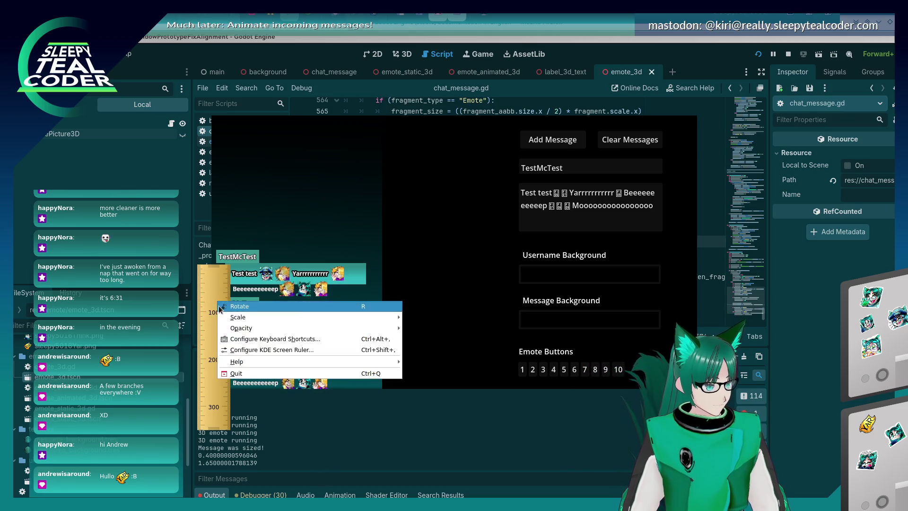
pyautogui.click(236, 371)
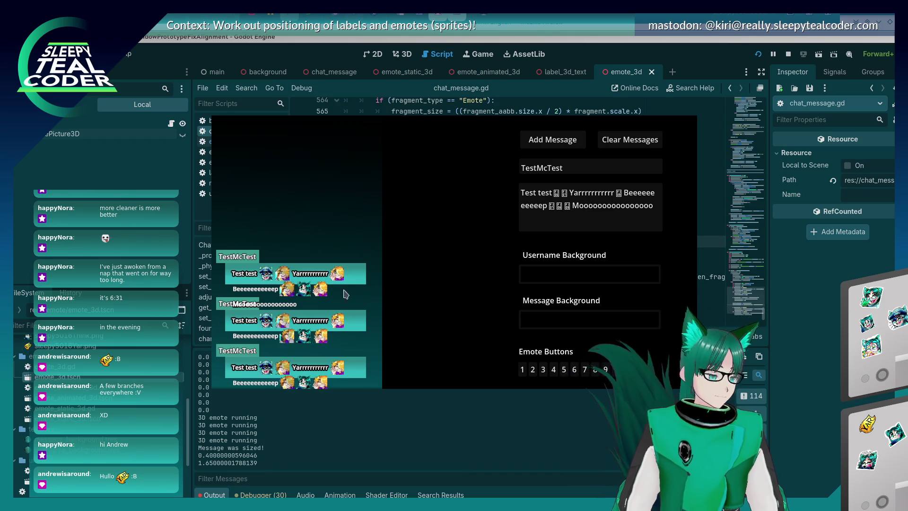
pyautogui.click(805, 310)
# Stop the chat scene and go to the line_length wrap check around line 573.
pyautogui.press('Down')
pyautogui.press('Down')
pyautogui.press('Down')
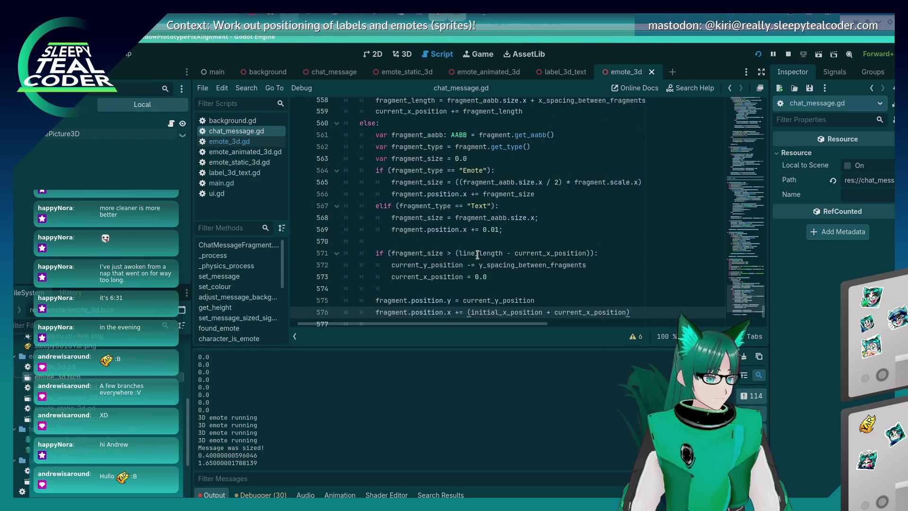
pyautogui.scroll(1, 477, 246)
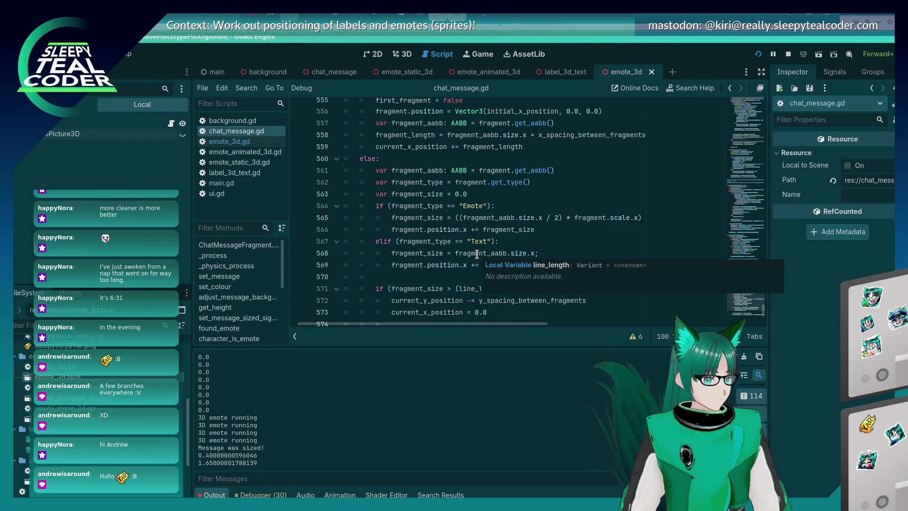
pyautogui.scroll(-2, 591, 247)
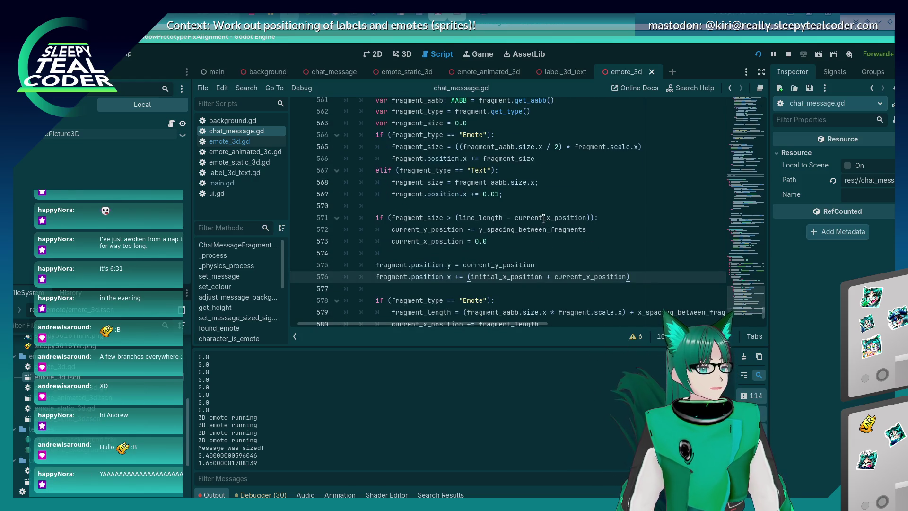
pyautogui.click(496, 241)
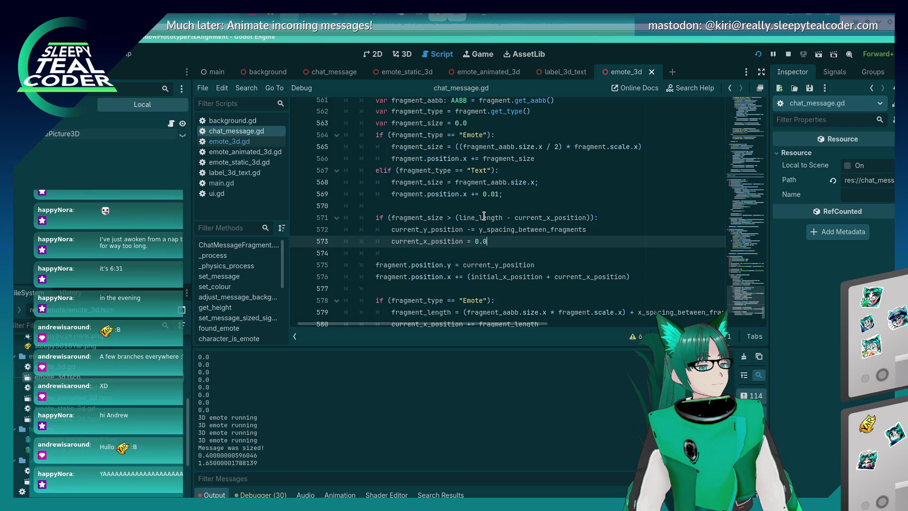
pyautogui.moveTo(483, 216)
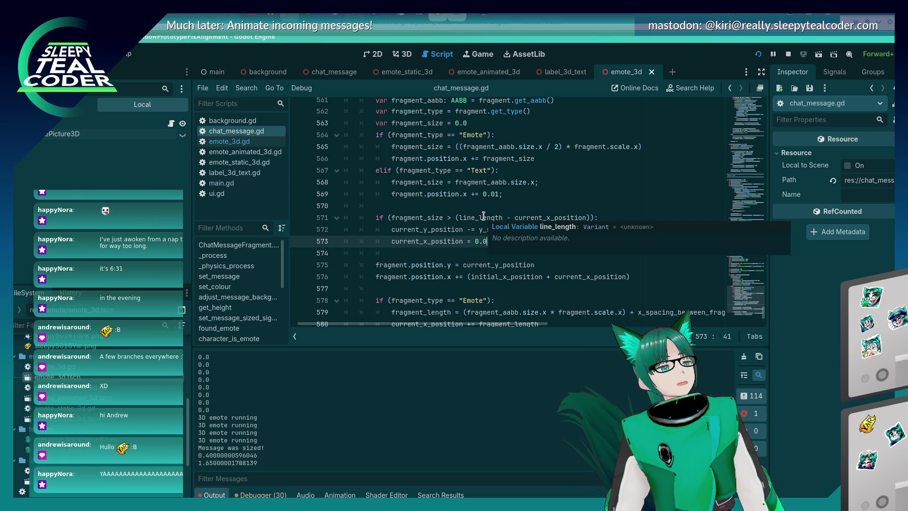
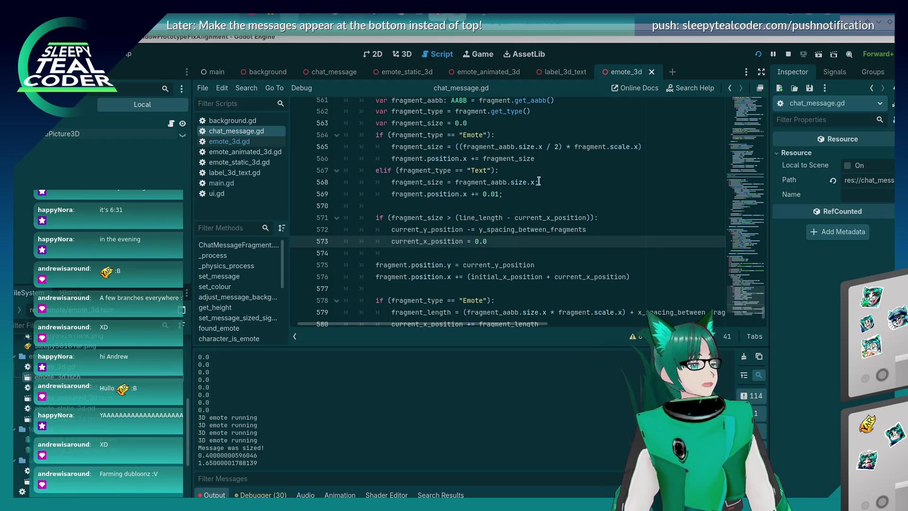
# In the running game, append a long run of o's to the TestMcTest message and post it, then return to chat_message.gd.
pyautogui.click(429, 251)
pyautogui.click(523, 241)
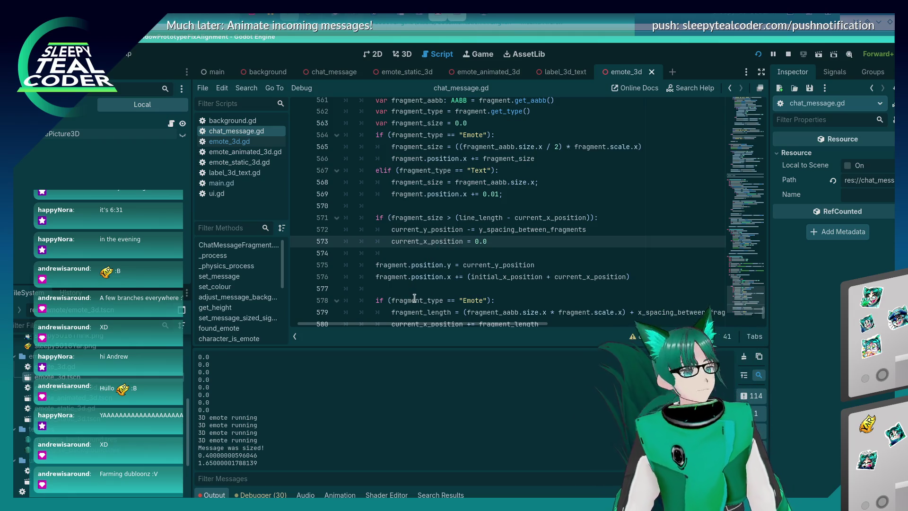
pyautogui.moveTo(430, 262)
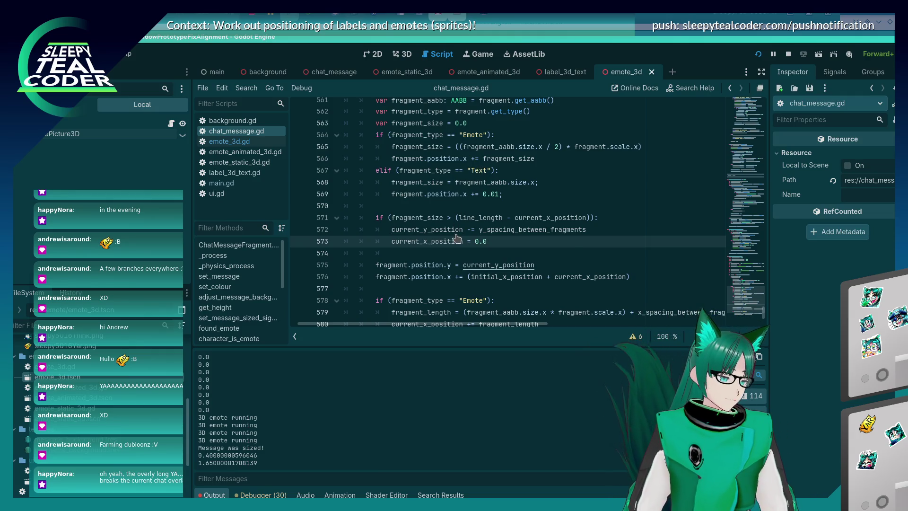
pyautogui.hotkey('alt', 'Tab')
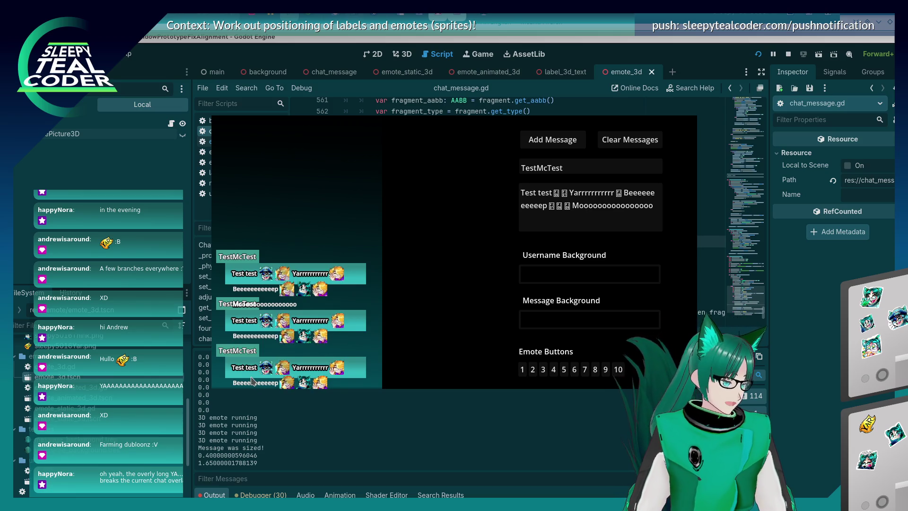
pyautogui.click(799, 300)
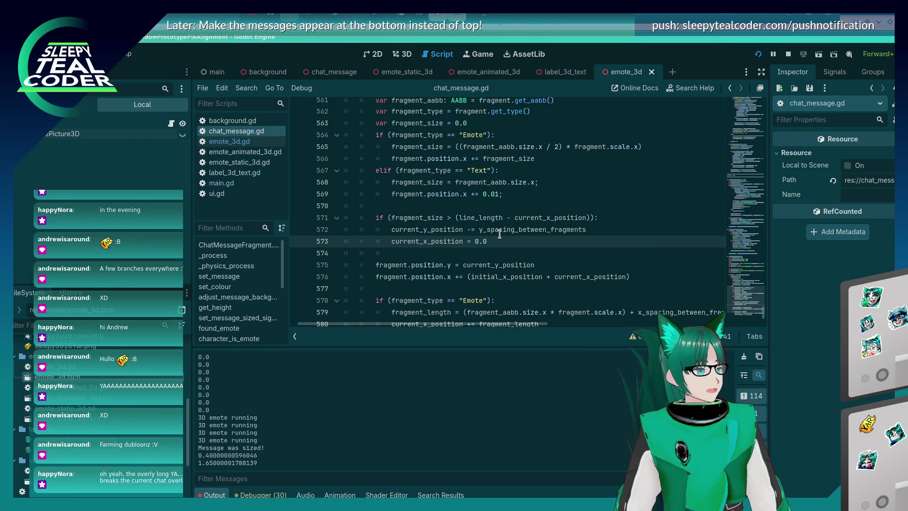
pyautogui.moveTo(499, 234)
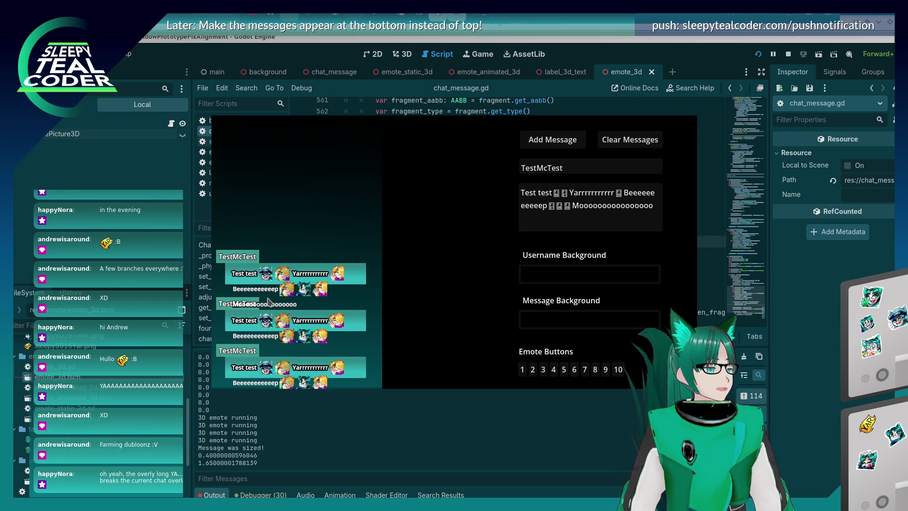
pyautogui.click(572, 212)
pyautogui.click(661, 204)
pyautogui.write('oooooooooooooooooooooo')
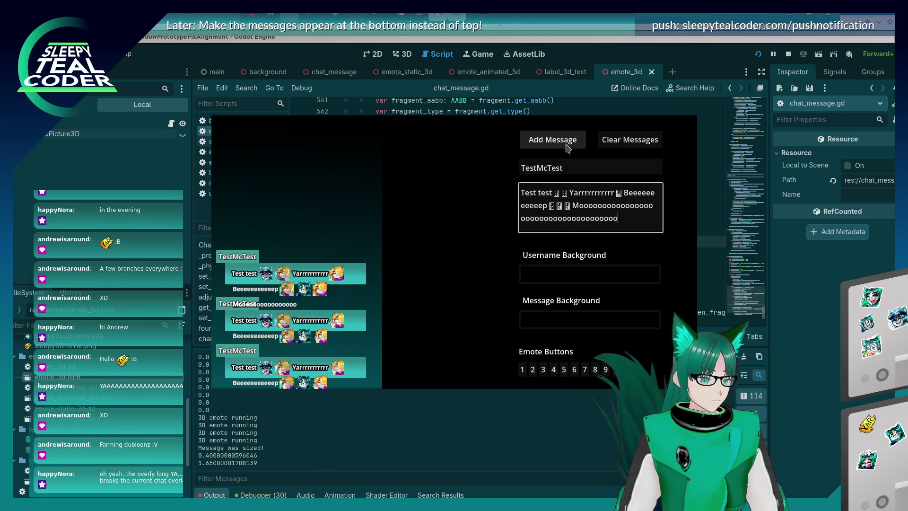
pyautogui.click(561, 143)
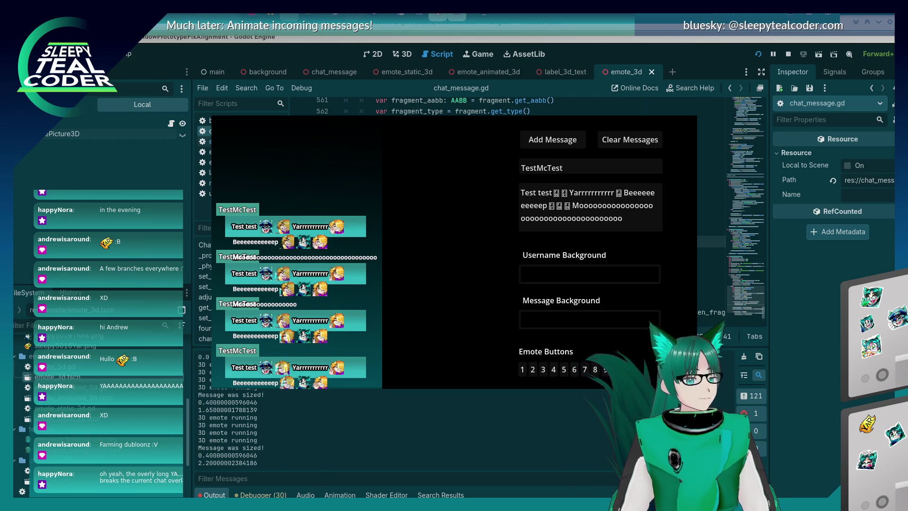
pyautogui.click(833, 341)
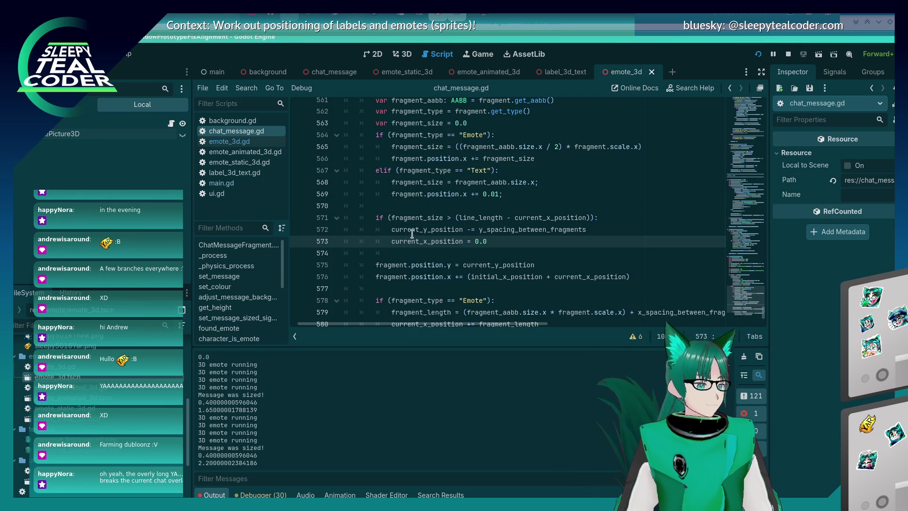
pyautogui.scroll(2, 423, 220)
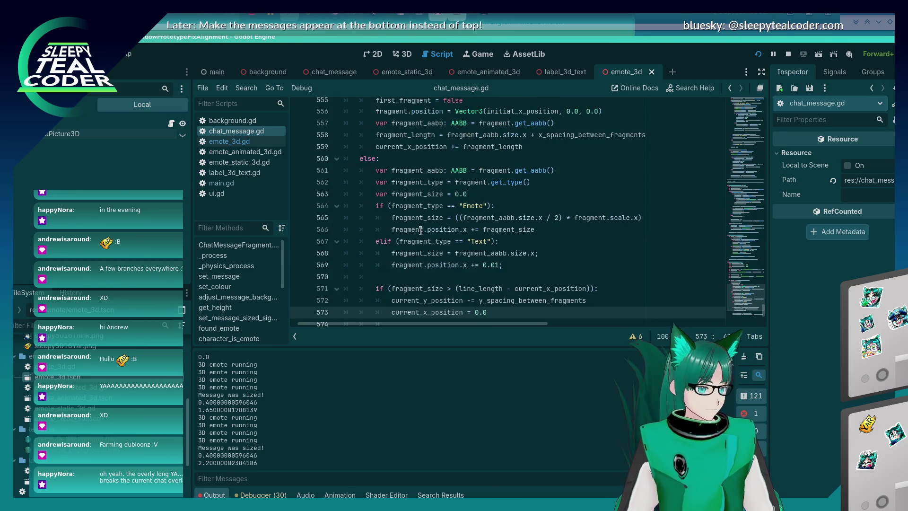
pyautogui.scroll(2, 421, 229)
pyautogui.scroll(2, 423, 228)
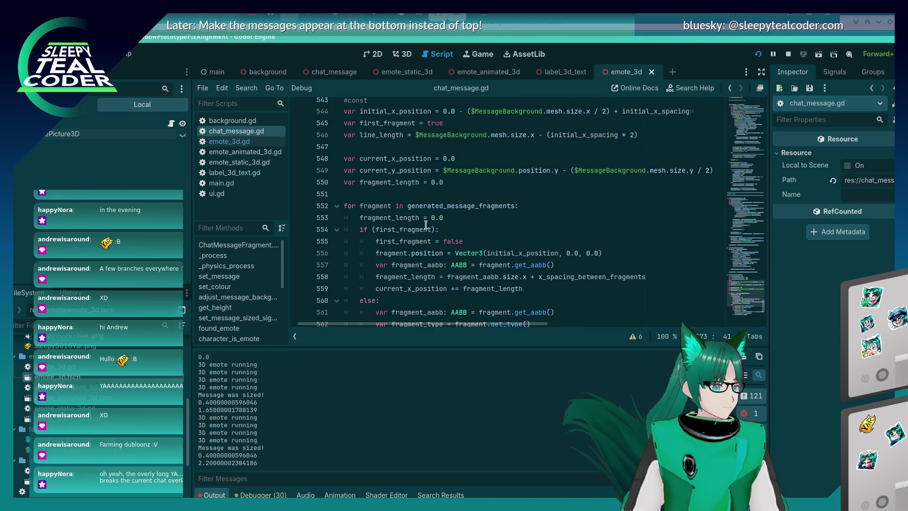
pyautogui.scroll(-2, 418, 234)
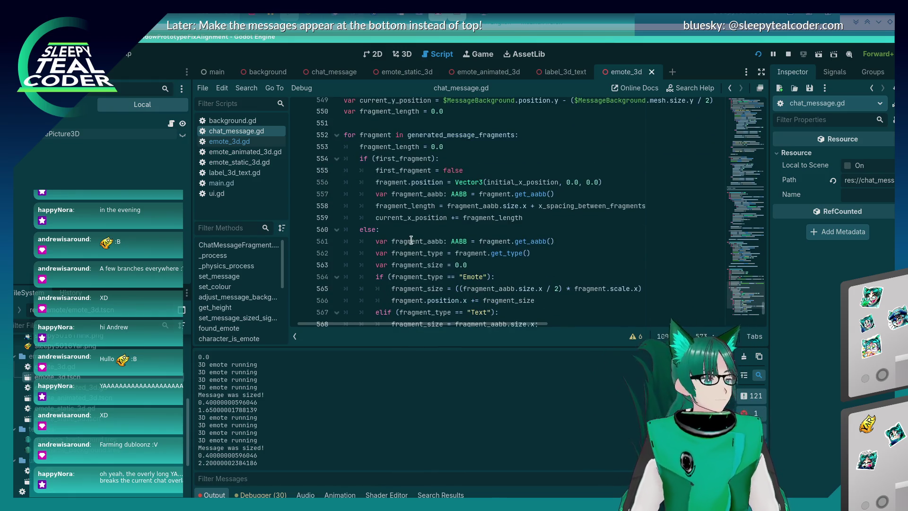
pyautogui.scroll(-2, 400, 242)
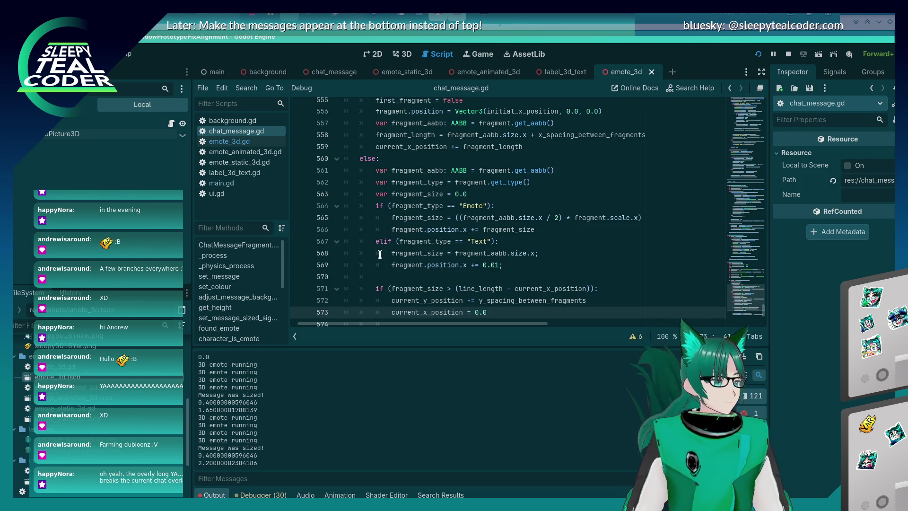
pyautogui.scroll(-1, 375, 258)
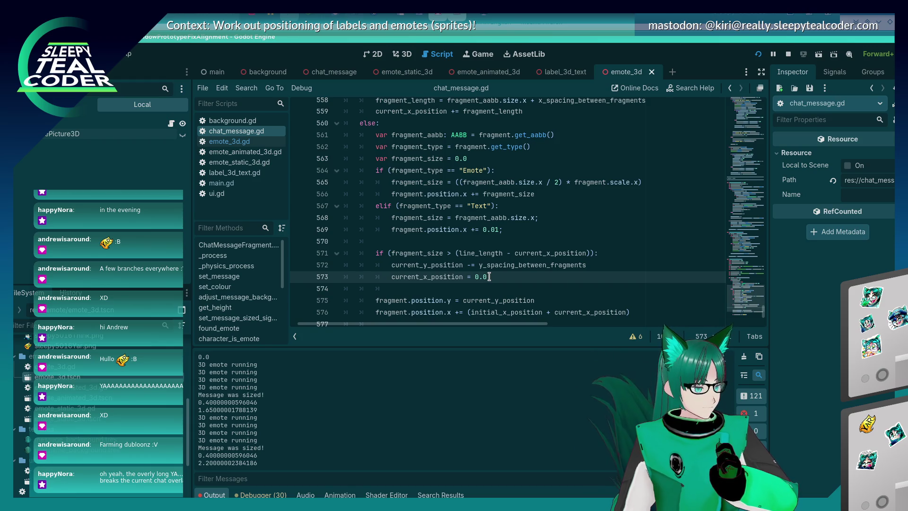
pyautogui.scroll(-1, 490, 276)
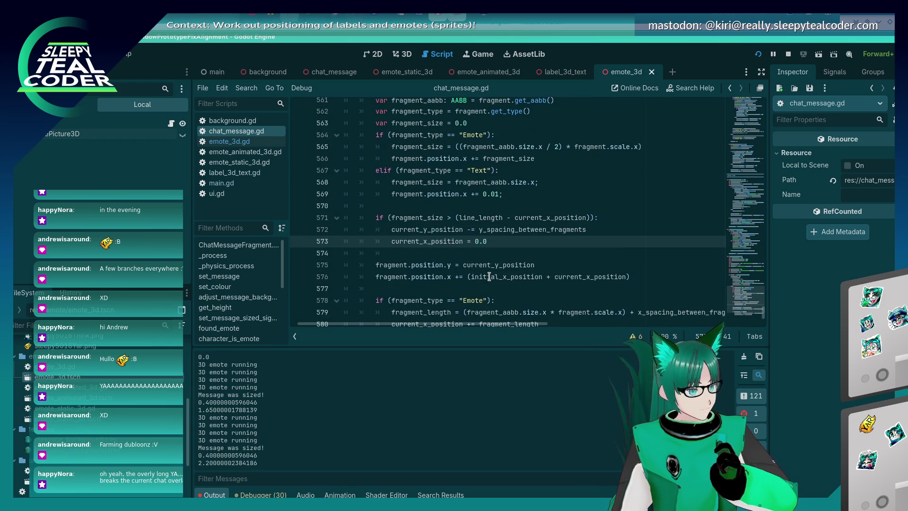
pyautogui.click(377, 276)
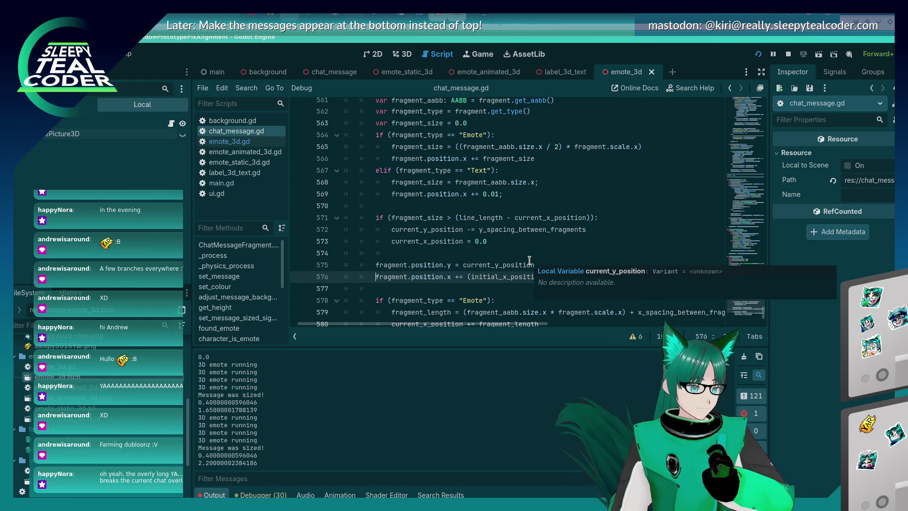
pyautogui.click(530, 239)
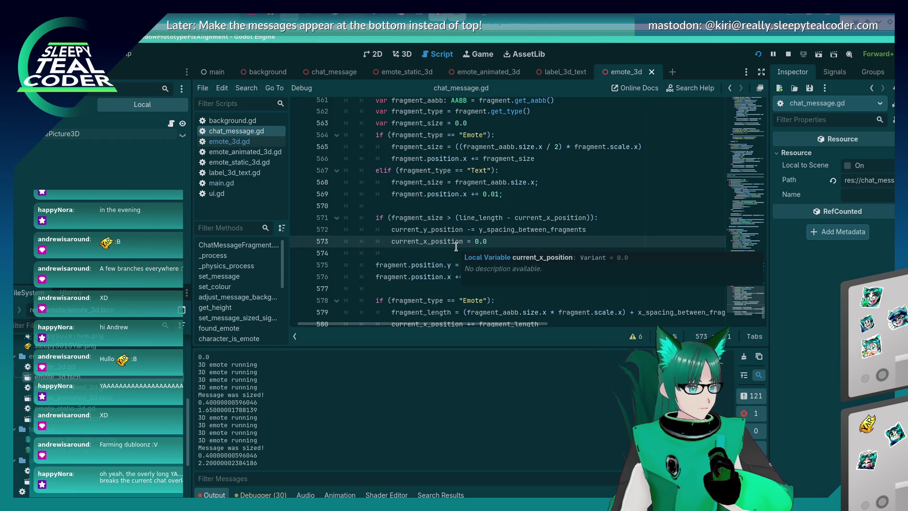
pyautogui.scroll(6, 481, 239)
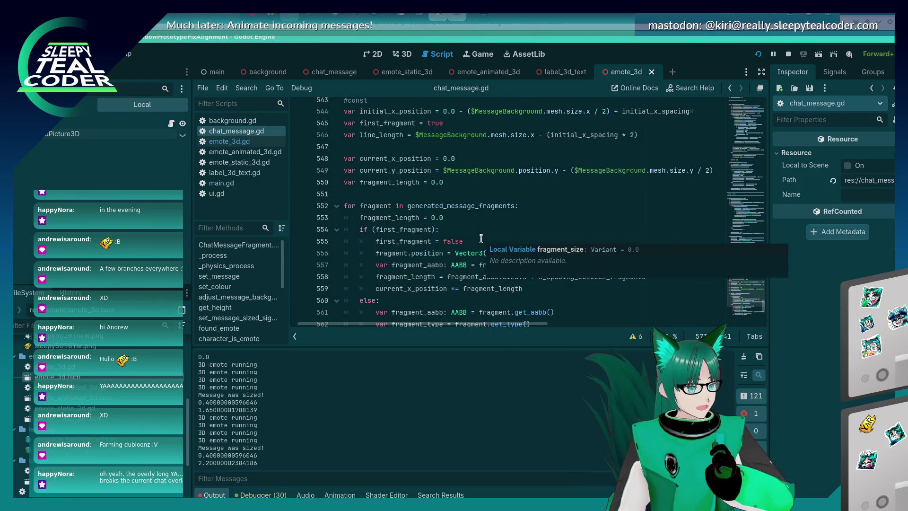
pyautogui.scroll(-6, 480, 225)
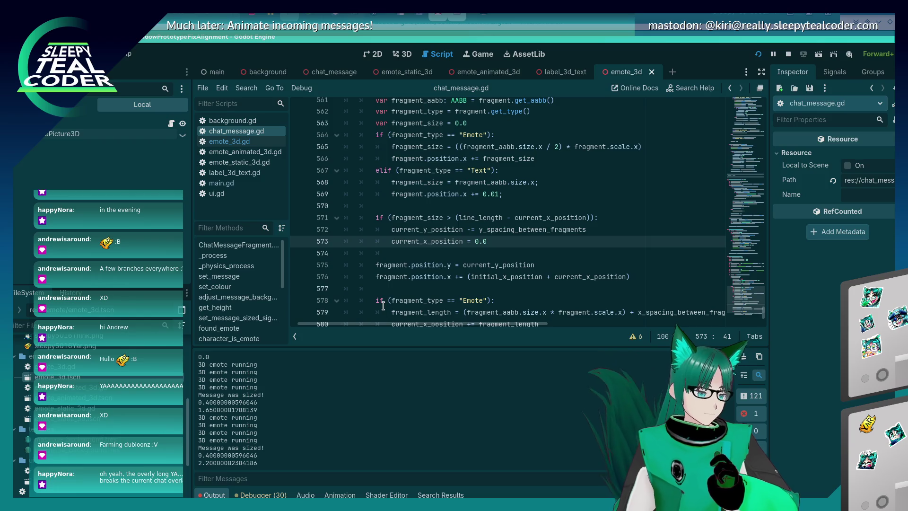
pyautogui.scroll(-2, 480, 241)
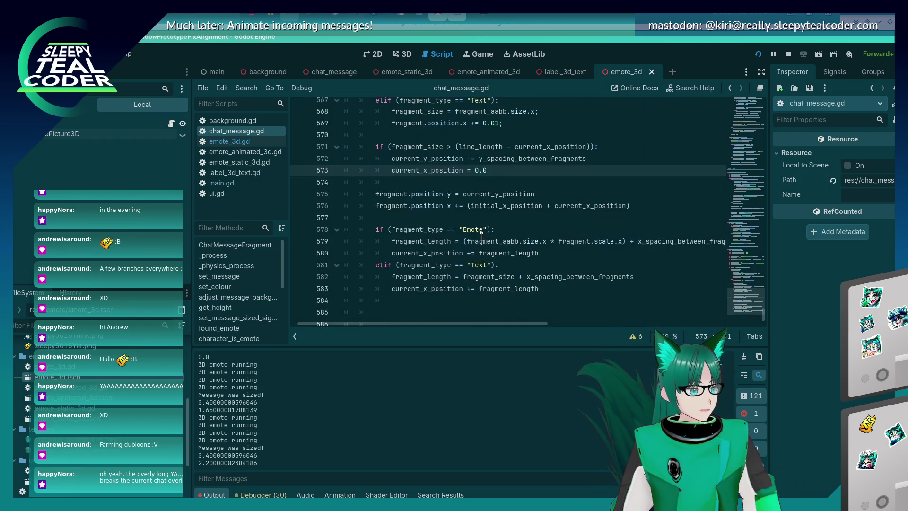
pyautogui.scroll(3, 481, 237)
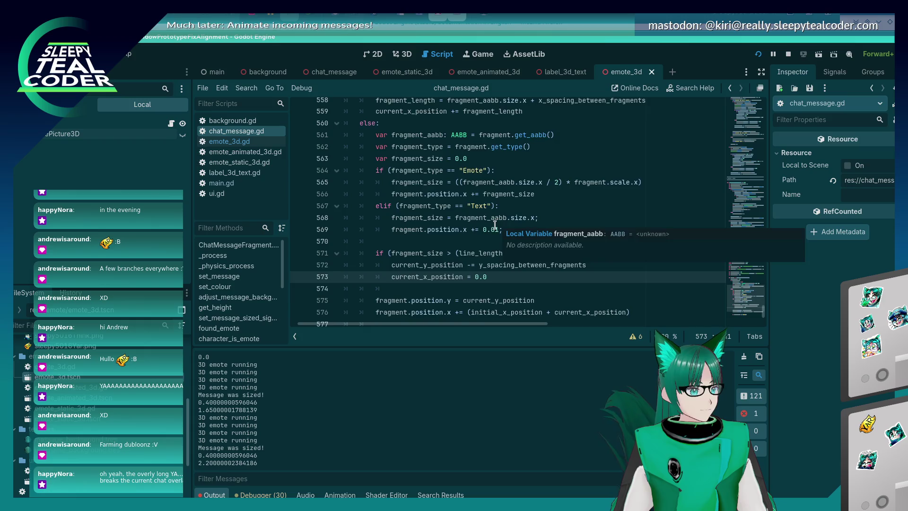
pyautogui.scroll(2, 495, 224)
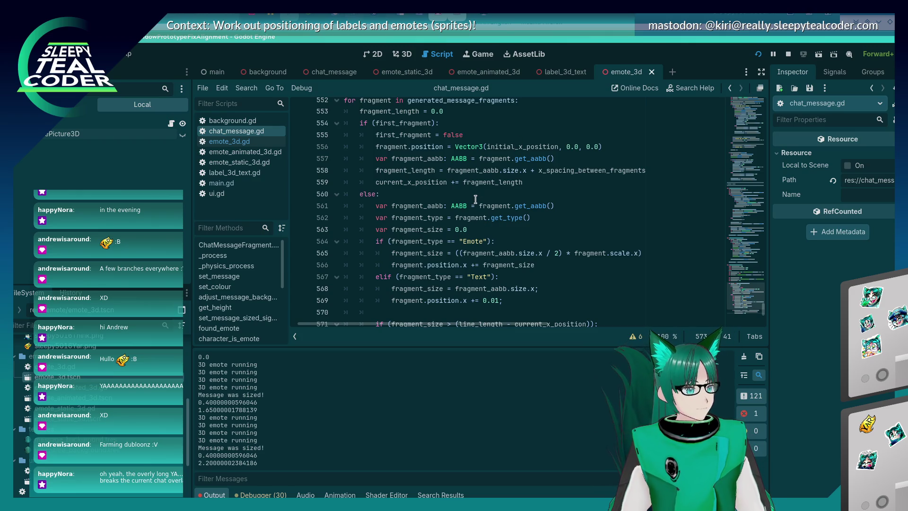
pyautogui.scroll(-3, 475, 199)
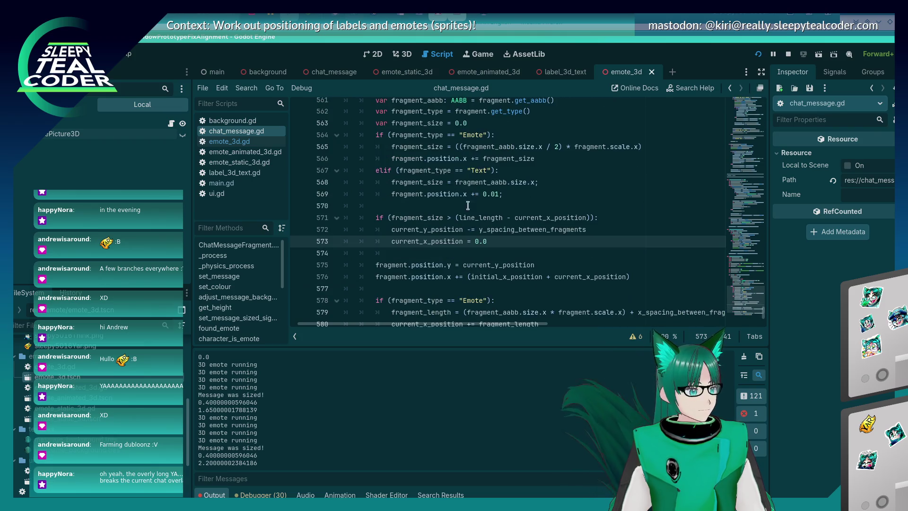
pyautogui.moveTo(391, 245); pyautogui.dragTo(487, 242)
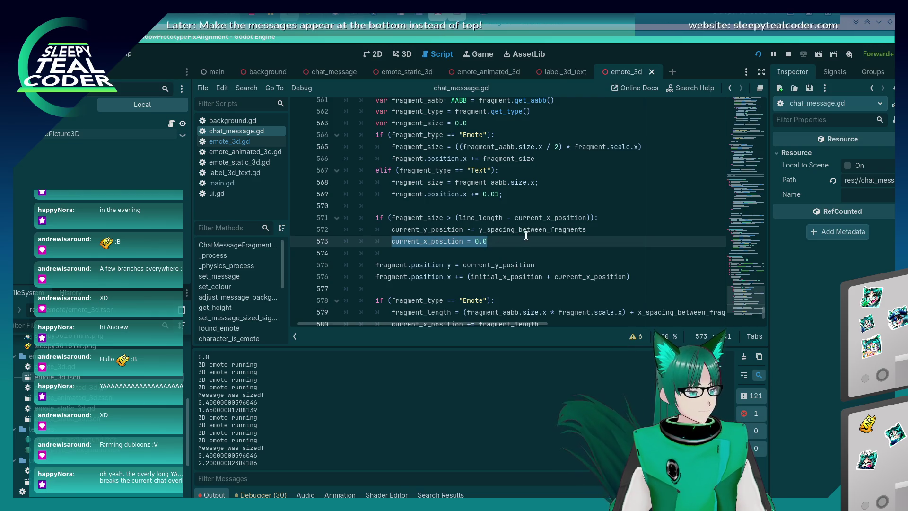
# Add the line fragment.position.x = initial_x_position and move it above the position.y line.
pyautogui.write('fragm')
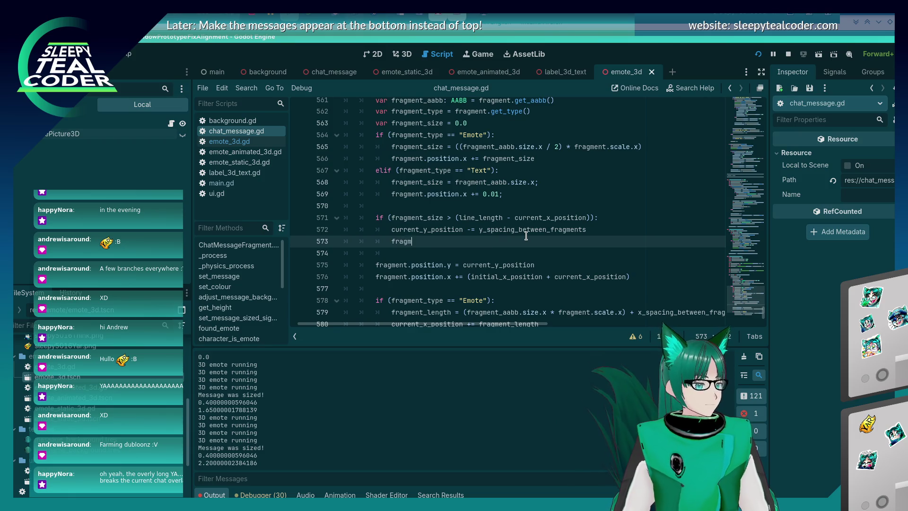
pyautogui.write('ent.position.x')
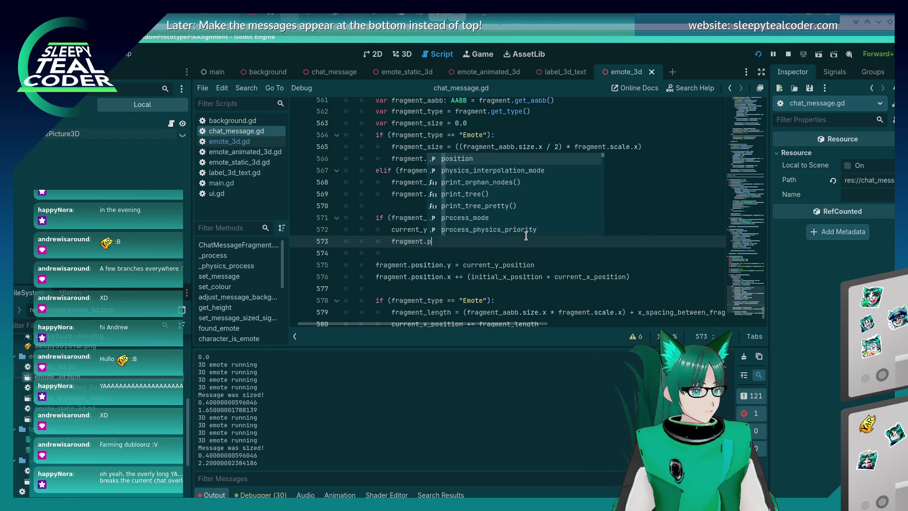
pyautogui.write(' = initial_x_position')
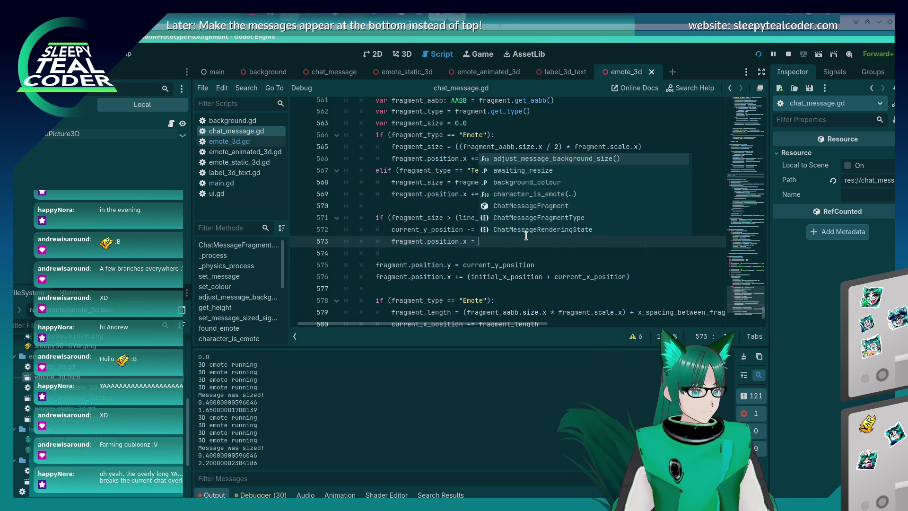
pyautogui.hotkey('ctrl', 's')
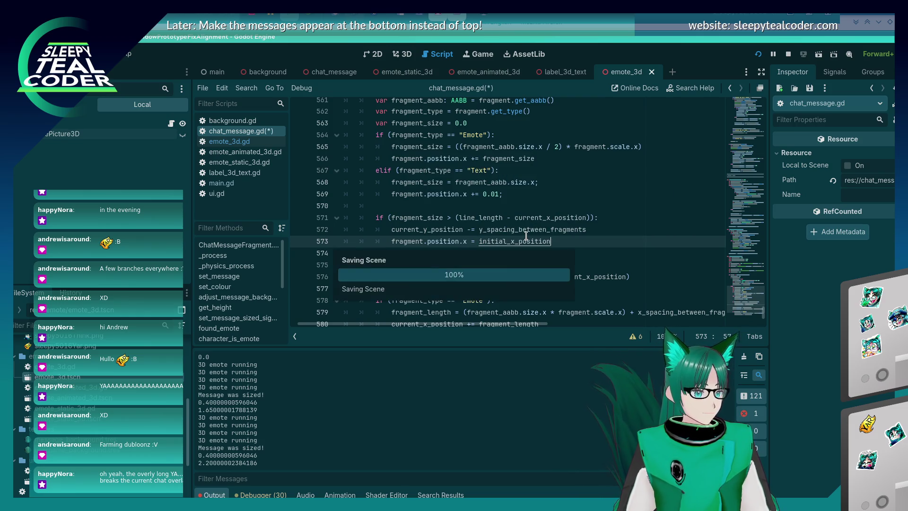
pyautogui.press('Return')
pyautogui.press('Down')
pyautogui.press('Down')
pyautogui.press('Down')
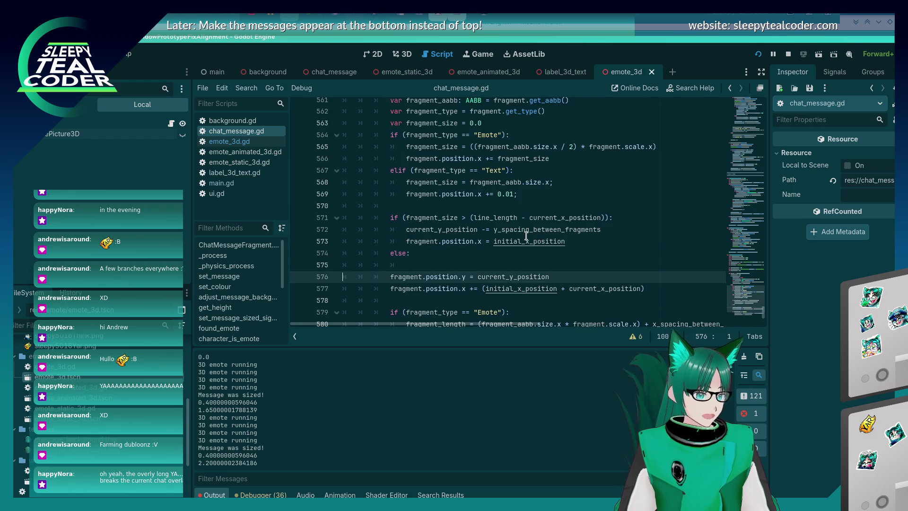
pyautogui.press('End')
pyautogui.hotkey('alt', 'Up')
pyautogui.hotkey('alt', 'Up')
# Indent the position.x line under else, remove the blank line, save chat_message.gd and rerun the game.
pyautogui.press('Home')
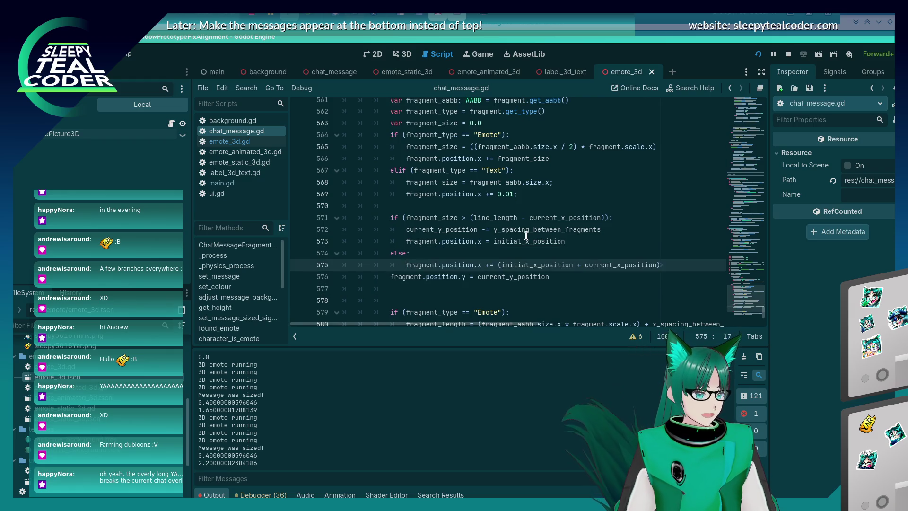
pyautogui.press('Tab')
pyautogui.press('Down')
pyautogui.press('Down')
pyautogui.press('BackSpace')
pyautogui.press('BackSpace')
pyautogui.press('BackSpace')
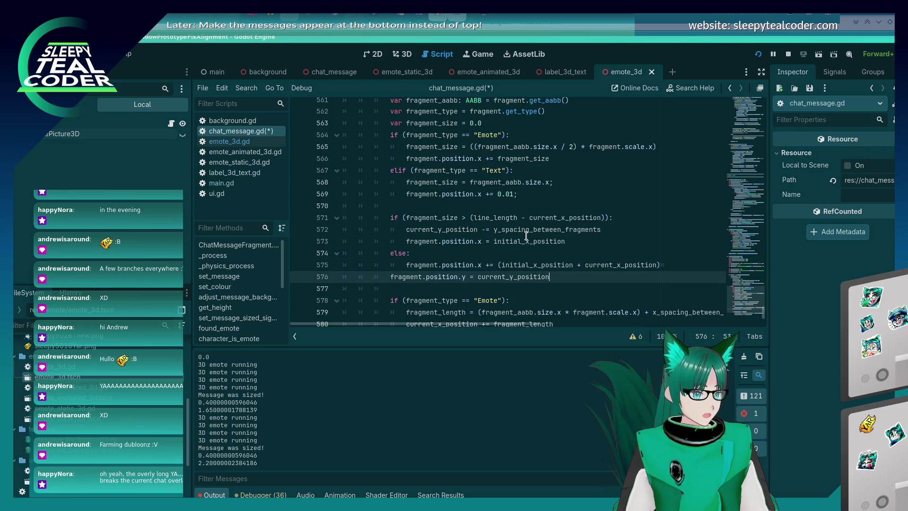
pyautogui.hotkey('ctrl', 's')
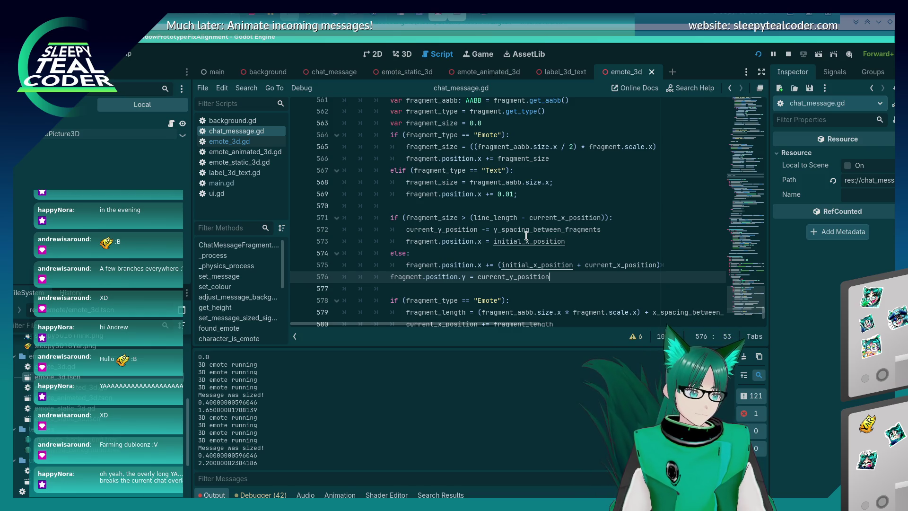
pyautogui.press('F5')
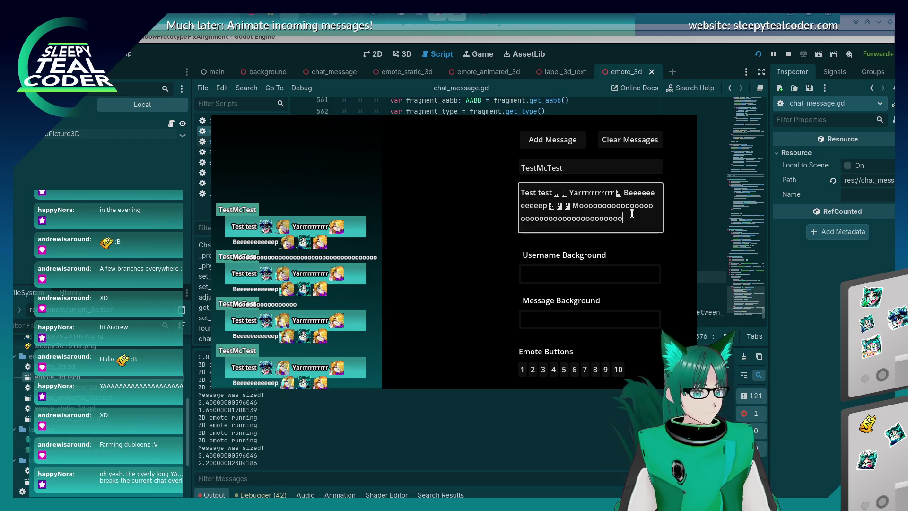
# Delete the trailing Moooo word from the test message and post the shortened TestMcTest bubble.
pyautogui.moveTo(632, 217); pyautogui.dragTo(532, 220)
pyautogui.press('BackSpace')
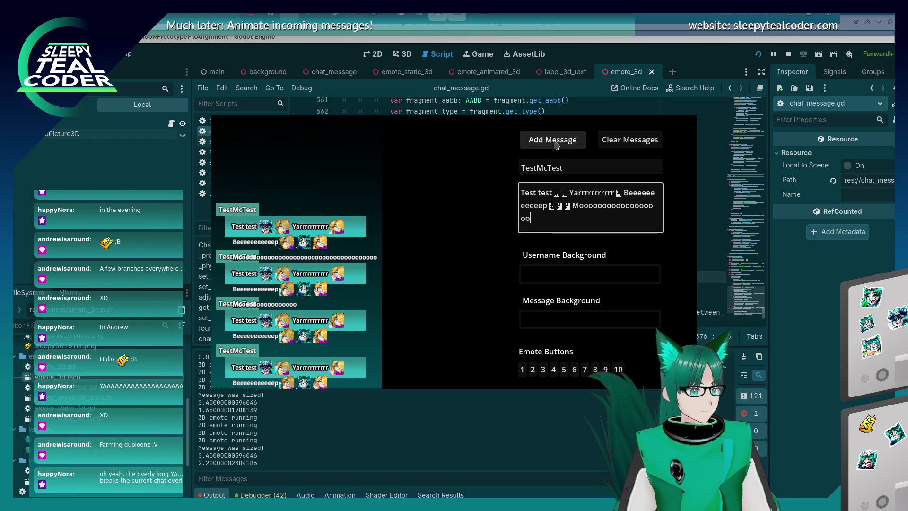
pyautogui.hotkey('ctrl', 'shift', 'Left')
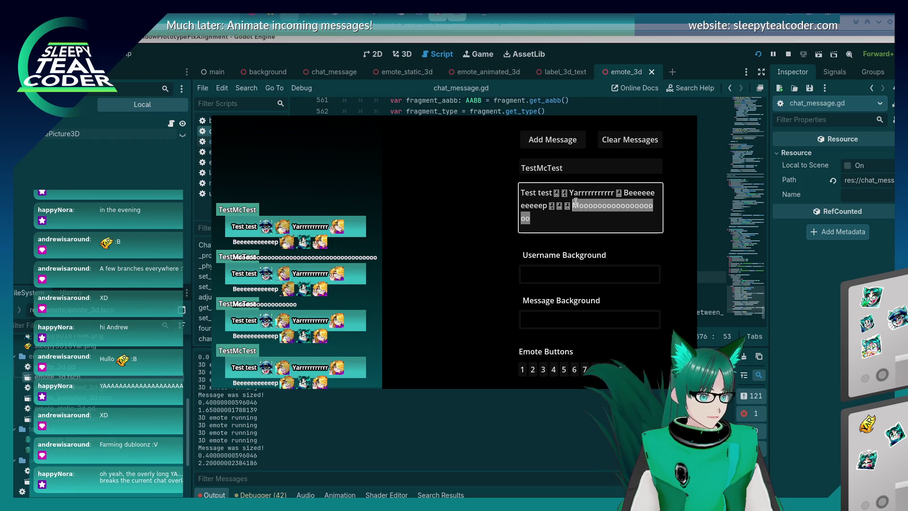
pyautogui.press('BackSpace')
pyautogui.click(559, 145)
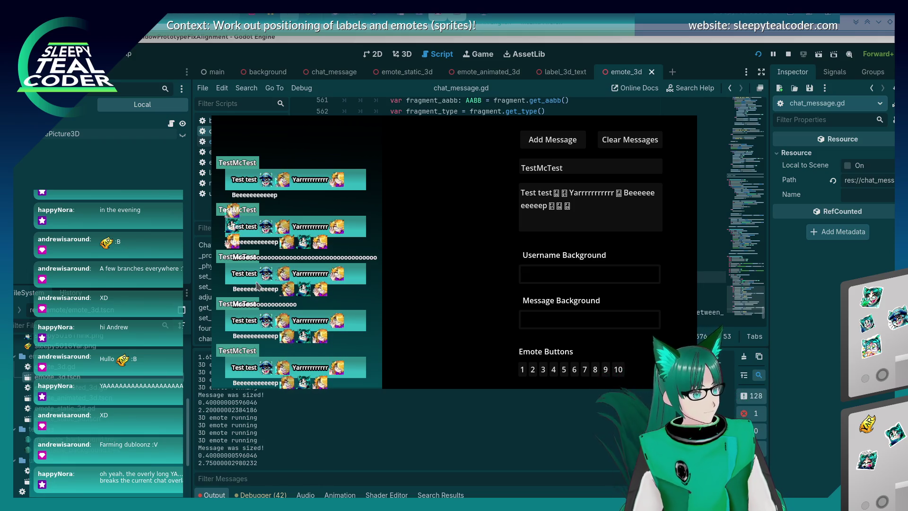
pyautogui.hotkey('alt', 'Tab')
pyautogui.hotkey('alt', 'Tab')
pyautogui.hotkey('alt', 'Tab')
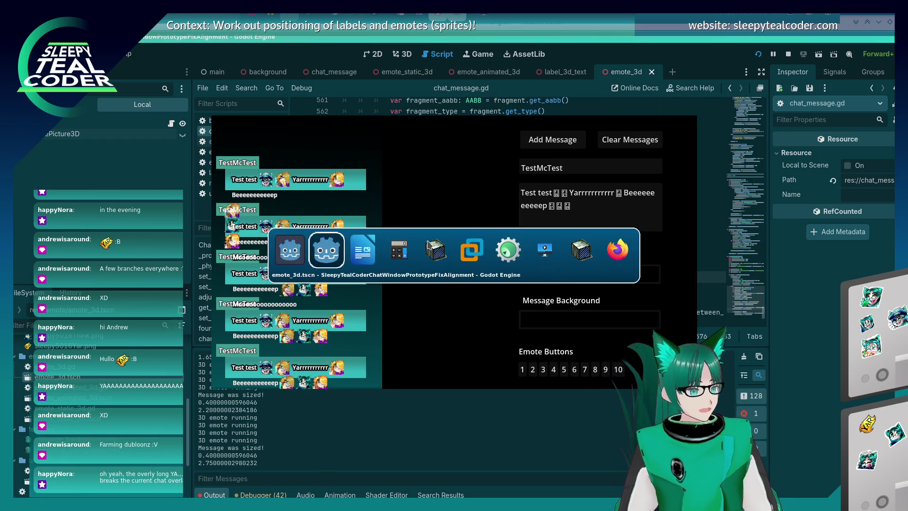
pyautogui.click(339, 104)
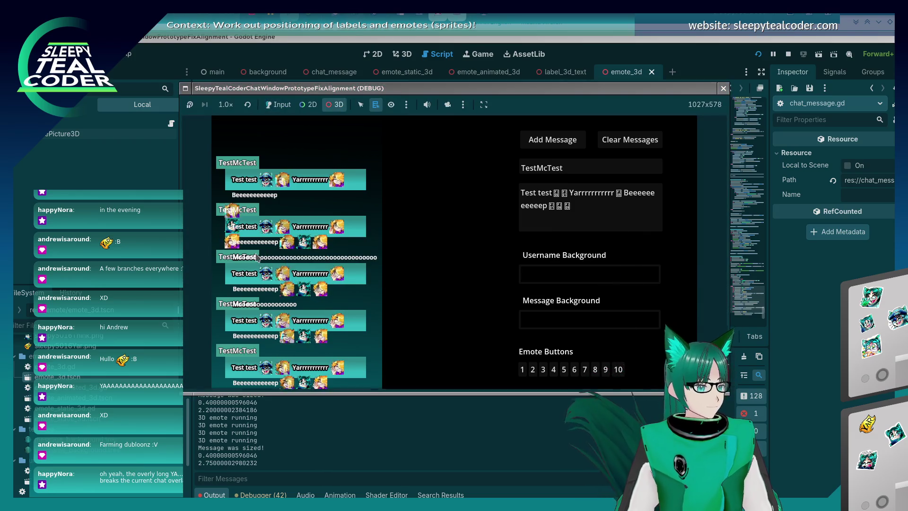
# Pick the first chat bubble's Text label and show the running game's Remote scene tree.
pyautogui.rightClick(277, 200)
pyautogui.click(288, 205)
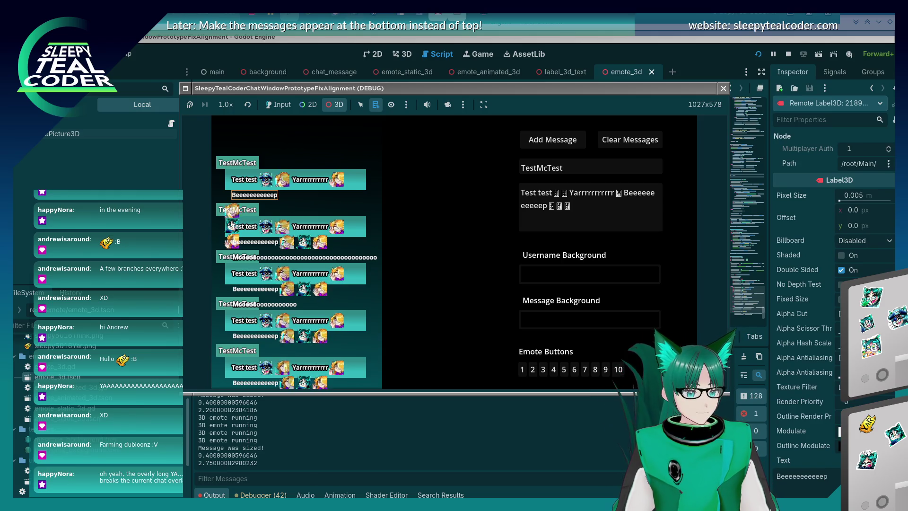
pyautogui.hotkey('alt', 'Tab')
pyautogui.scroll(-3, 832, 307)
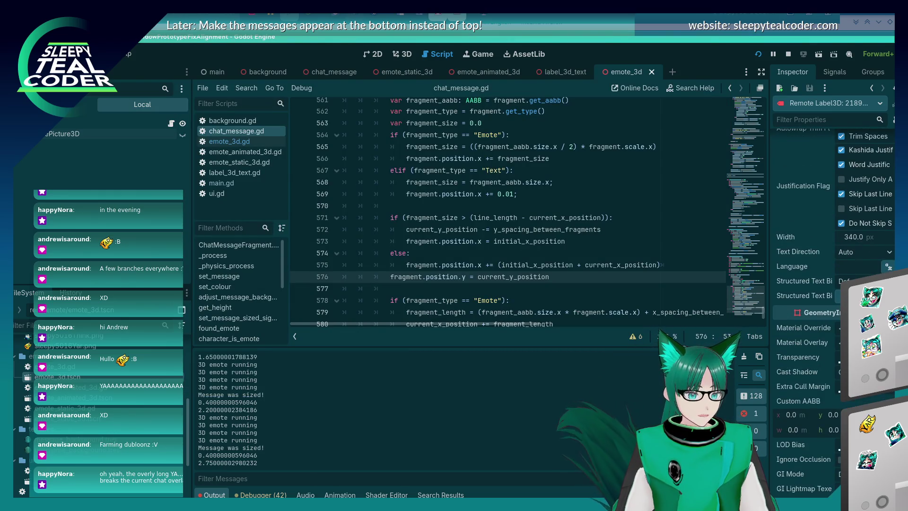
pyautogui.scroll(-2, 832, 307)
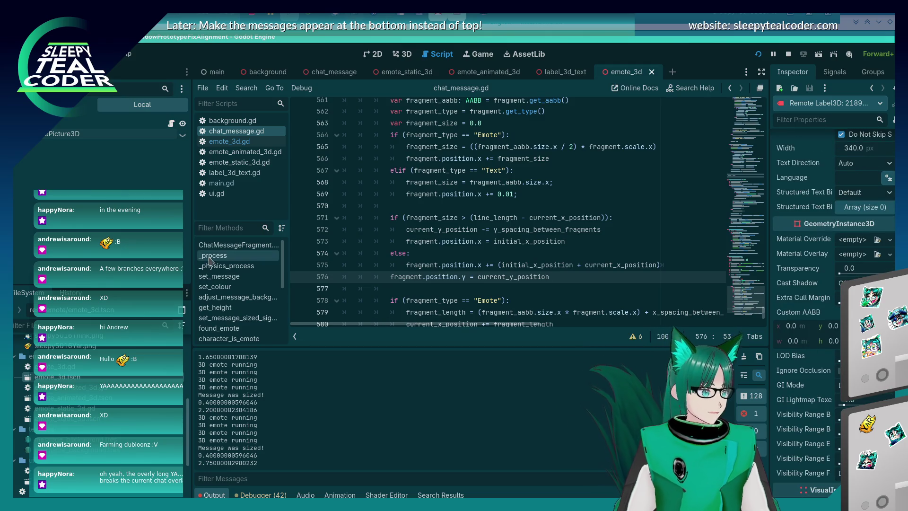
pyautogui.click(71, 105)
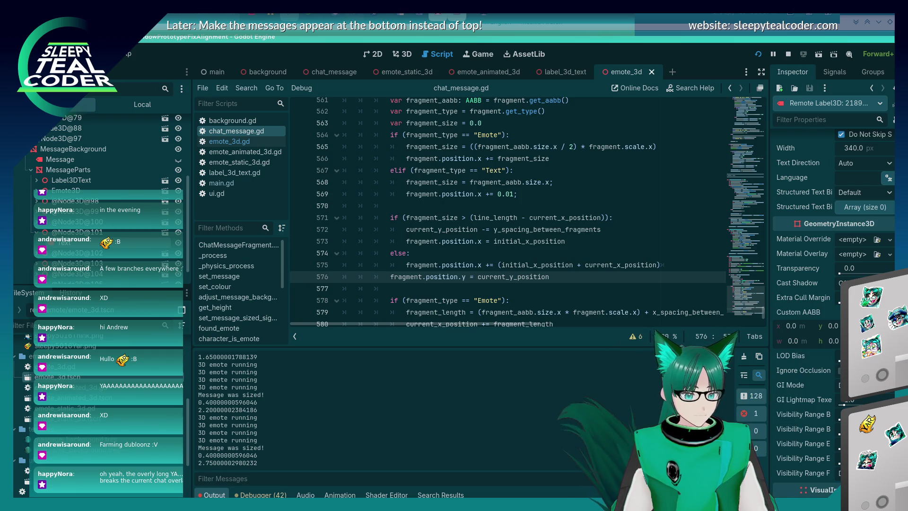
pyautogui.scroll(1, 832, 307)
pyautogui.scroll(-10, 833, 307)
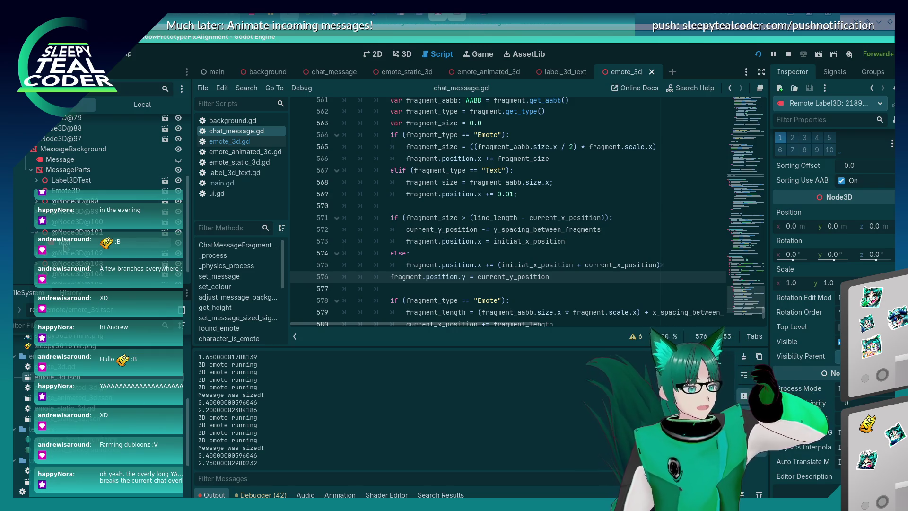
# Pick the Beeeeeeeeeeep text label in the game and review its remote Label3D properties.
pyautogui.hotkey('alt', 'Tab')
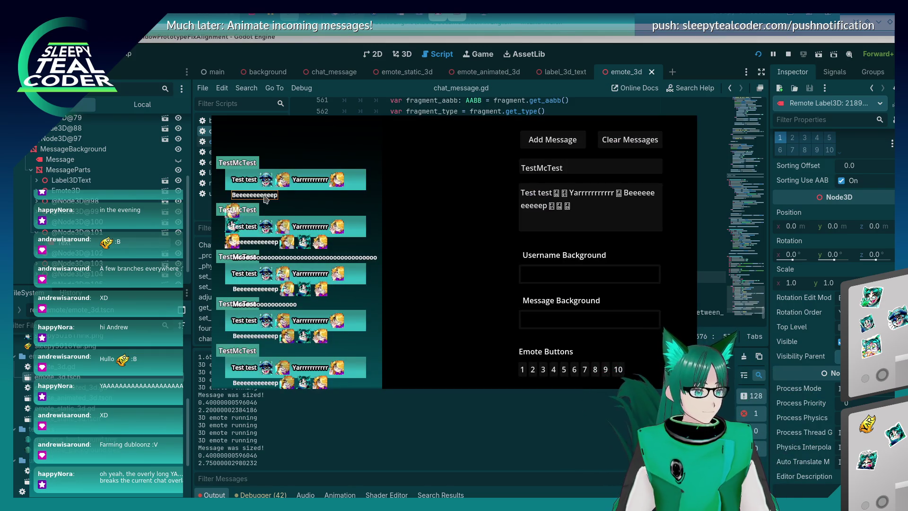
pyautogui.click(283, 217)
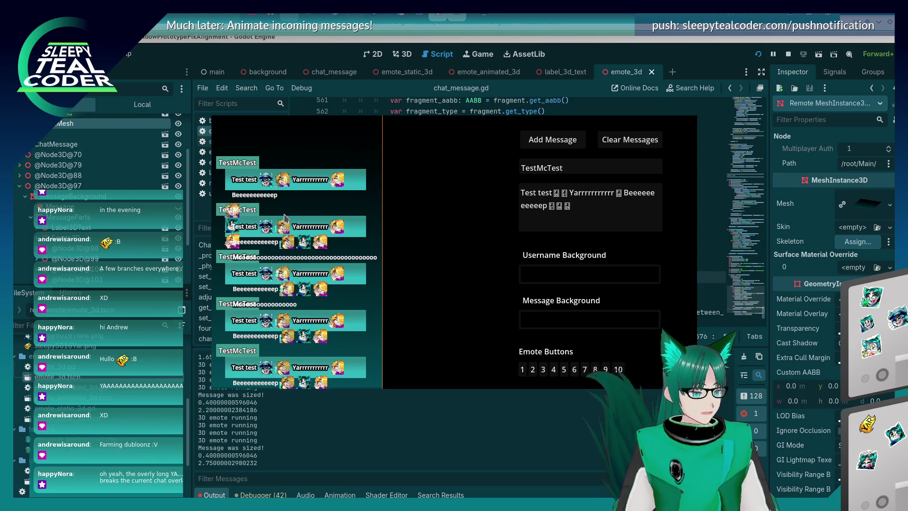
pyautogui.keyDown('alt'); pyautogui.rightClick(284, 217); pyautogui.keyUp('alt')
pyautogui.click(303, 220)
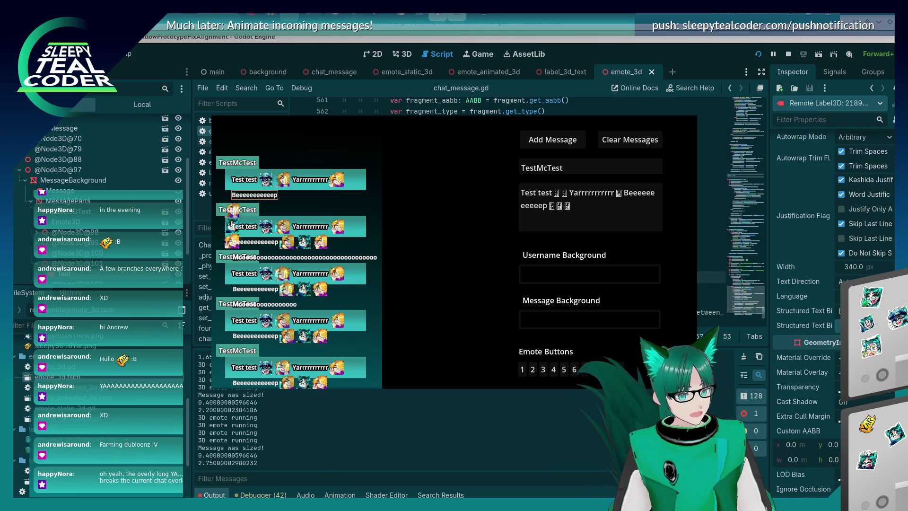
pyautogui.click(885, 222)
pyautogui.scroll(5, 885, 222)
pyautogui.scroll(4, 886, 208)
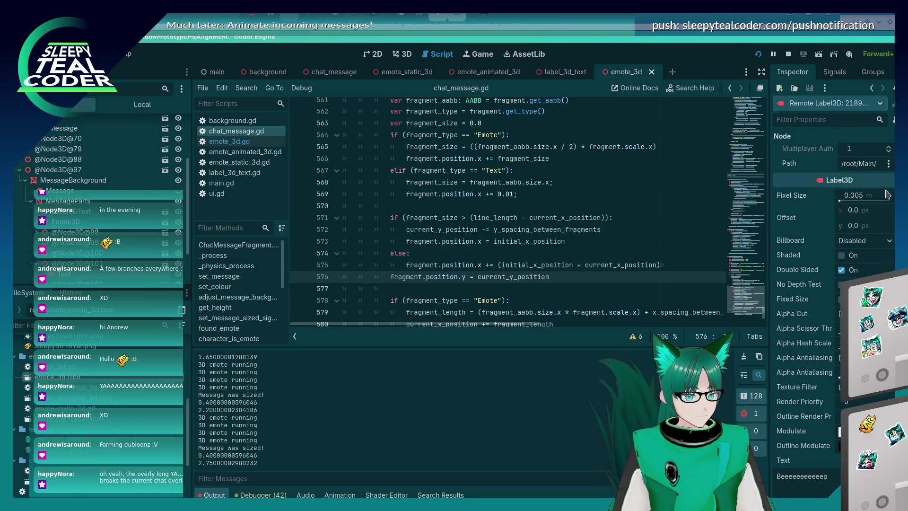
pyautogui.scroll(-15, 886, 190)
pyautogui.scroll(-3, 833, 283)
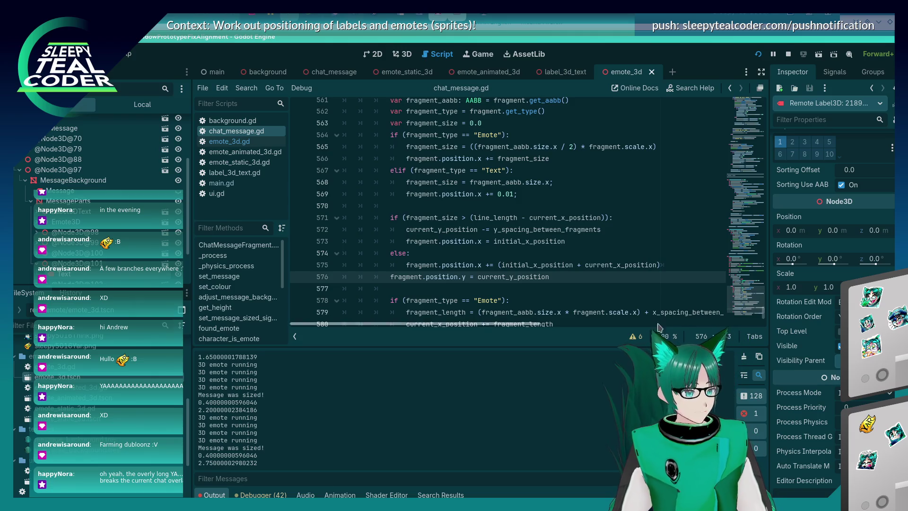
# Review the fragment x-position code around line 575, then return to the running chat test game.
pyautogui.click(465, 265)
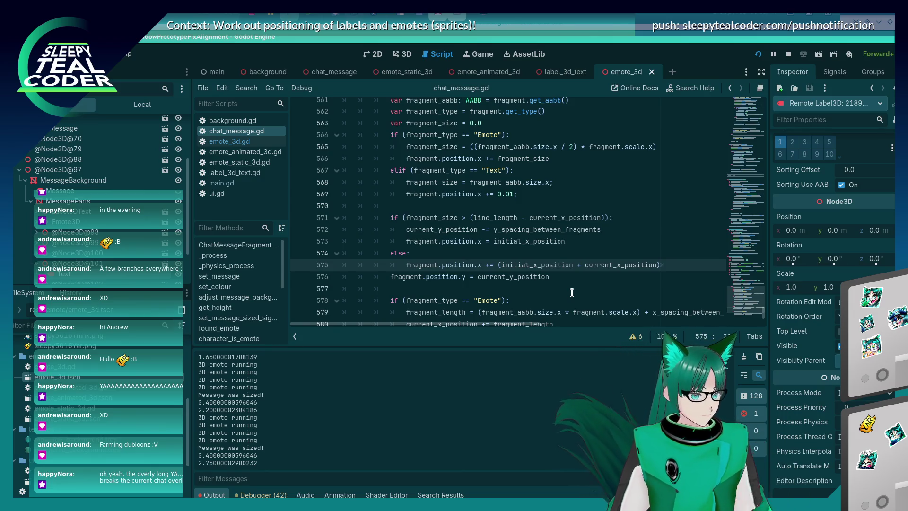
pyautogui.scroll(-2, 572, 293)
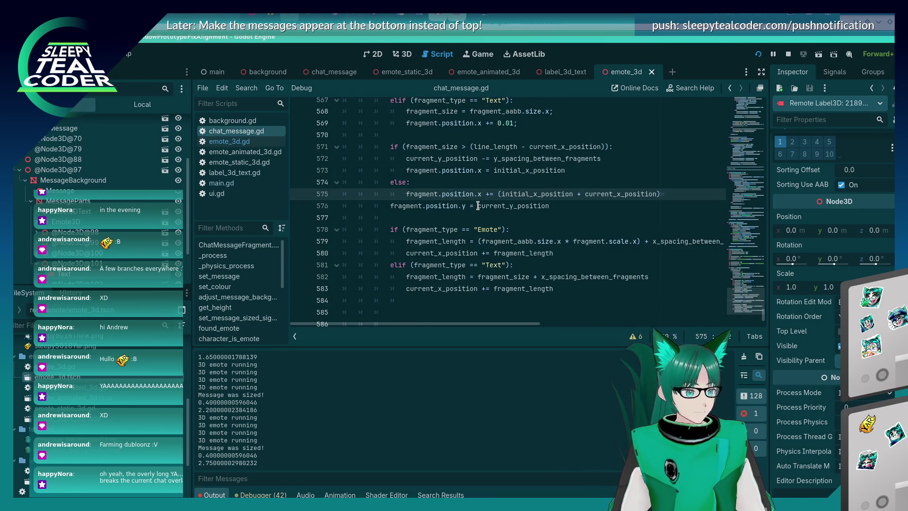
pyautogui.hotkey('alt', 'Tab')
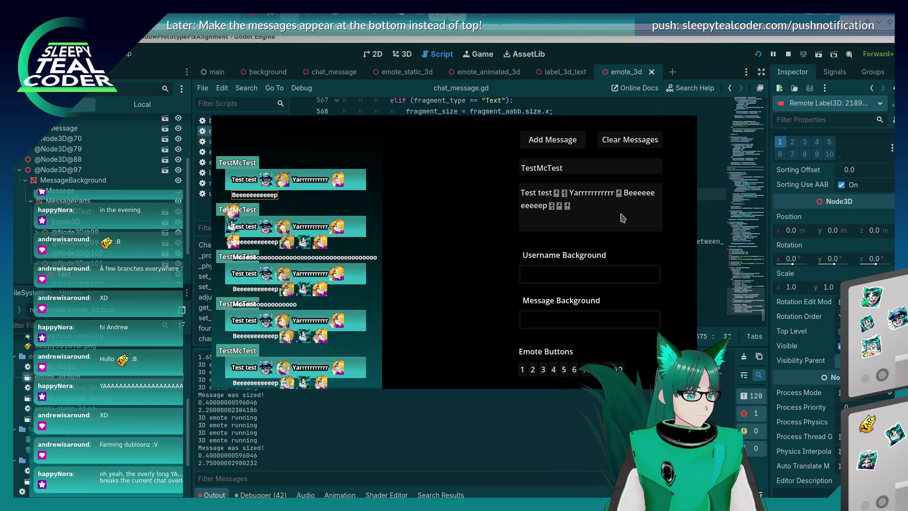
# Clear all chat messages and post the current TestMcTest message again.
pyautogui.hotkey('alt', 'Tab')
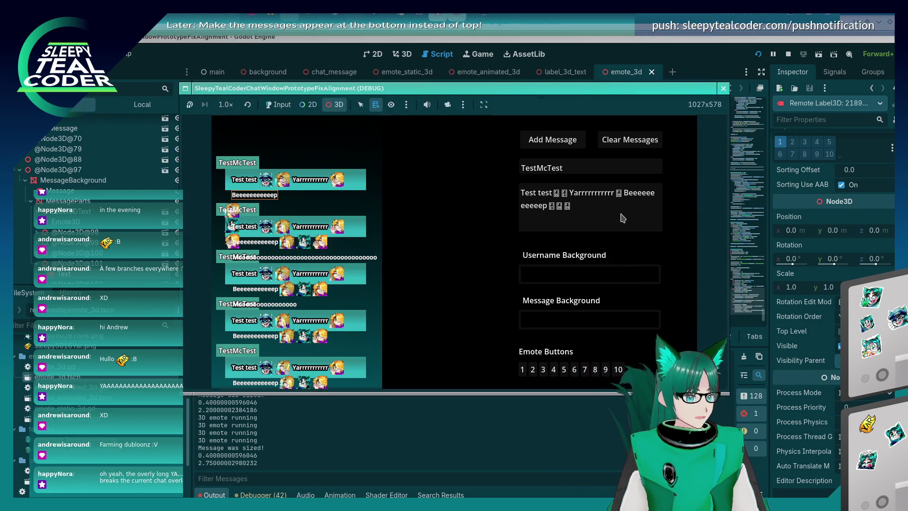
pyautogui.click(580, 202)
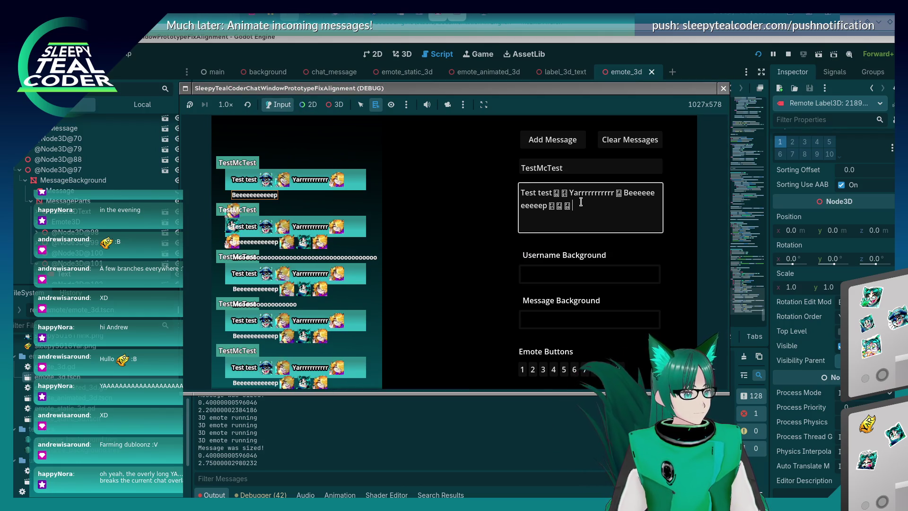
pyautogui.click(622, 143)
pyautogui.click(557, 144)
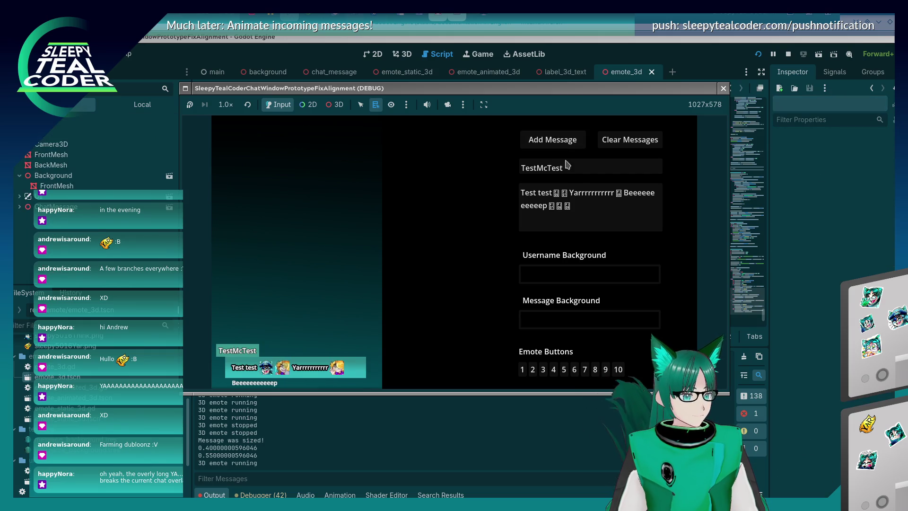
# Replace the message's three trailing emotes with 'Huh' and post it.
pyautogui.click(576, 203)
pyautogui.moveTo(580, 207); pyautogui.dragTo(549, 206)
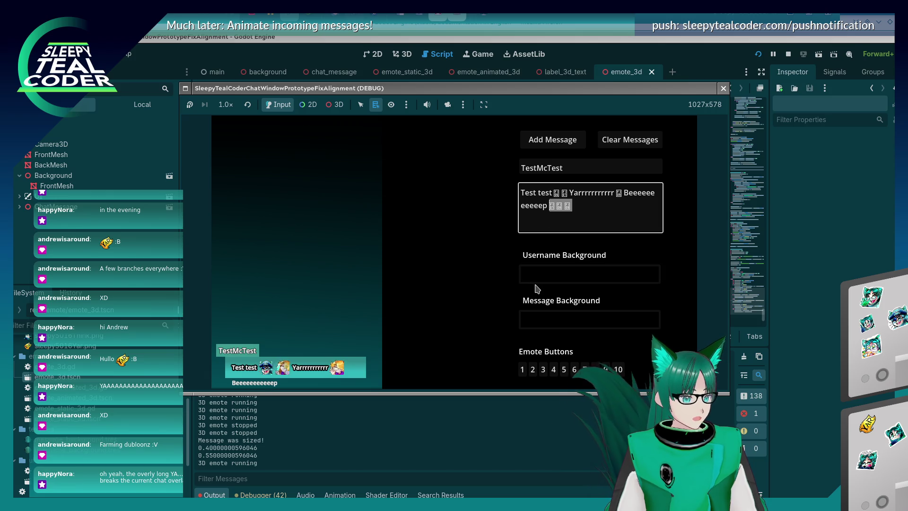
pyautogui.press('BackSpace')
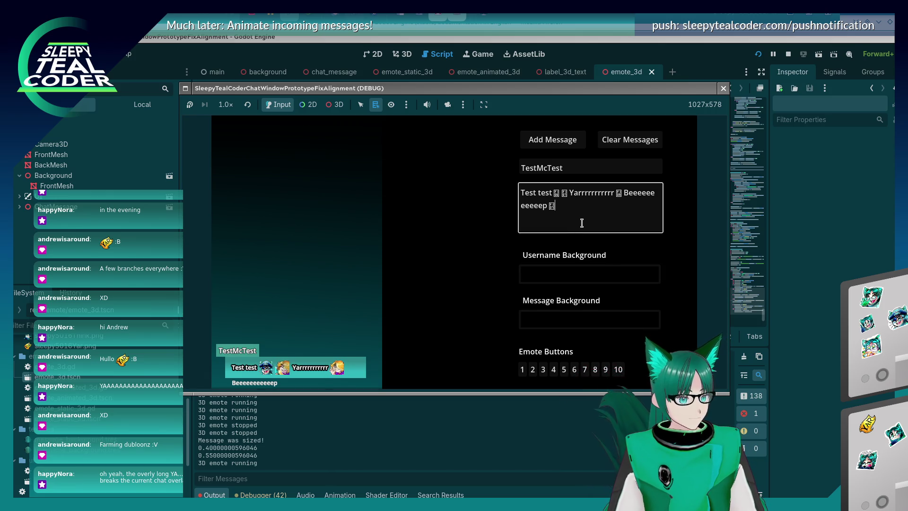
pyautogui.write('Huh')
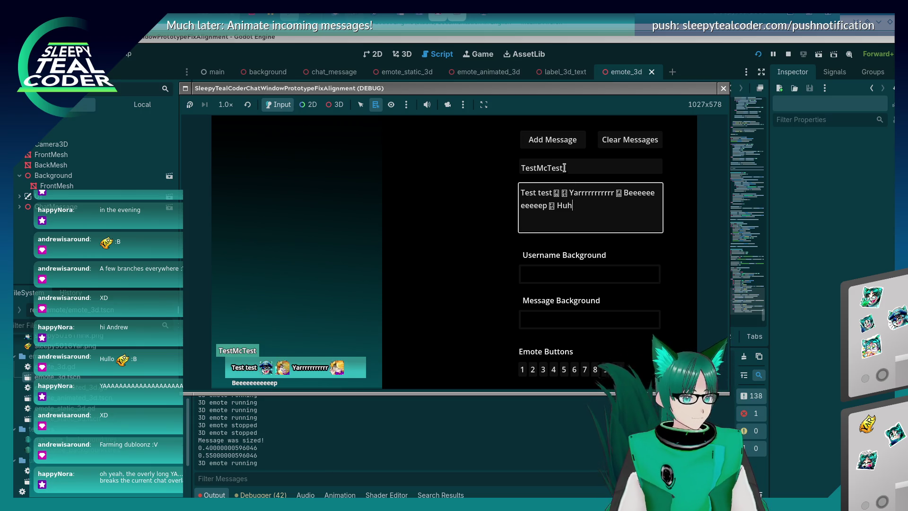
pyautogui.click(550, 142)
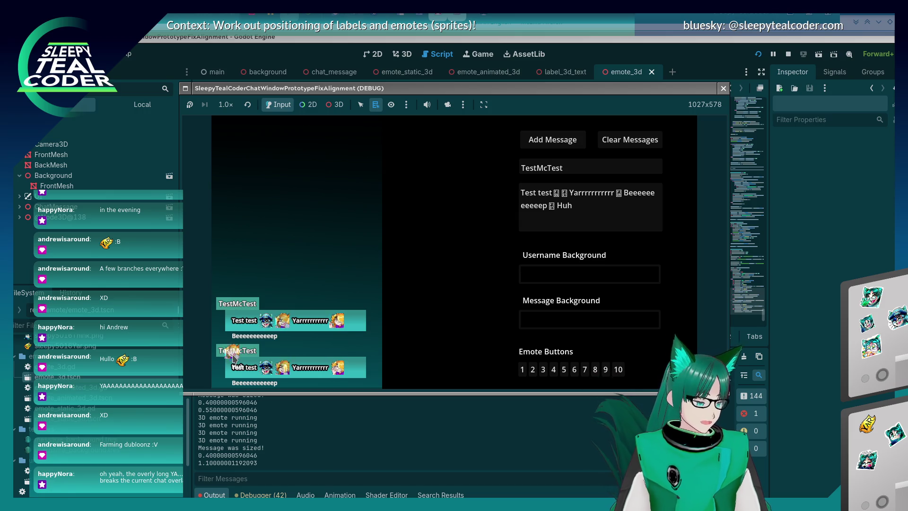
# Swap 'Huh' for two emotes, post the message, then stop the game and return to the script.
pyautogui.click(619, 221)
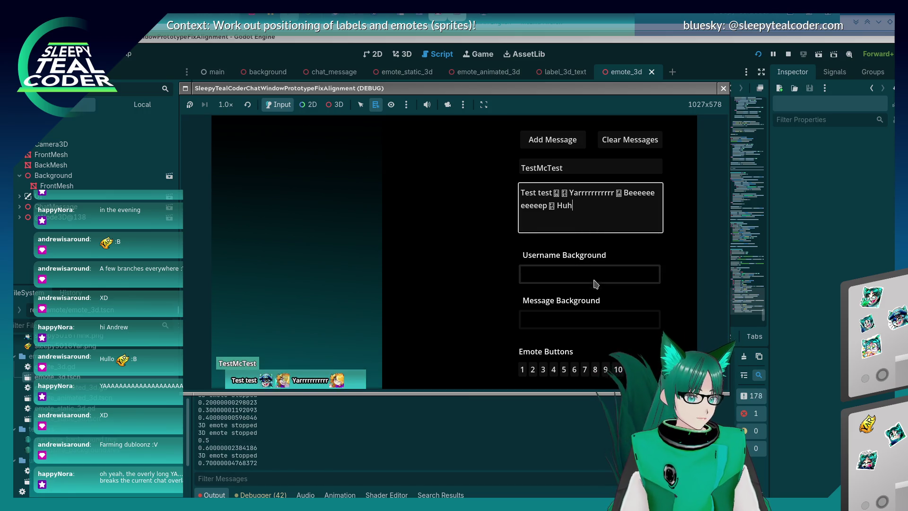
pyautogui.press('BackSpace')
pyautogui.press('BackSpace')
pyautogui.press('BackSpace')
pyautogui.click(605, 367)
pyautogui.click(606, 367)
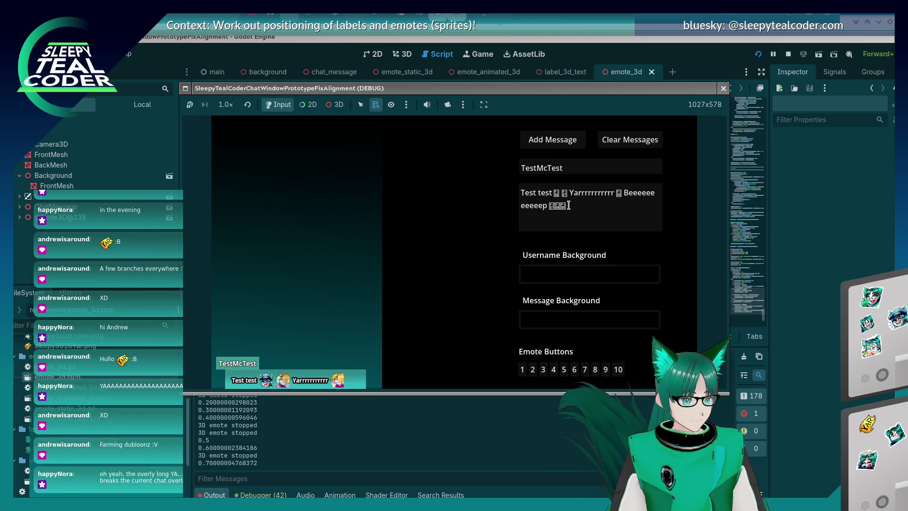
pyautogui.click(573, 208)
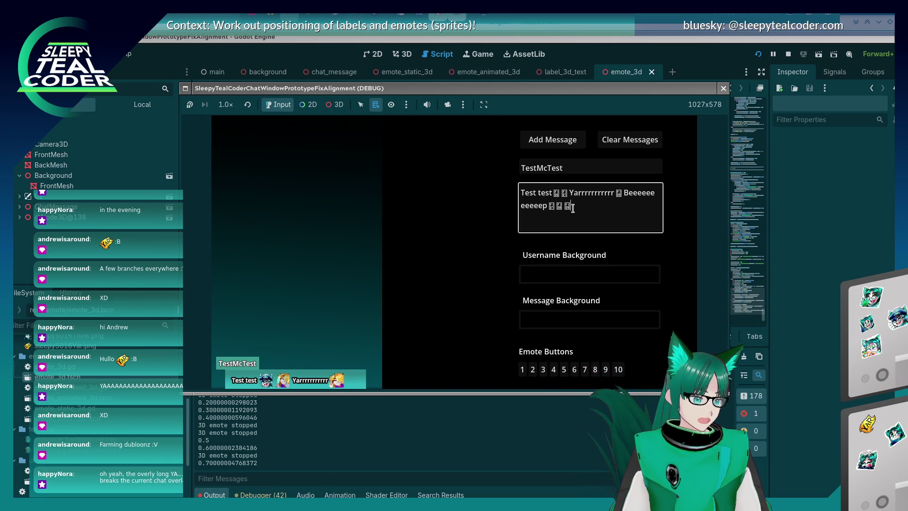
pyautogui.click(565, 139)
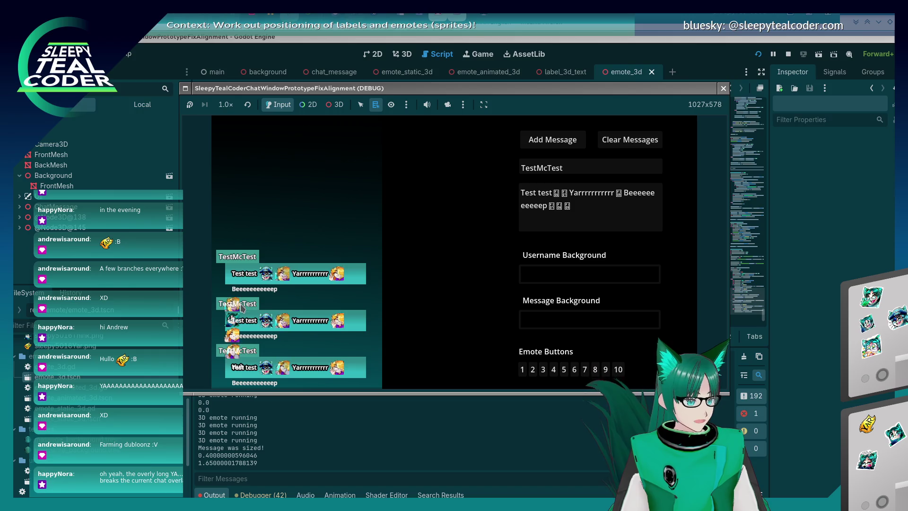
pyautogui.press('F8')
pyautogui.click(481, 268)
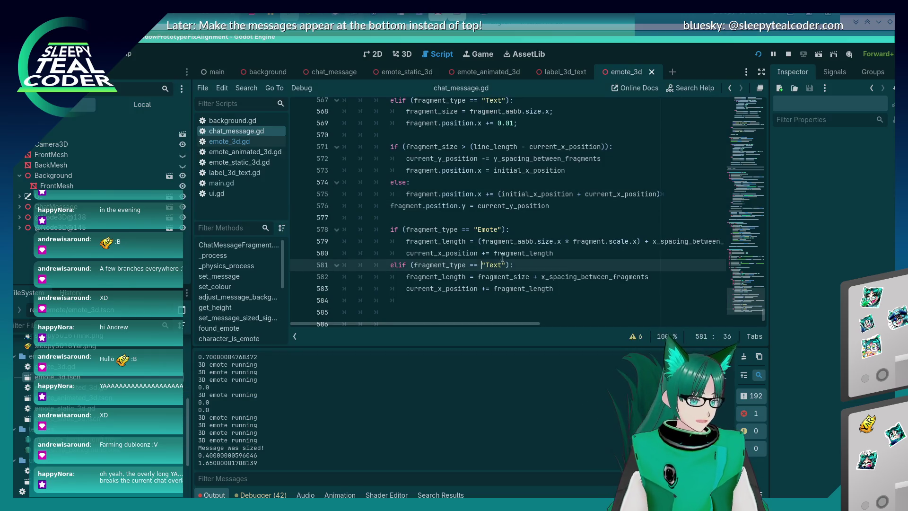
# Add current_x_position = 0.0 on a new line after line 573 in the wrap branch.
pyautogui.scroll(2, 485, 254)
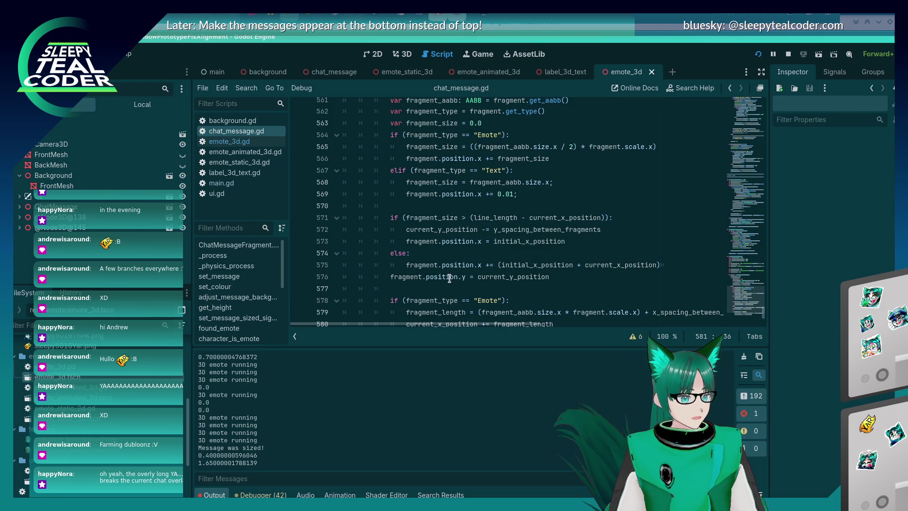
pyautogui.click(598, 240)
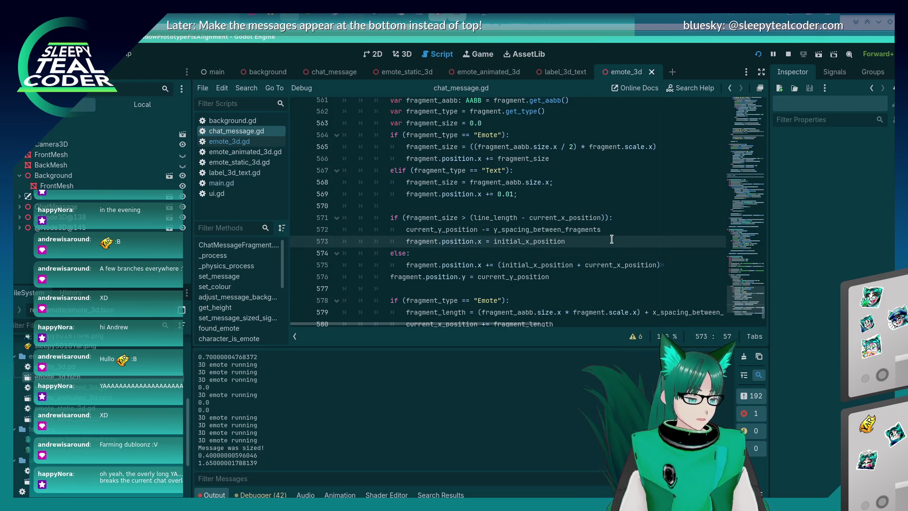
pyautogui.press('Return')
pyautogui.write('current_x_')
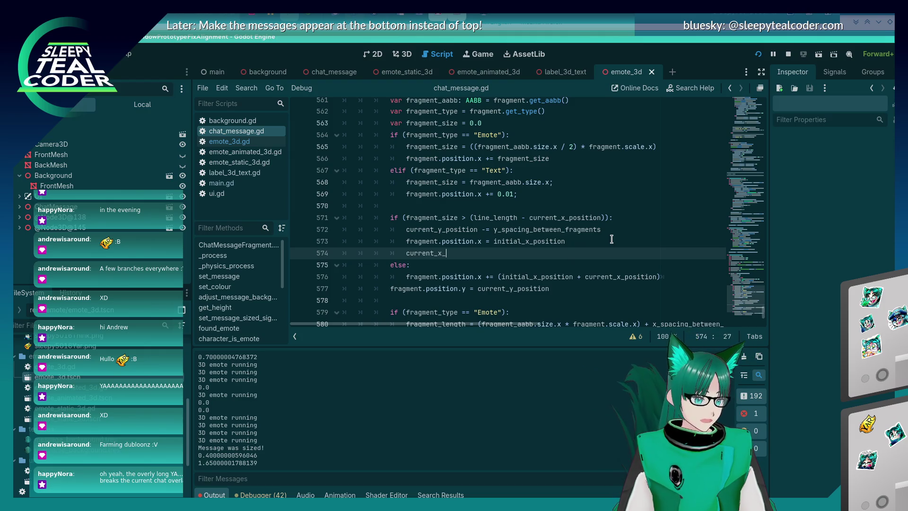
pyautogui.write('ition = 0.0')
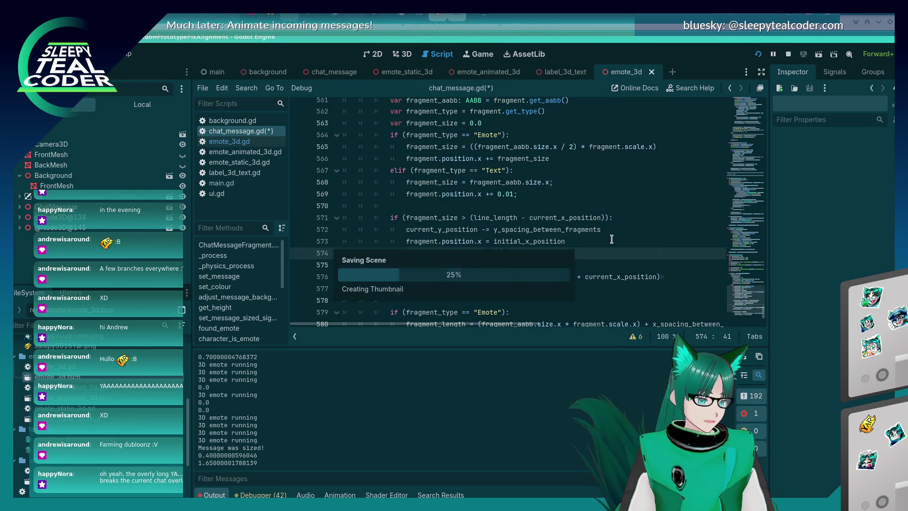
# Run the game, clear the chat and add two test messages to check the wrapping.
pyautogui.press('F5')
pyautogui.click(626, 140)
pyautogui.click(567, 140)
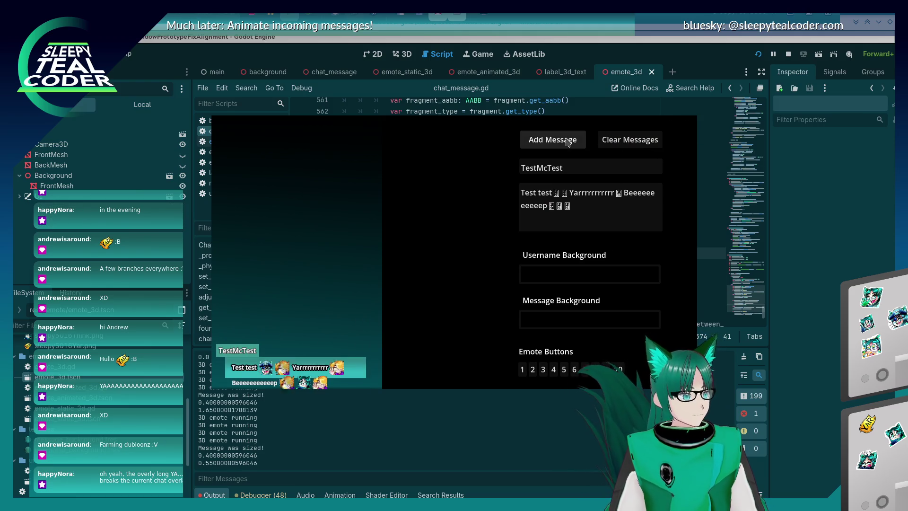
pyautogui.click(568, 142)
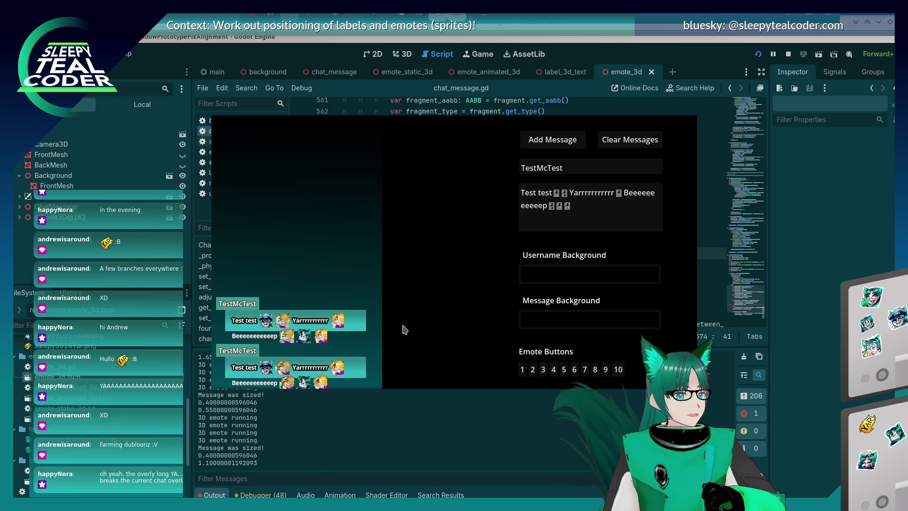
pyautogui.click(800, 231)
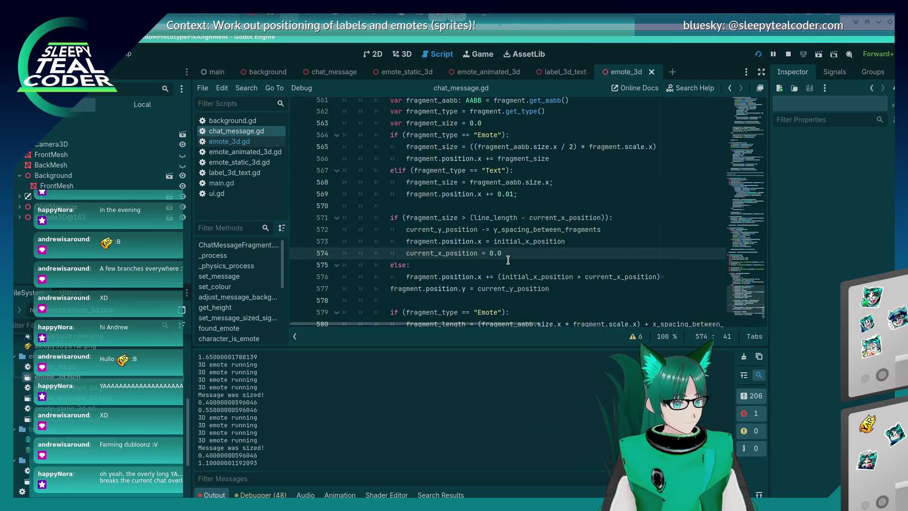
# Scroll through lines 558–577 of chat_message.gd, checking variable info.
pyautogui.scroll(1, 508, 260)
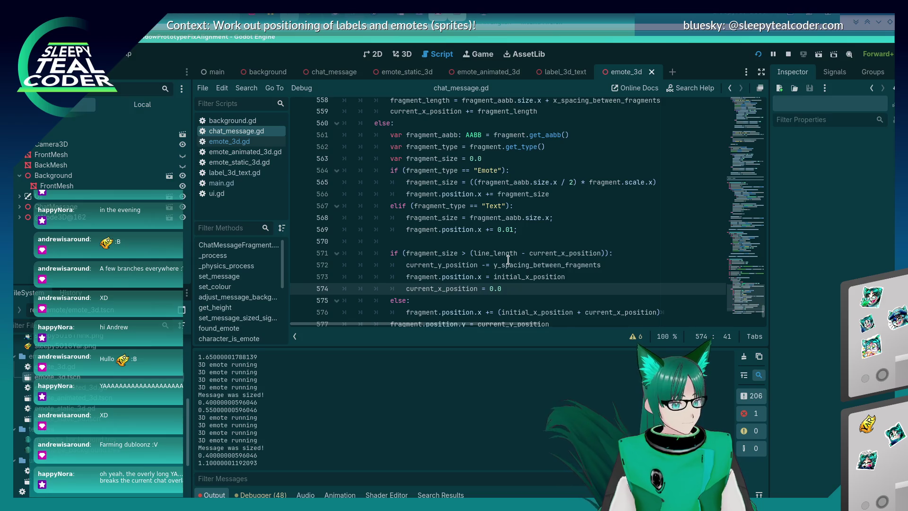
pyautogui.scroll(1, 508, 260)
pyautogui.scroll(-1, 508, 260)
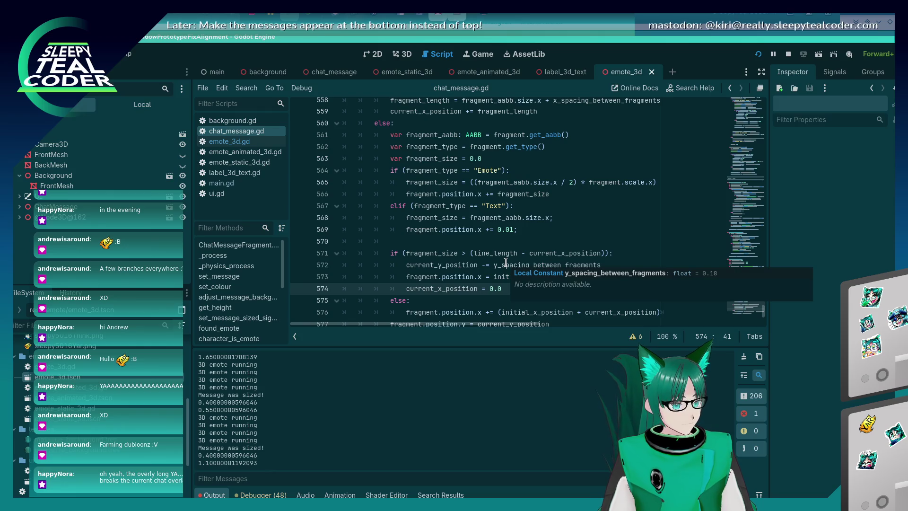
pyautogui.scroll(1, 506, 262)
pyautogui.scroll(1, 507, 262)
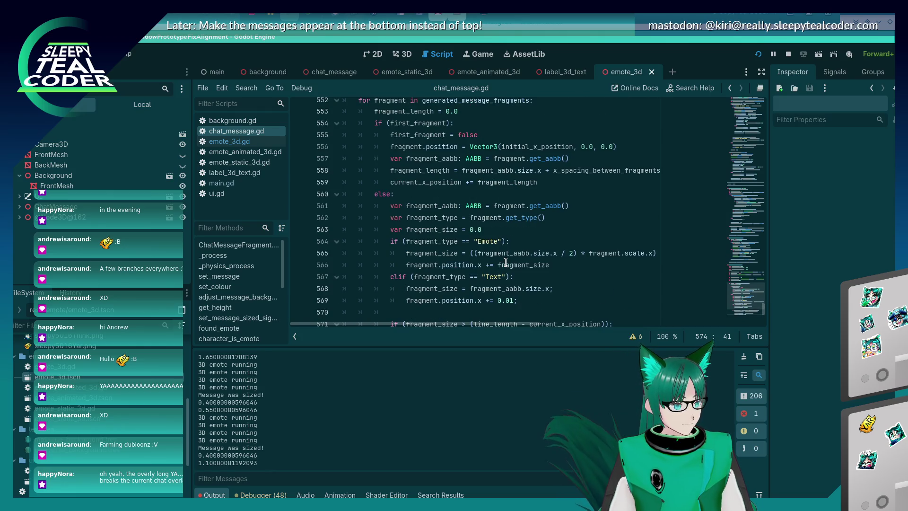
pyautogui.scroll(-2, 506, 262)
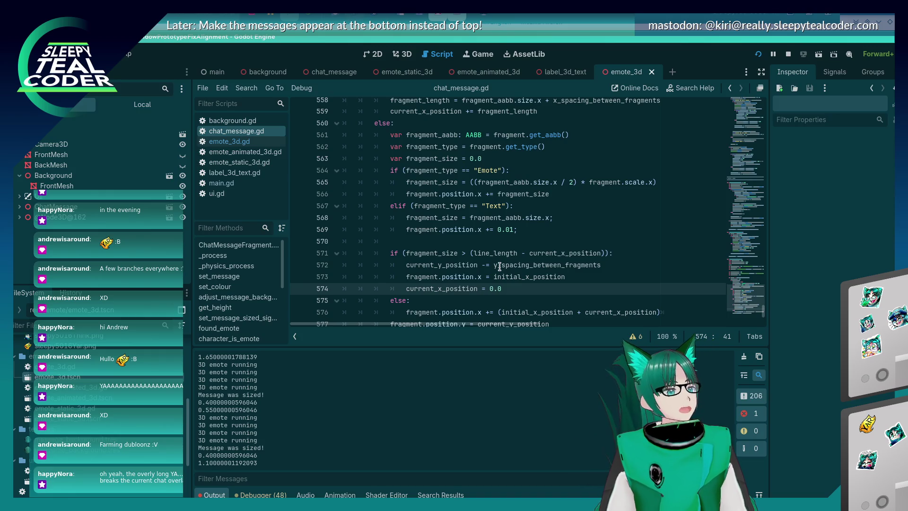
pyautogui.moveTo(429, 257)
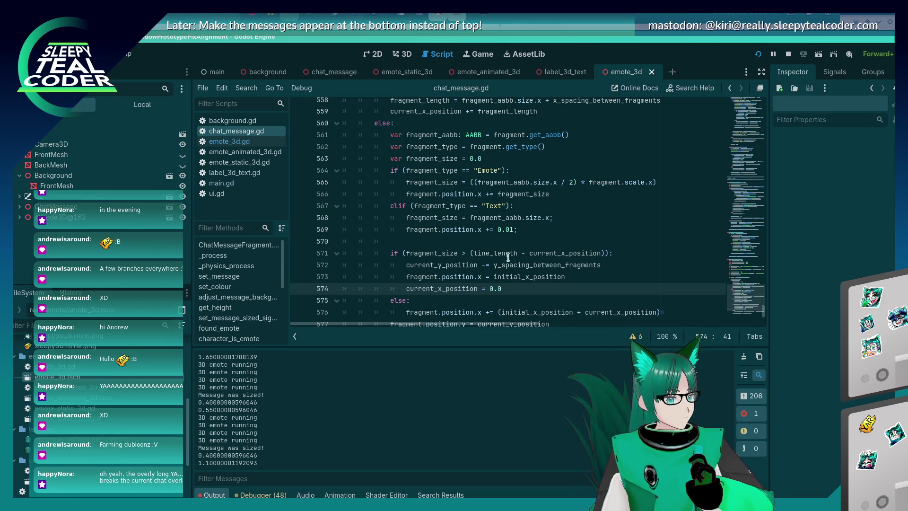
pyautogui.scroll(1, 506, 257)
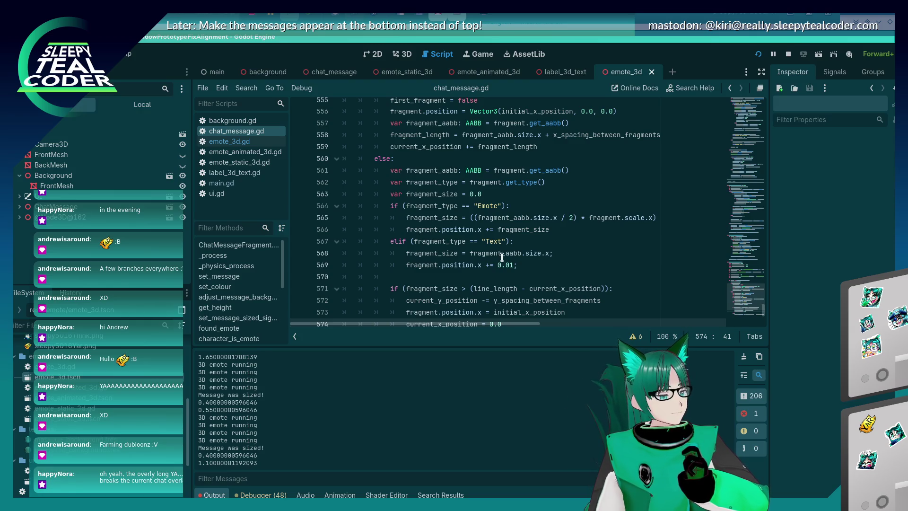
pyautogui.scroll(-1, 503, 258)
# Inspect the code at lines 569 and 574, then bring up the game's two wrapped TestMcTest bubbles.
pyautogui.click(522, 231)
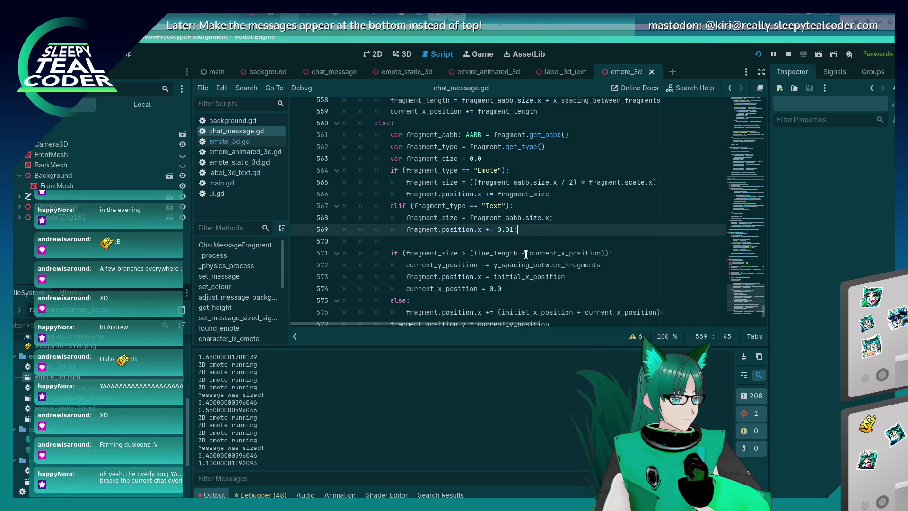
pyautogui.click(521, 286)
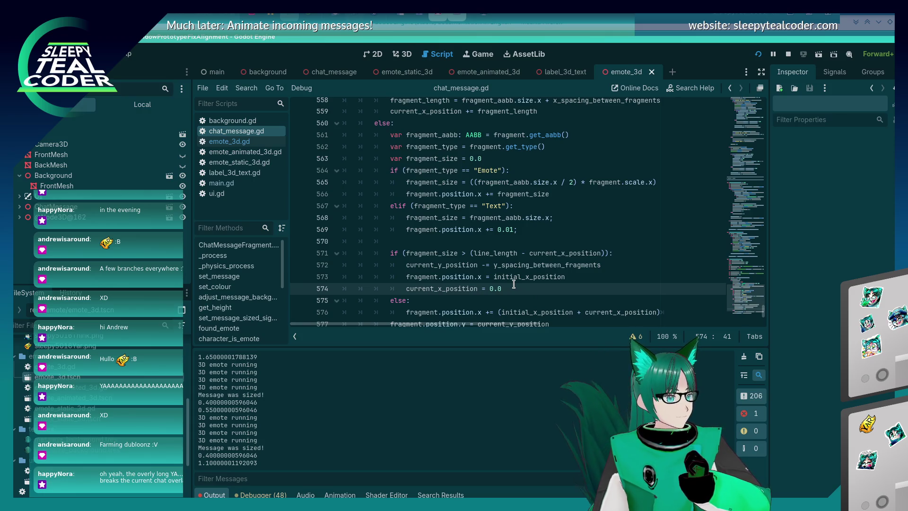
pyautogui.moveTo(515, 273)
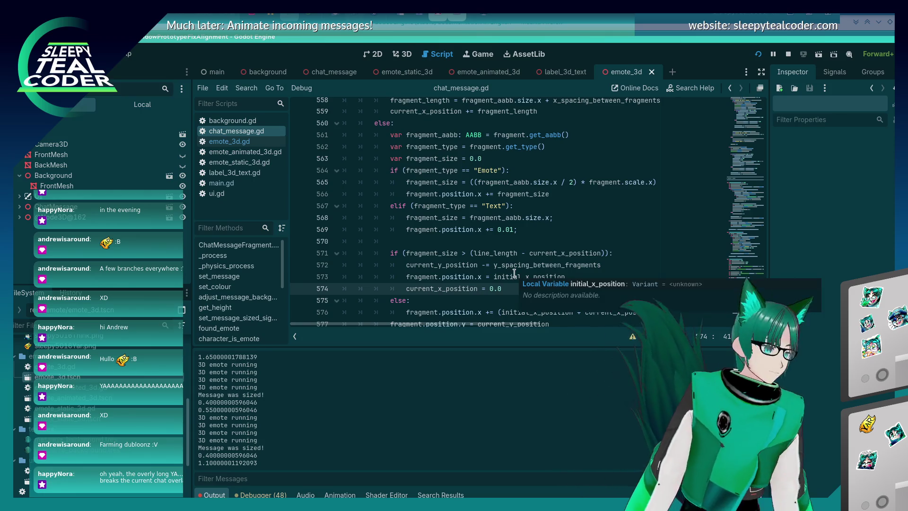
pyautogui.scroll(-2, 511, 265)
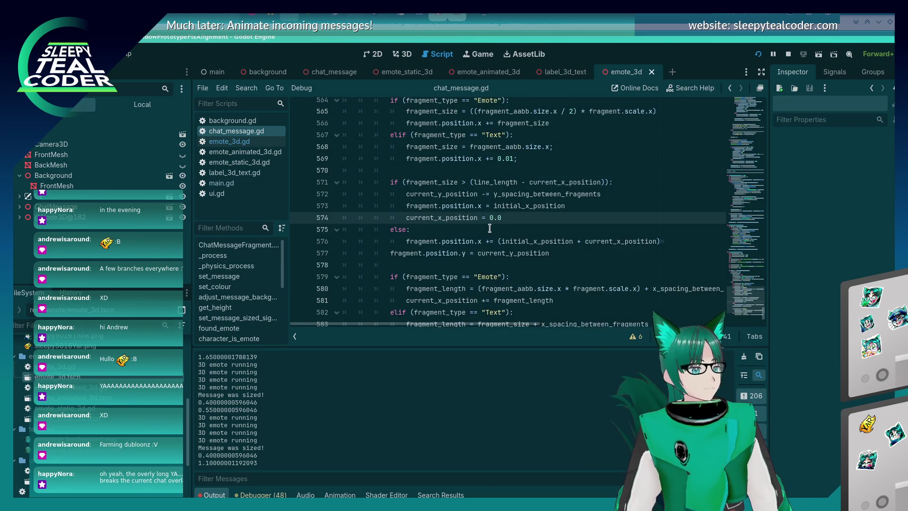
pyautogui.scroll(1, 489, 229)
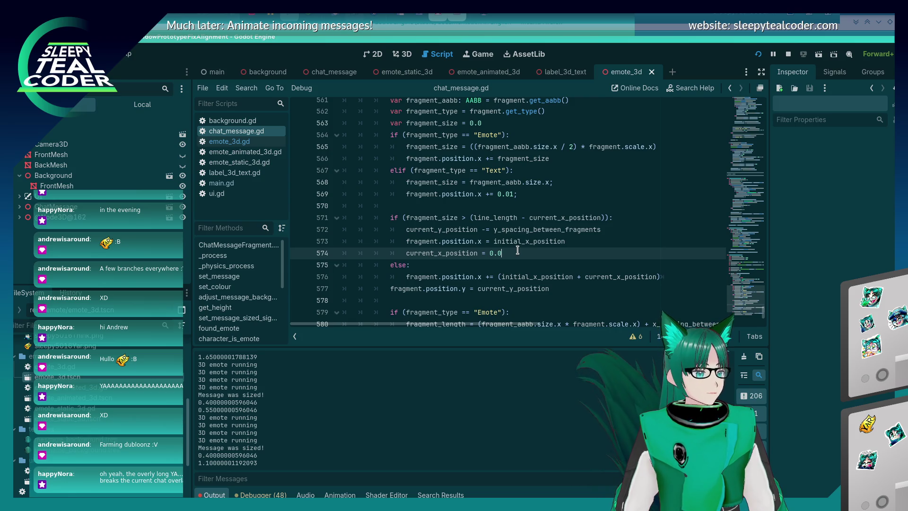
pyautogui.hotkey('alt', 'Tab')
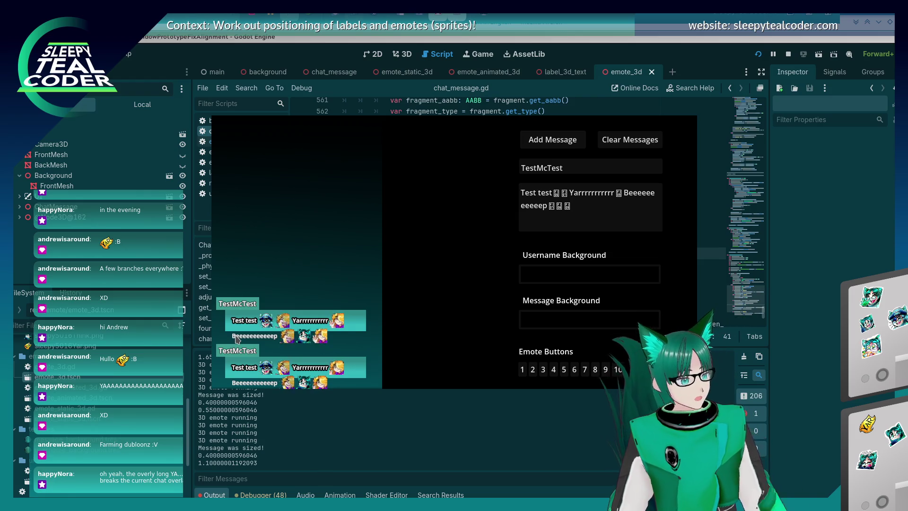
# Highlight initial_x_spacing in state_layout_chat_message and scroll to the first-fragment placement code.
pyautogui.hotkey('alt', 'Tab')
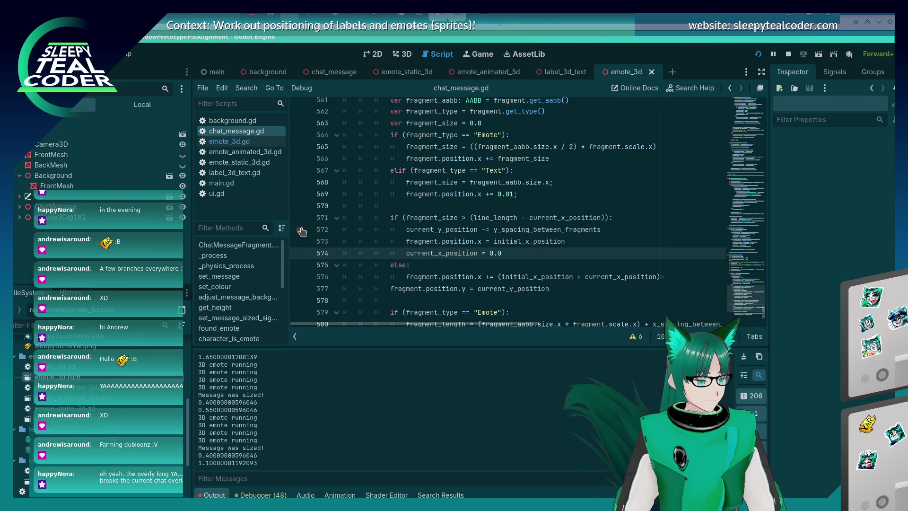
pyautogui.scroll(2, 492, 242)
pyautogui.scroll(4, 491, 242)
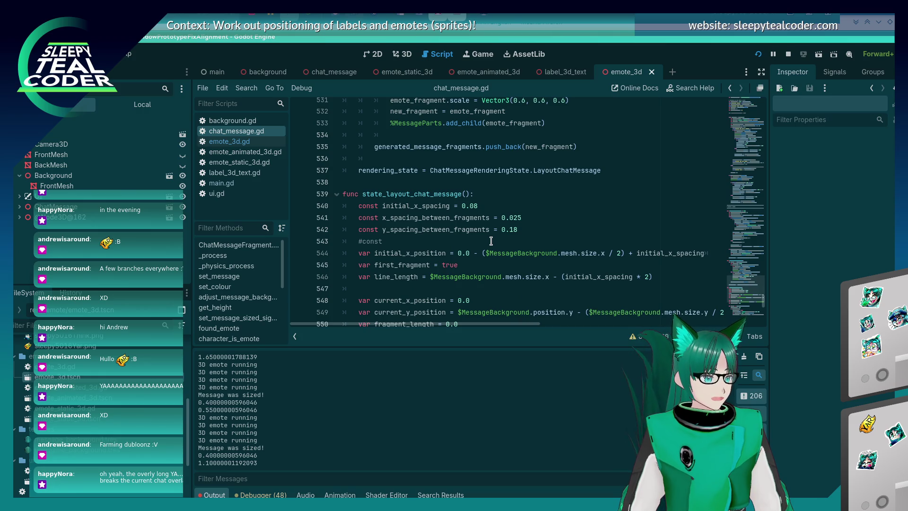
pyautogui.scroll(-1, 491, 242)
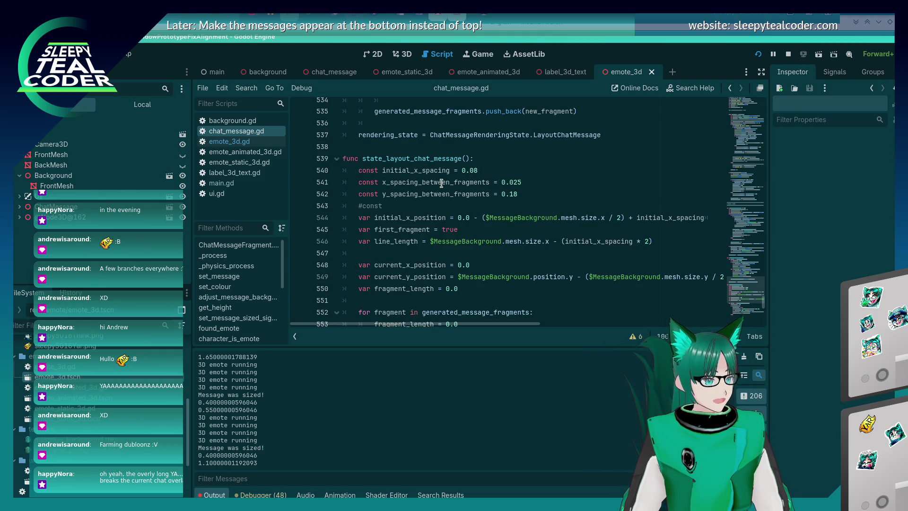
pyautogui.doubleClick(432, 170)
pyautogui.scroll(-5, 479, 247)
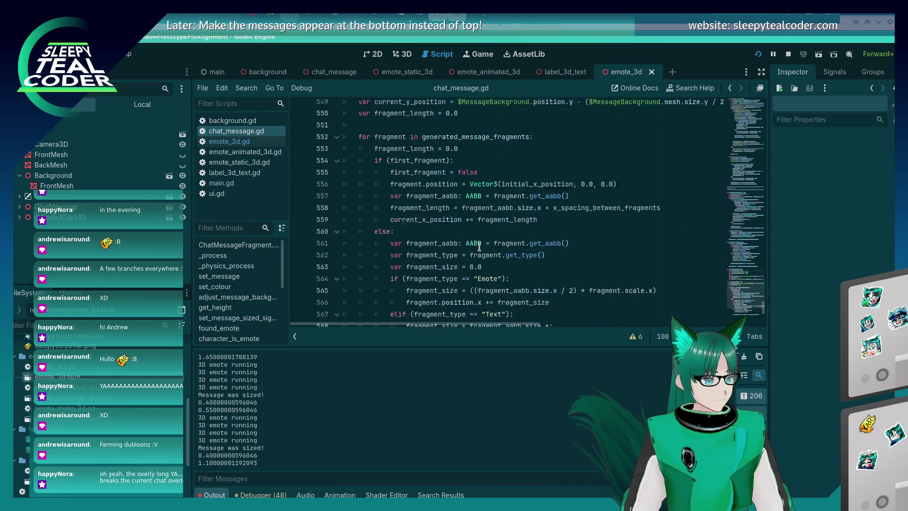
pyautogui.scroll(-1, 479, 246)
pyautogui.scroll(2, 544, 235)
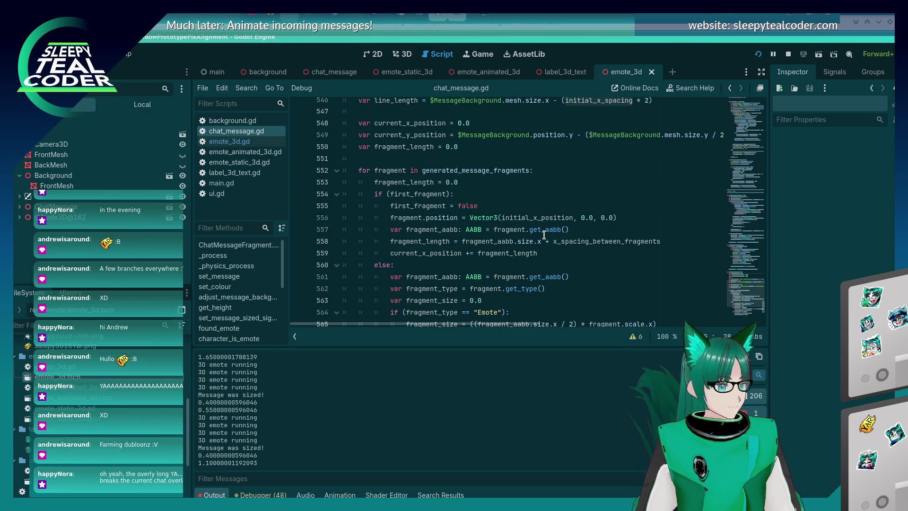
pyautogui.click(462, 218)
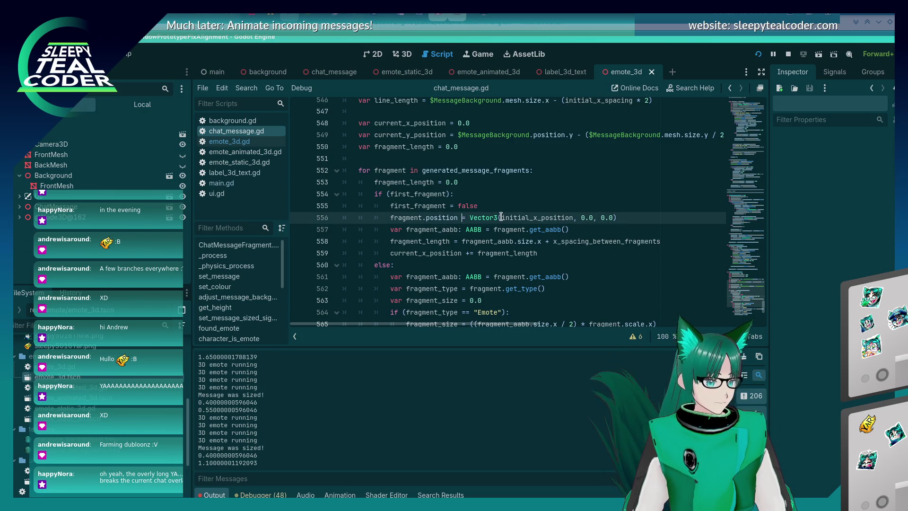
pyautogui.write('.')
pyautogui.press('Delete')
pyautogui.press('Delete')
pyautogui.press('Delete')
pyautogui.write('x ')
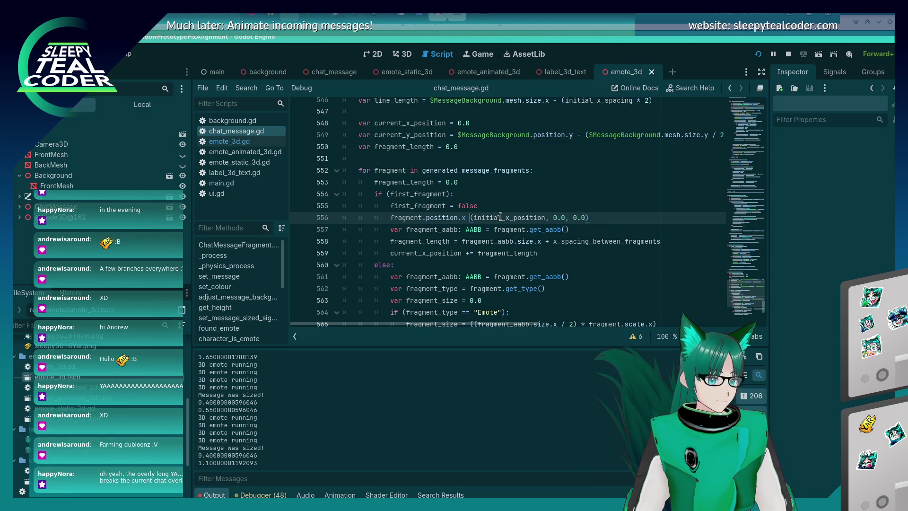
pyautogui.write('=')
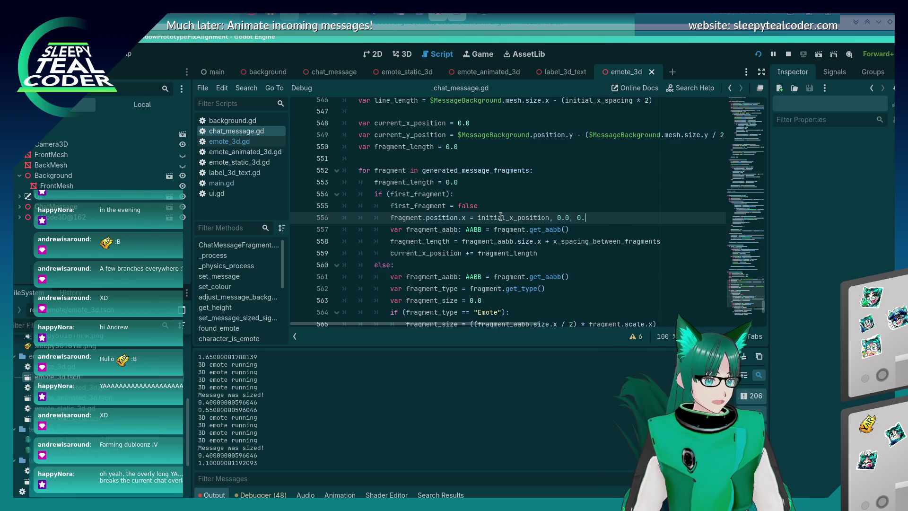
pyautogui.press('BackSpace')
pyautogui.press('BackSpace')
pyautogui.press('BackSpace')
pyautogui.write('n')
pyautogui.press('F5')
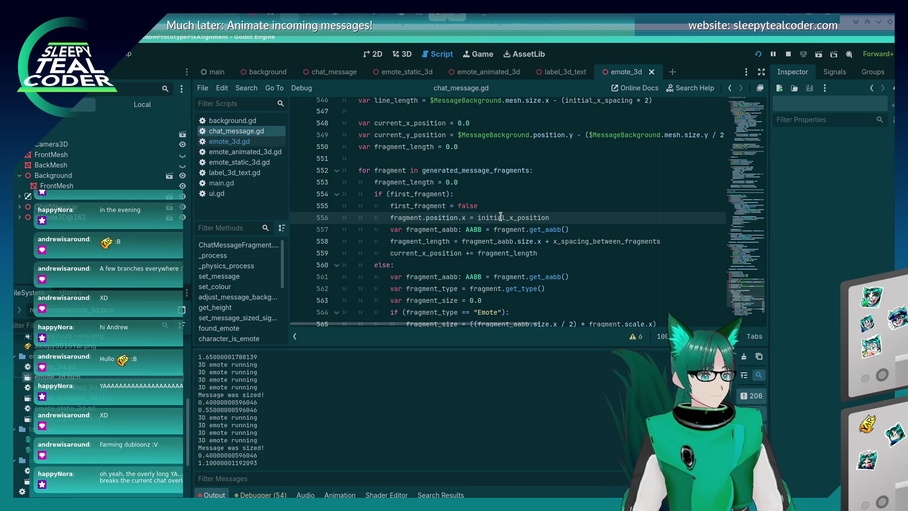
pyautogui.click(547, 146)
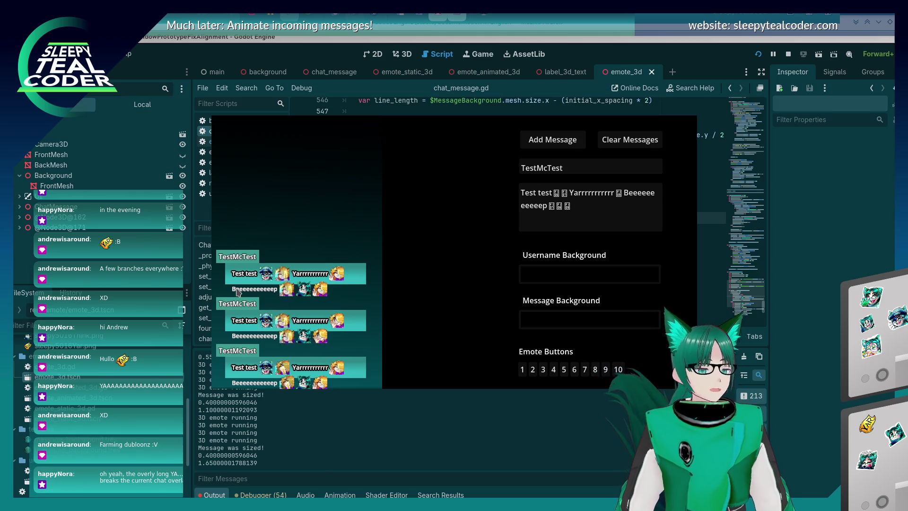
pyautogui.press('F8')
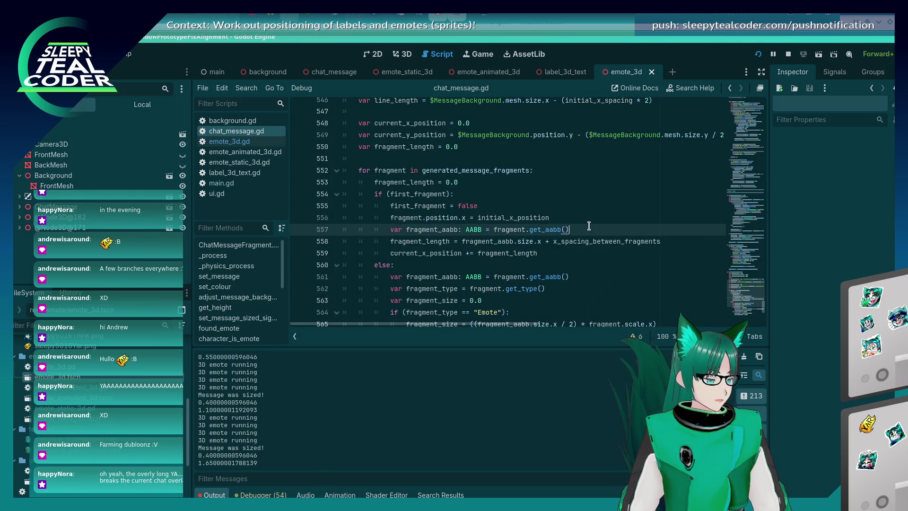
pyautogui.scroll(-1, 592, 218)
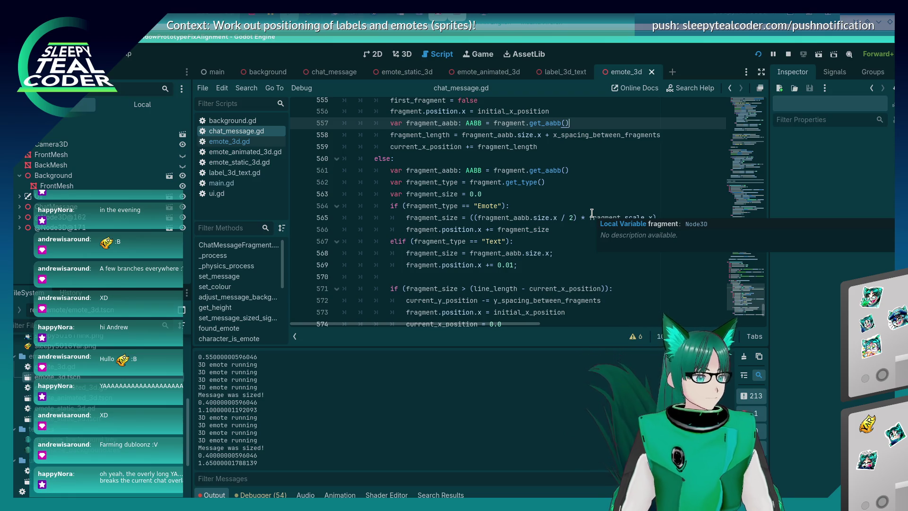
pyautogui.press('Down')
pyautogui.press('Down')
pyautogui.press('Down')
pyautogui.press('Up')
pyautogui.scroll(2, 506, 279)
pyautogui.scroll(-2, 506, 279)
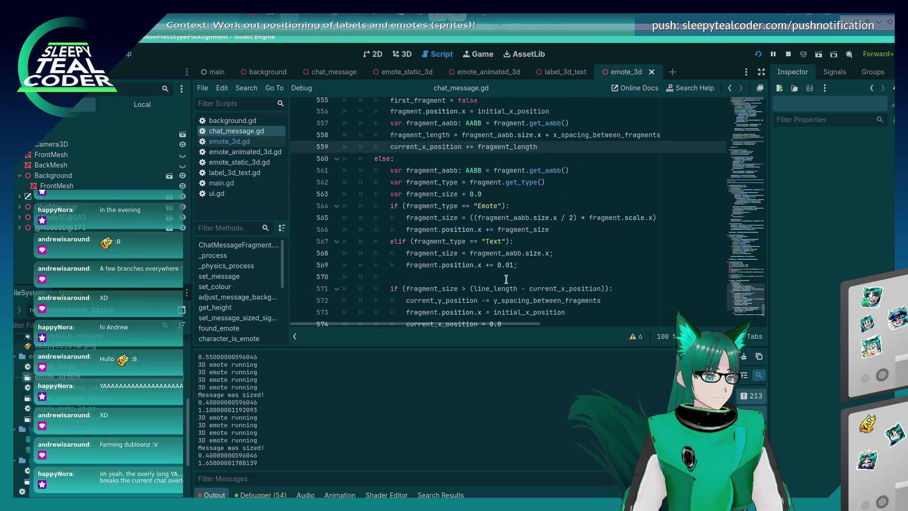
pyautogui.scroll(2, 506, 279)
pyautogui.scroll(-3, 506, 279)
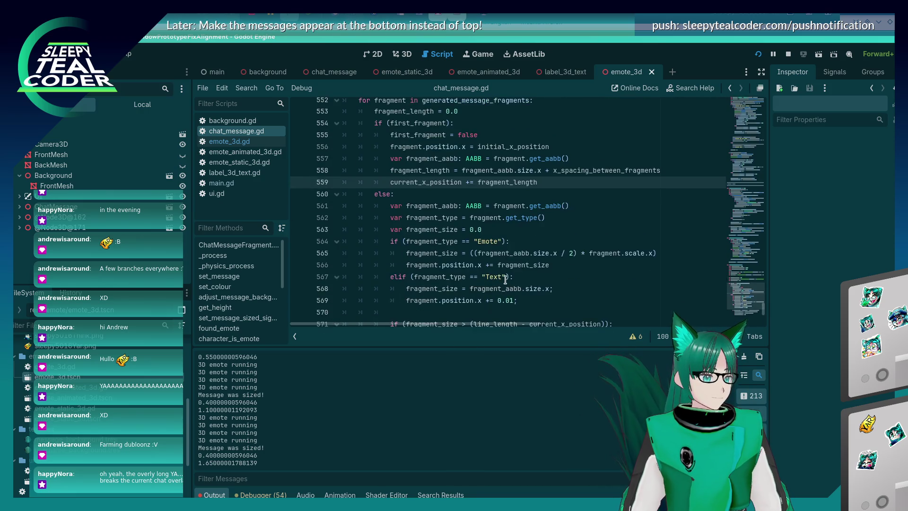
pyautogui.scroll(1, 505, 280)
pyautogui.scroll(2, 505, 280)
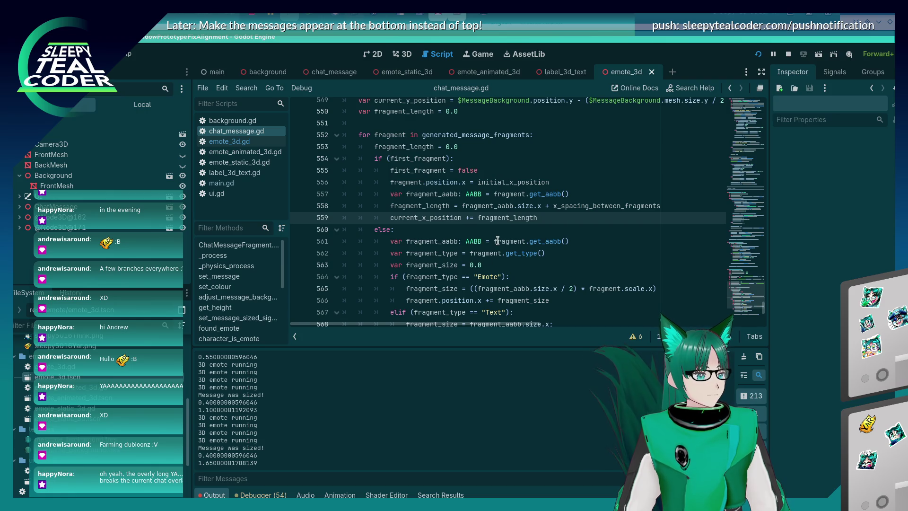
pyautogui.hotkey('alt', 'Tab')
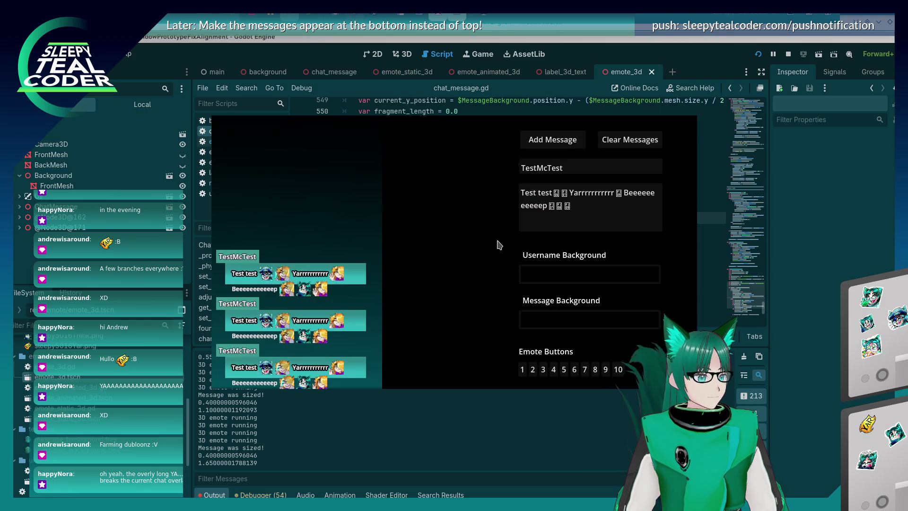
pyautogui.hotkey('alt', 'Tab')
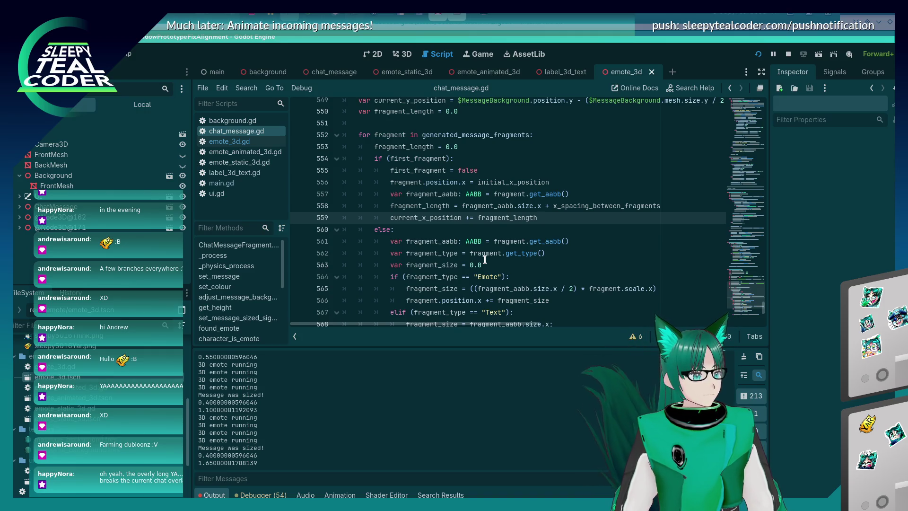
pyautogui.hotkey('alt', 'Tab')
pyautogui.hotkey('alt', 'Tab')
pyautogui.scroll(1, 486, 263)
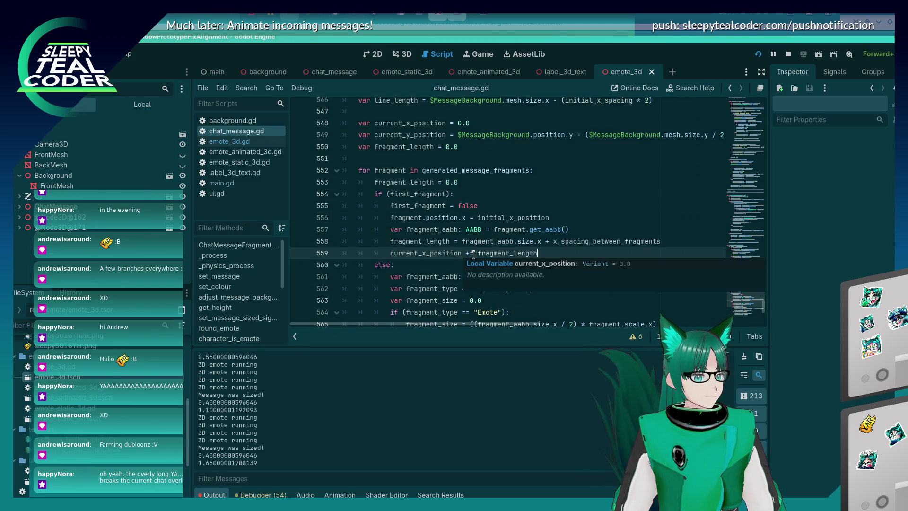
pyautogui.click(485, 253)
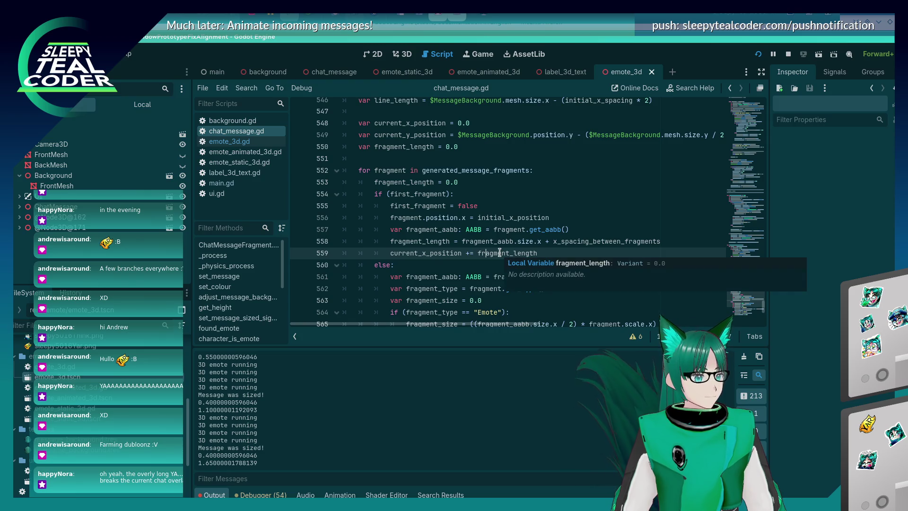
pyautogui.press('F5')
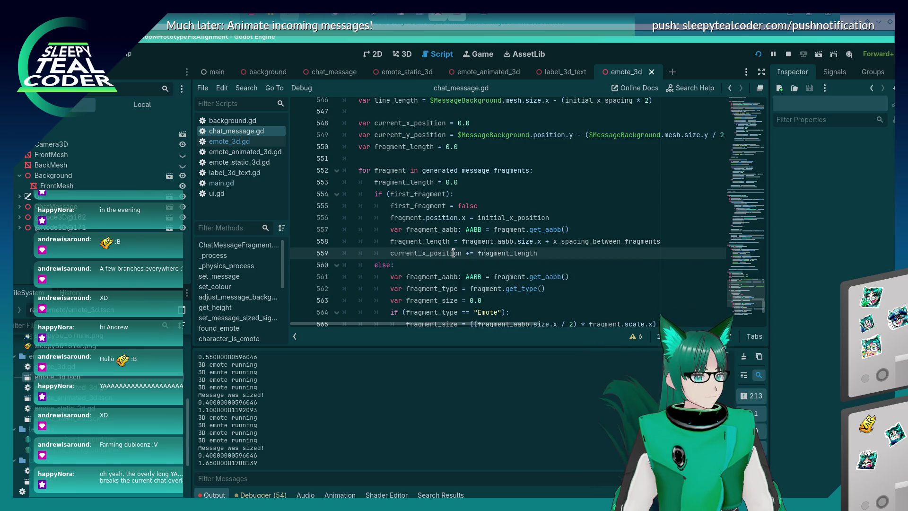
pyautogui.hotkey('alt', 'Tab')
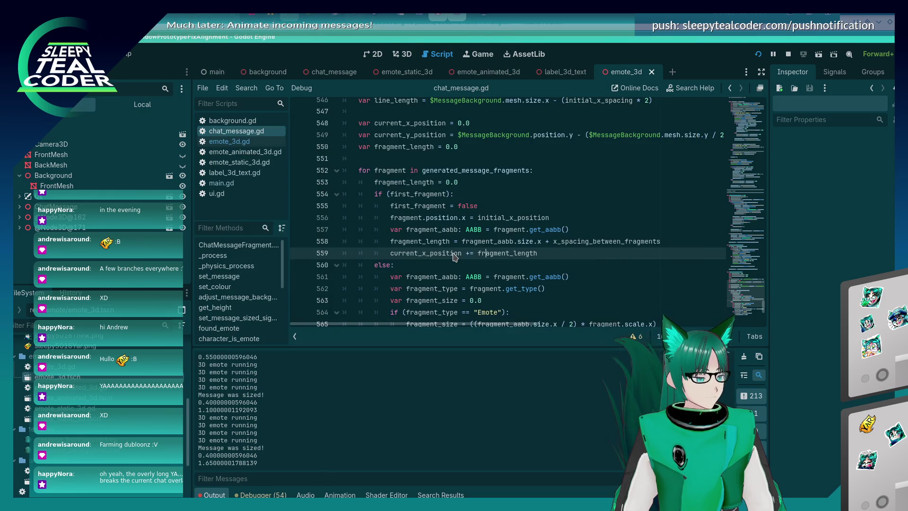
pyautogui.scroll(-6, 463, 237)
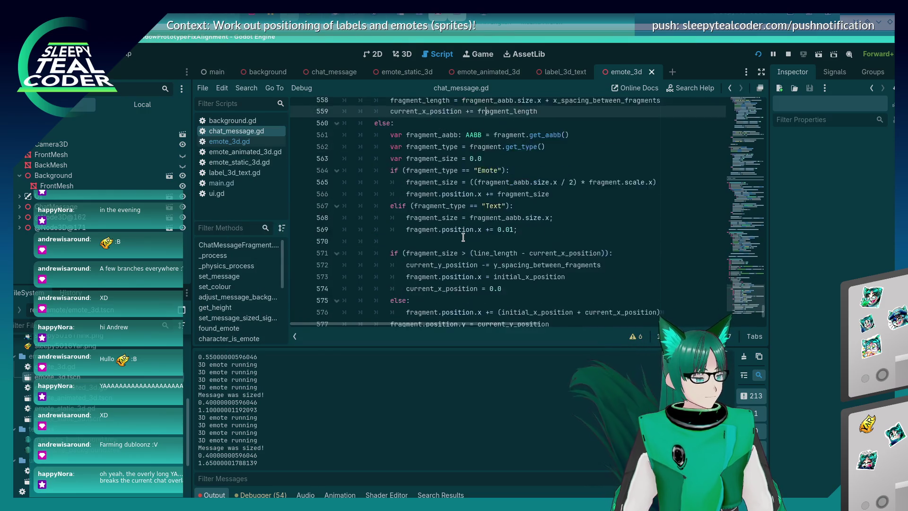
pyautogui.scroll(3, 463, 238)
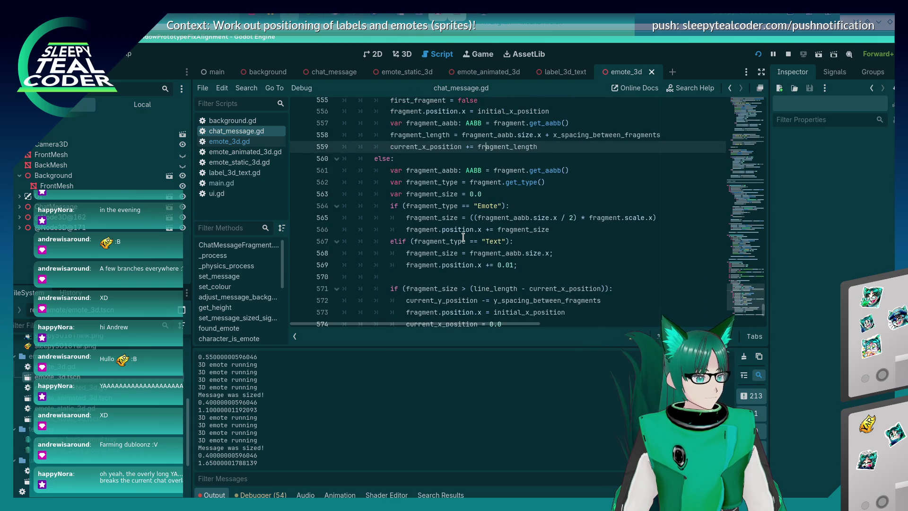
pyautogui.scroll(-2, 463, 238)
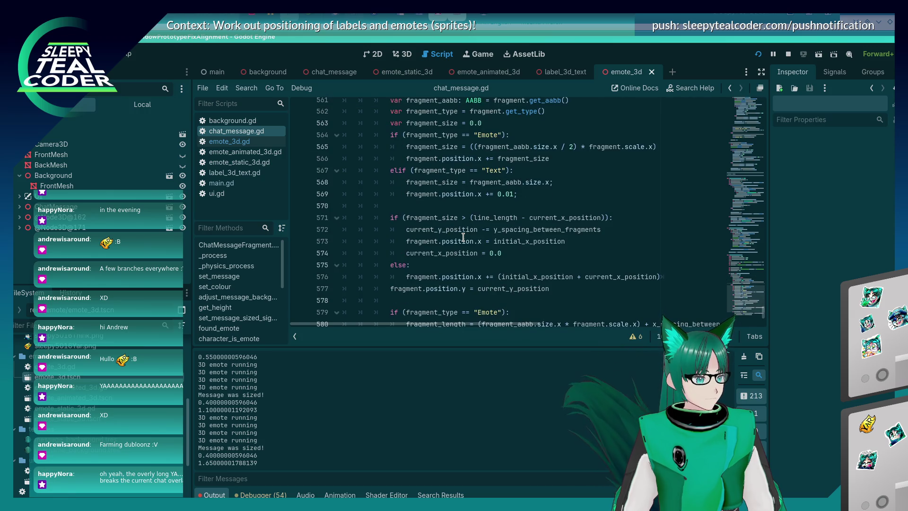
pyautogui.scroll(3, 463, 237)
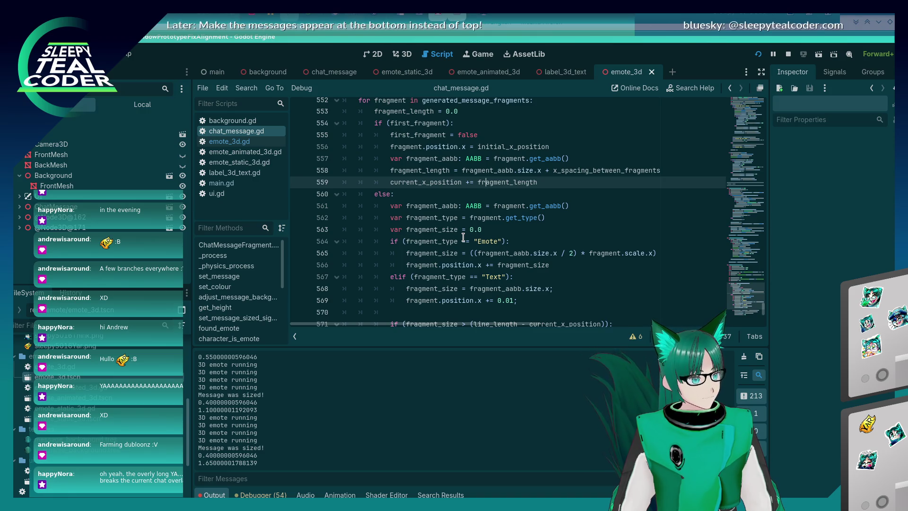
pyautogui.scroll(1, 463, 238)
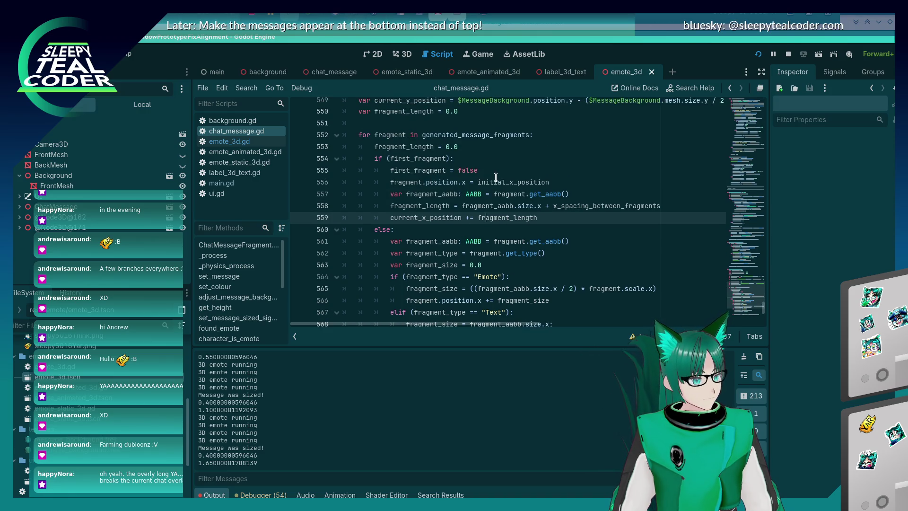
pyautogui.scroll(-3, 472, 241)
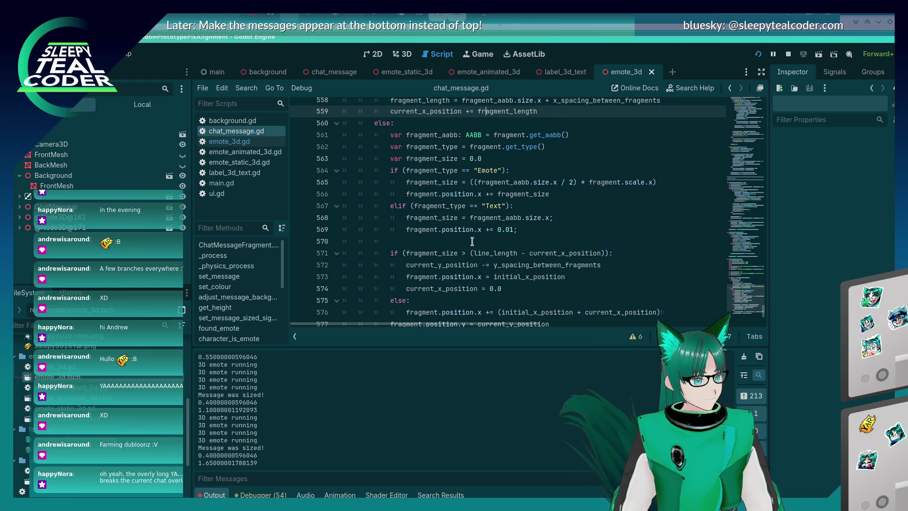
pyautogui.scroll(-3, 472, 242)
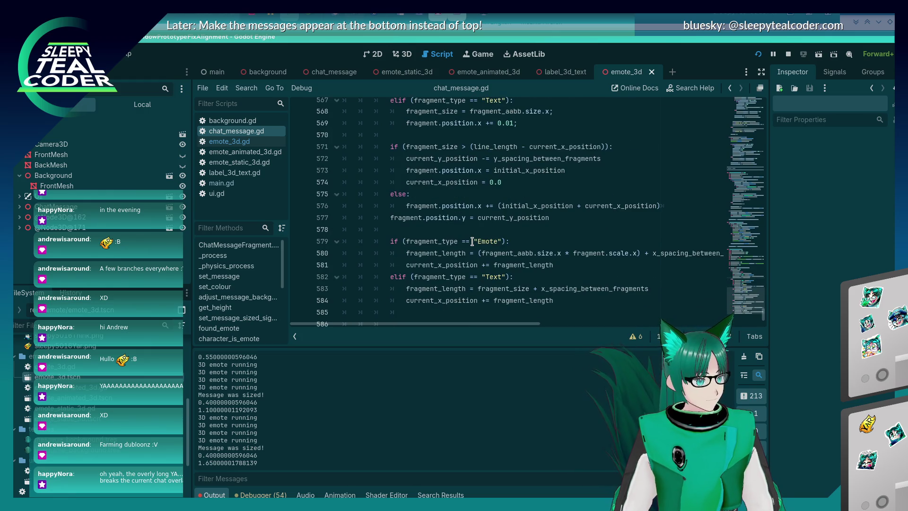
pyautogui.scroll(-1, 472, 242)
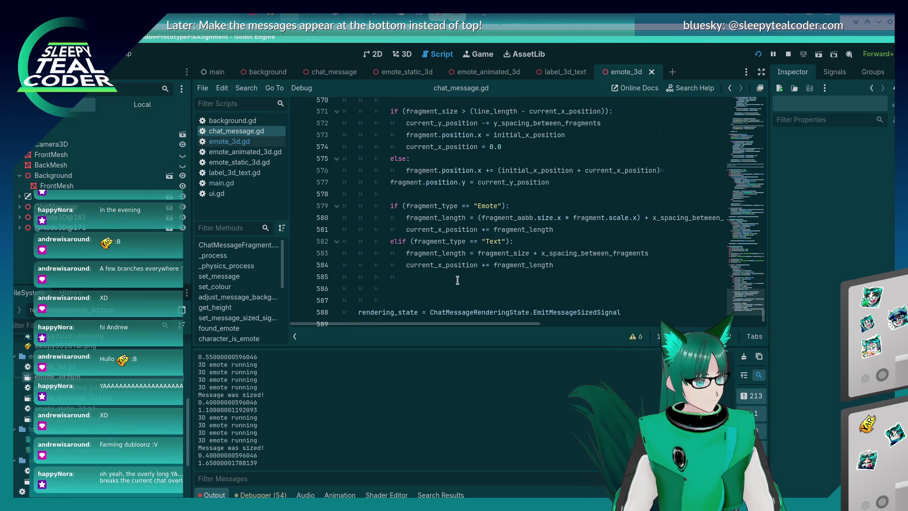
pyautogui.scroll(3, 457, 279)
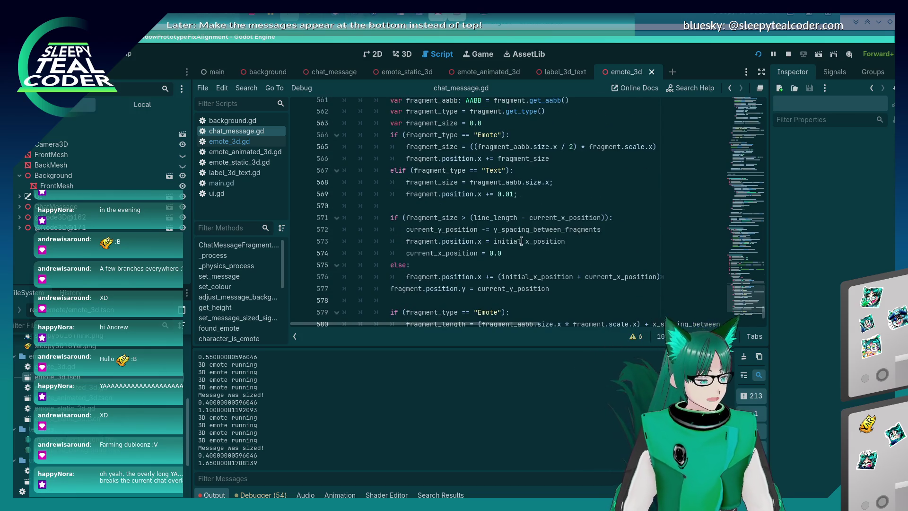
pyautogui.moveTo(522, 241)
pyautogui.scroll(4, 521, 242)
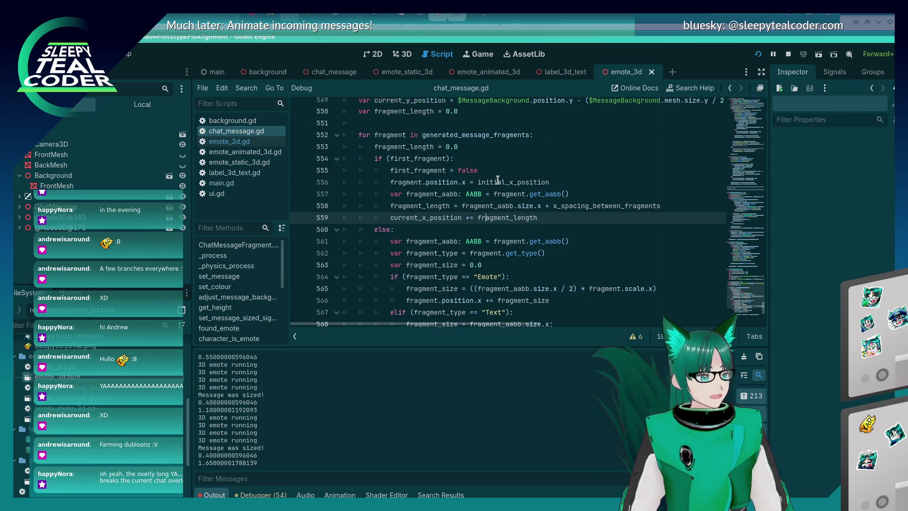
pyautogui.moveTo(498, 181)
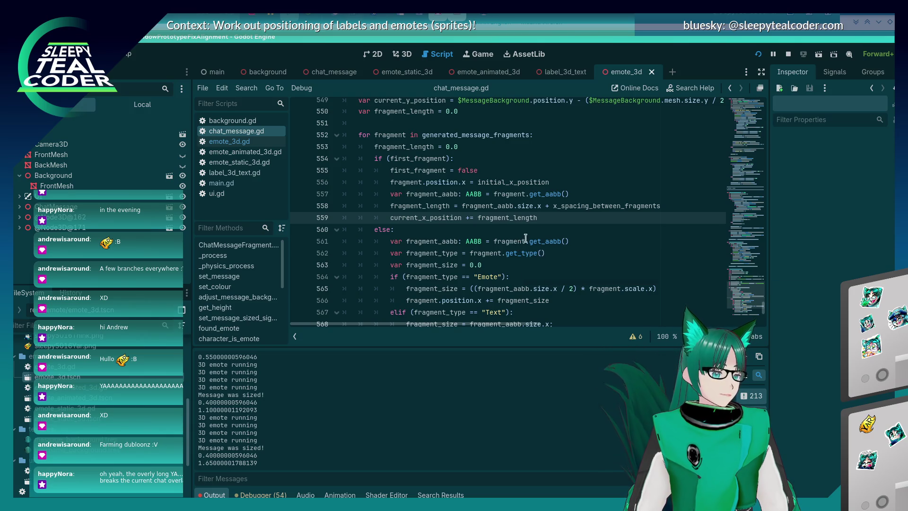
pyautogui.doubleClick(567, 208)
pyautogui.hotkey('ctrl', 'c')
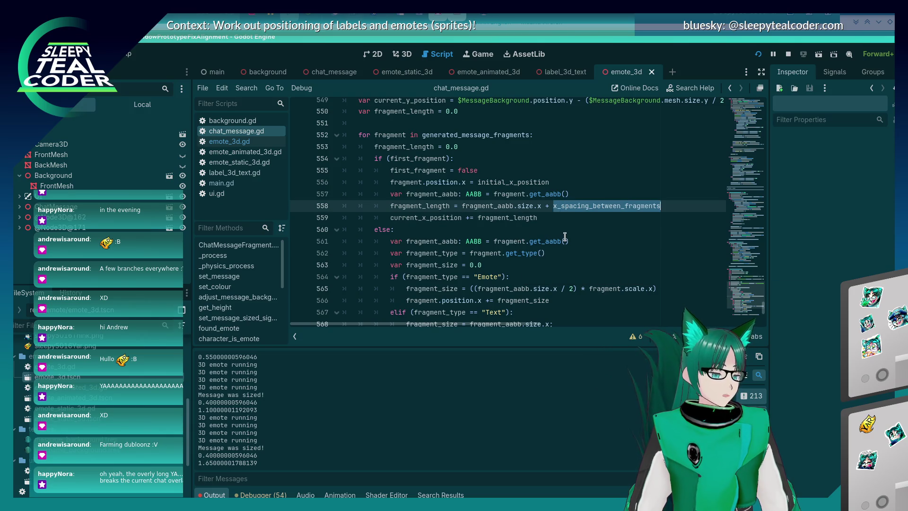
# Change line 573 to initial_x_position - x_spacing_between_fragments and rerun the test game.
pyautogui.scroll(-4, 565, 235)
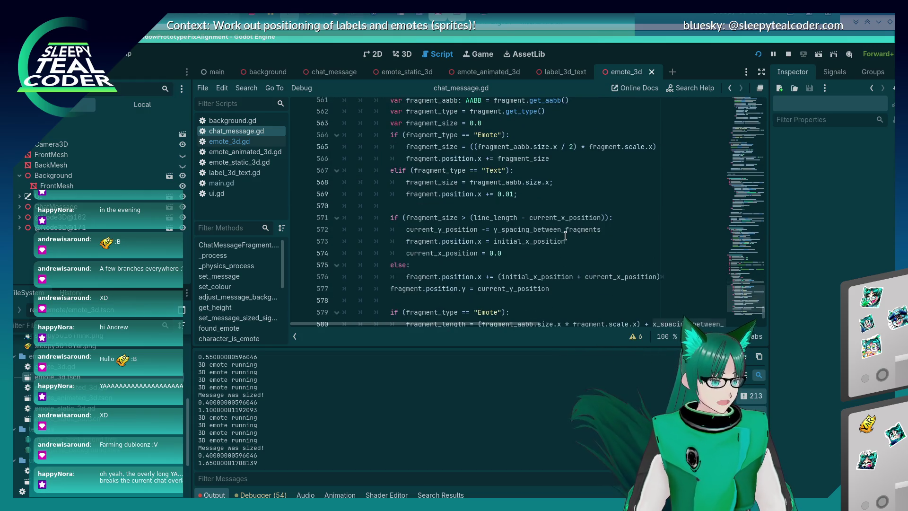
pyautogui.click(572, 241)
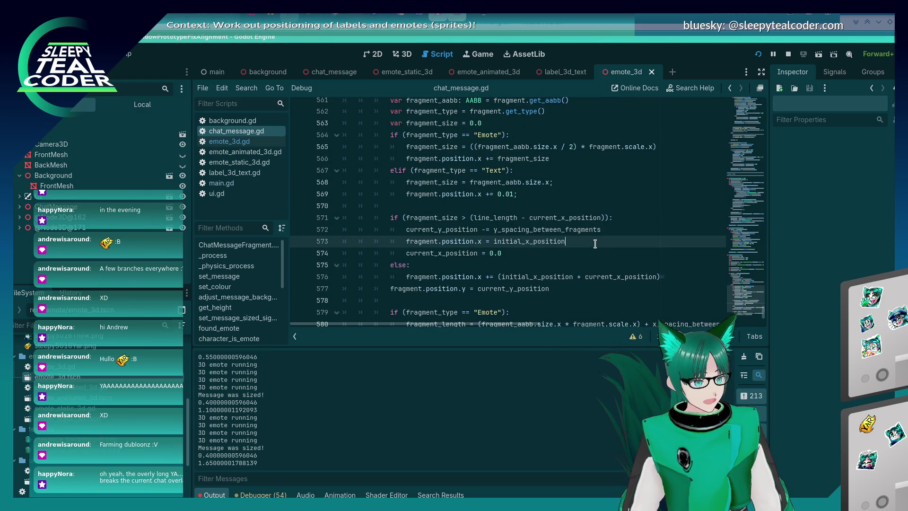
pyautogui.write(' -')
pyautogui.hotkey('ctrl', 'v')
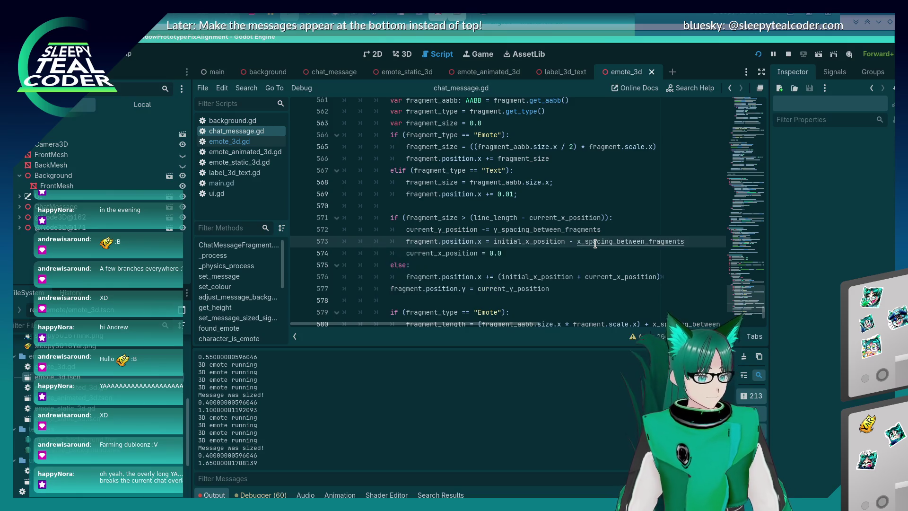
pyautogui.press('F5')
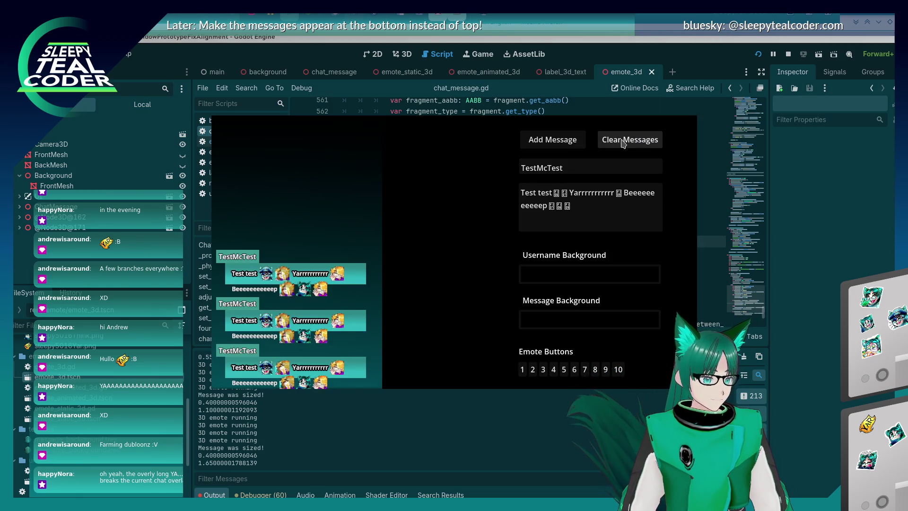
# Reset the chat to a single test message, add a second one, and close the measuring ruler.
pyautogui.click(552, 143)
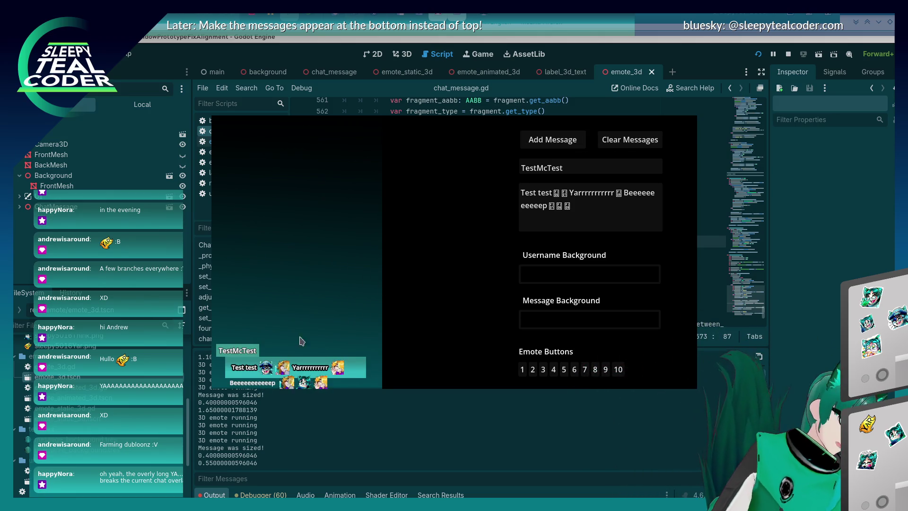
pyautogui.click(552, 139)
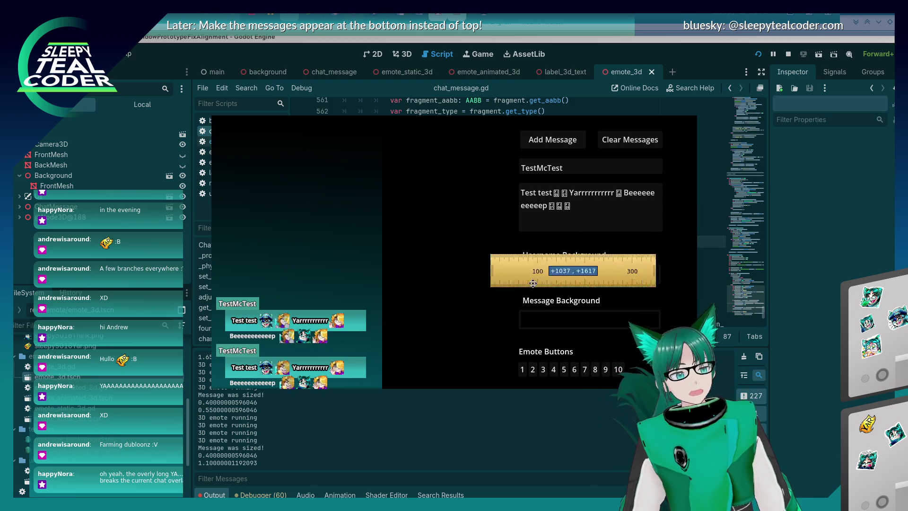
pyautogui.moveTo(587, 270); pyautogui.dragTo(283, 272)
pyautogui.rightClick(324, 254)
pyautogui.click(340, 328)
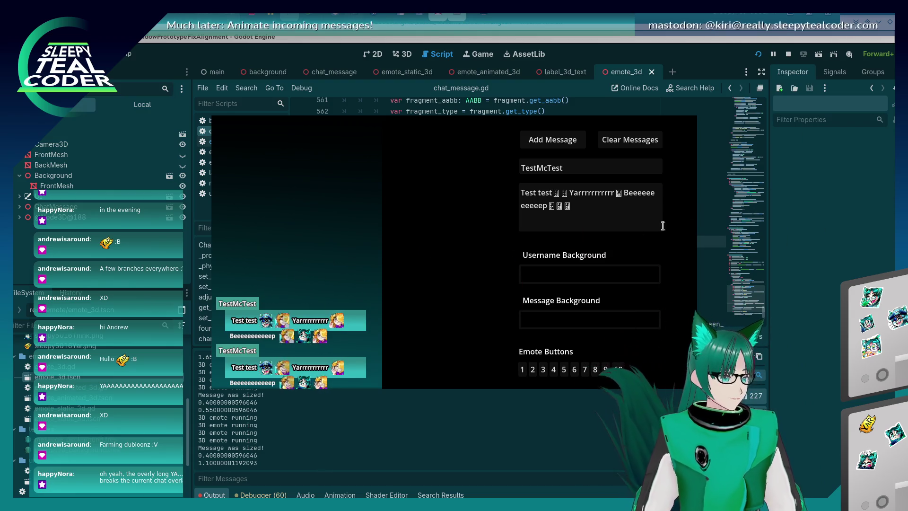
# Place a vertical ruler beside the chat bubbles, nudge it into position, then stop the game.
pyautogui.moveTo(168, 283); pyautogui.dragTo(220, 299)
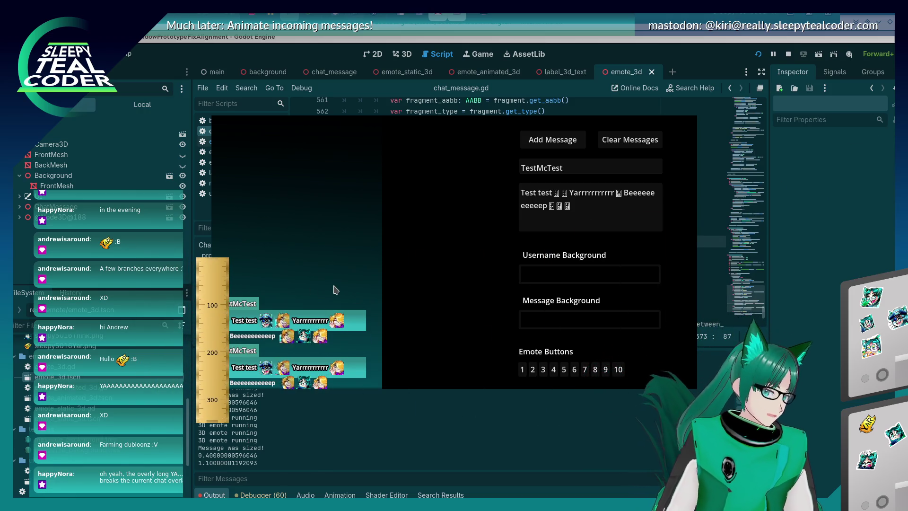
pyautogui.press('Right')
pyautogui.press('Right')
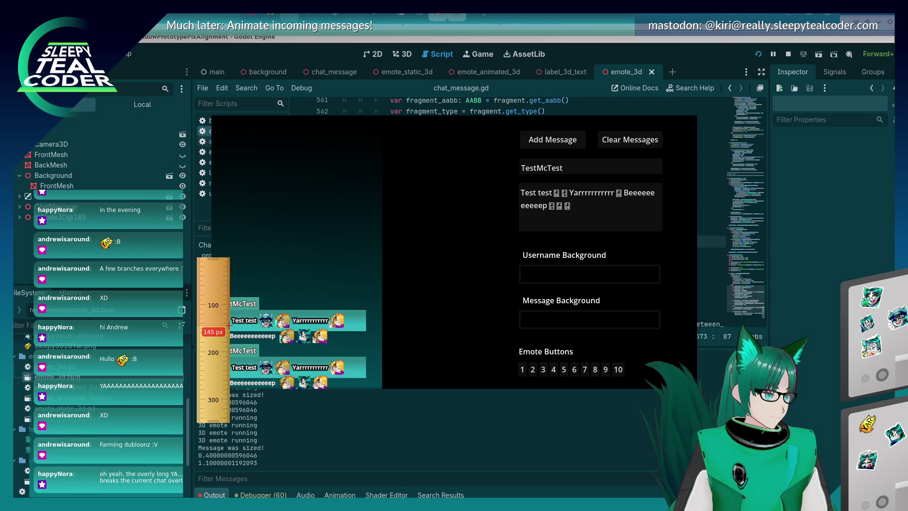
pyautogui.press('Left')
pyautogui.press('Left')
pyautogui.press('Right')
pyautogui.press('Right')
pyautogui.press('Right')
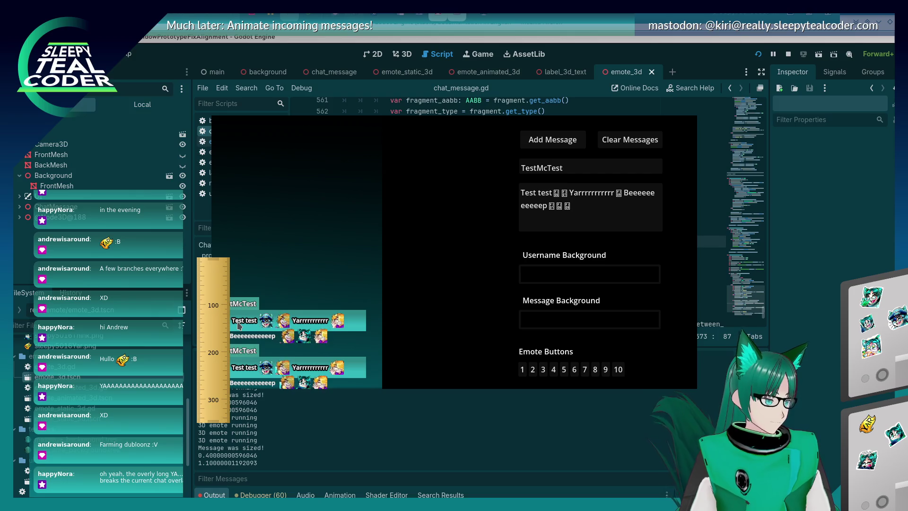
pyautogui.press('Left')
pyautogui.press('Left')
pyautogui.press('Left')
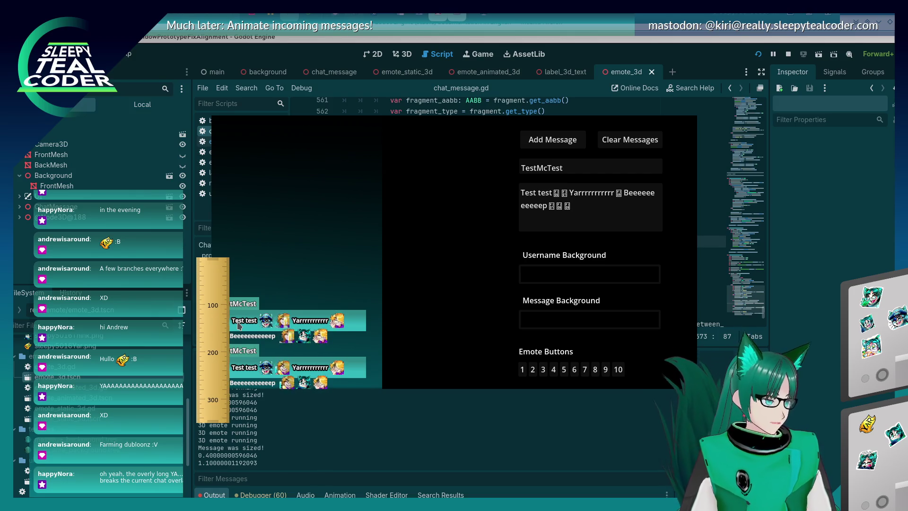
pyautogui.press('Left')
pyautogui.press('Left')
pyautogui.press('Left')
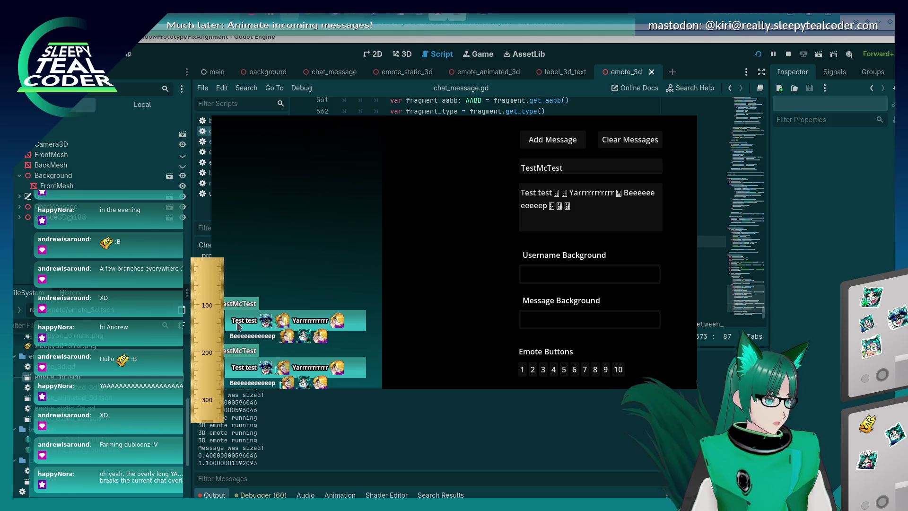
pyautogui.click(836, 304)
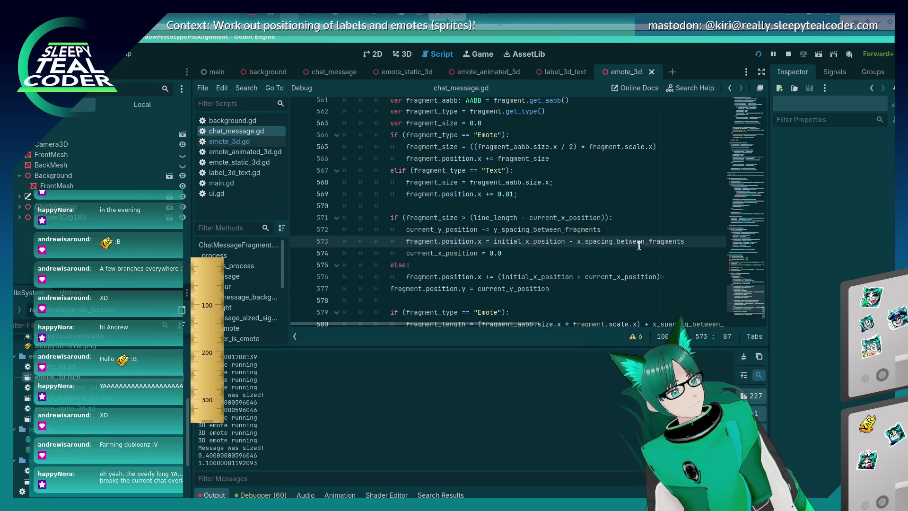
# Delete ' - x_spacing_between_fragments' from line 573 so wraps start at initial_x_position, and save.
pyautogui.press('Escape')
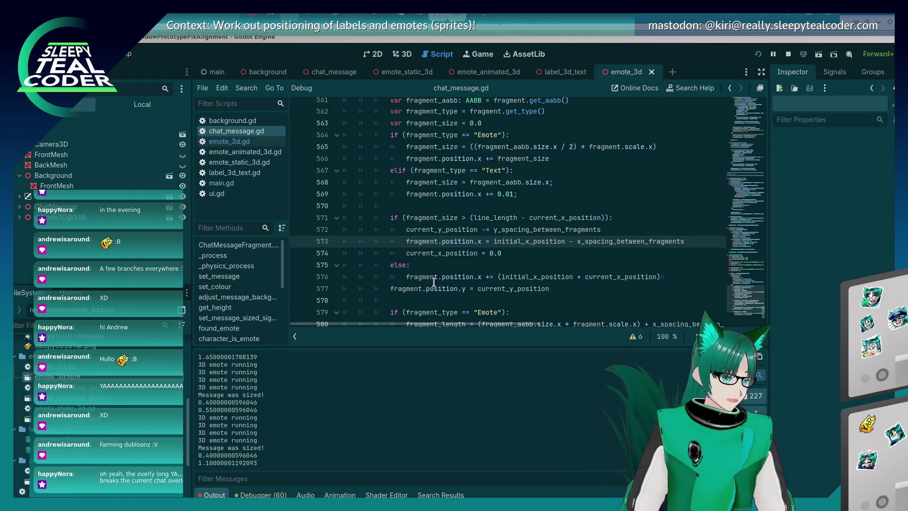
pyautogui.click(564, 241)
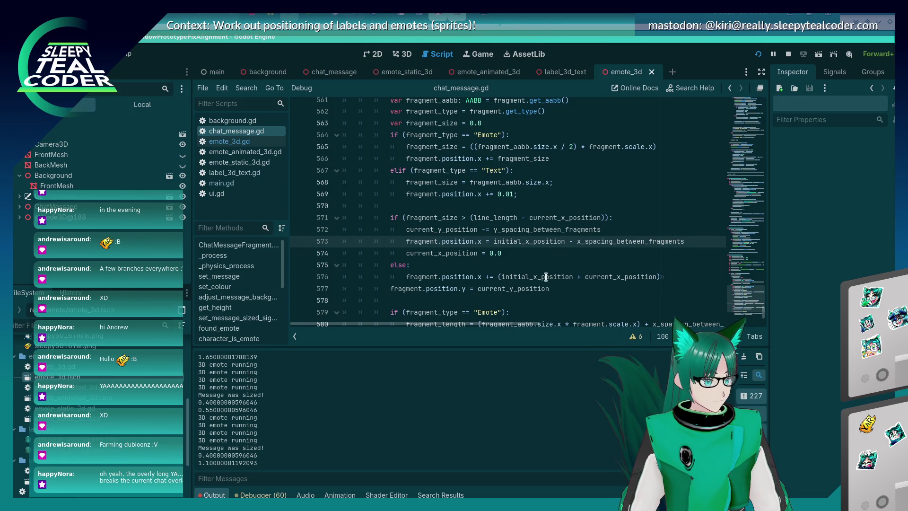
pyautogui.click(525, 254)
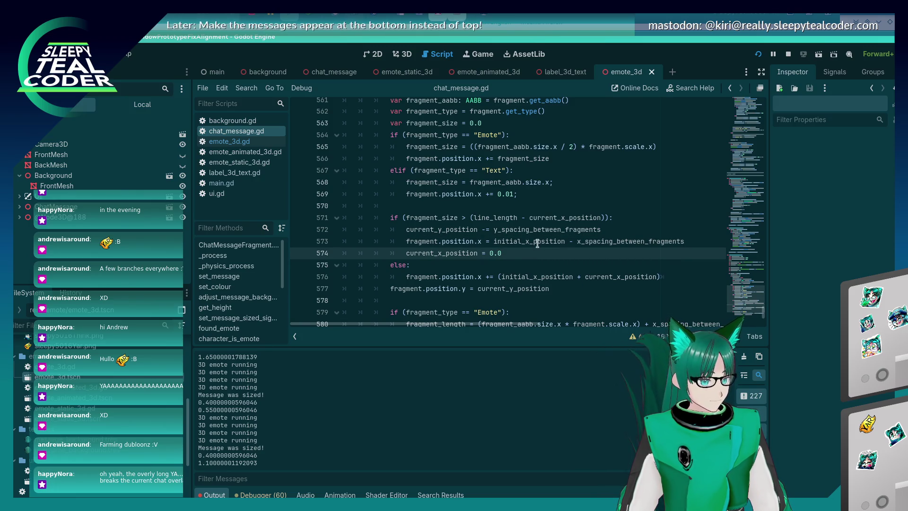
pyautogui.click(565, 242)
pyautogui.hotkey('shift', 'End')
pyautogui.press('BackSpace')
pyautogui.hotkey('ctrl', 's')
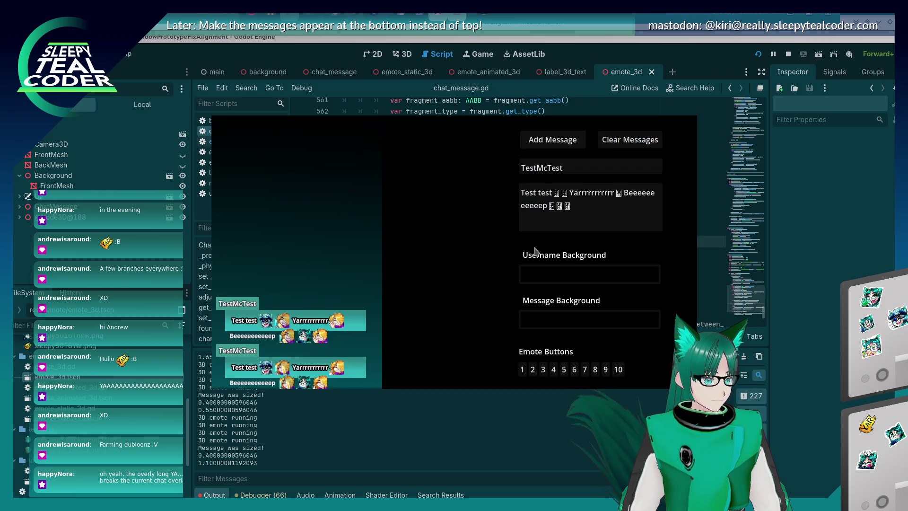
# Clear the old chat, add two fresh TestMcTest messages, then stop the game.
pyautogui.click(630, 139)
pyautogui.click(580, 143)
pyautogui.click(580, 143)
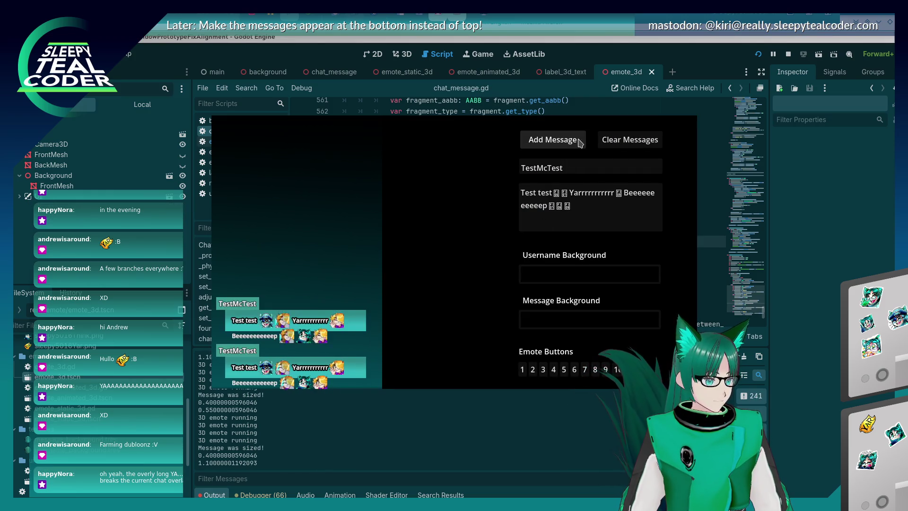
pyautogui.press('F8')
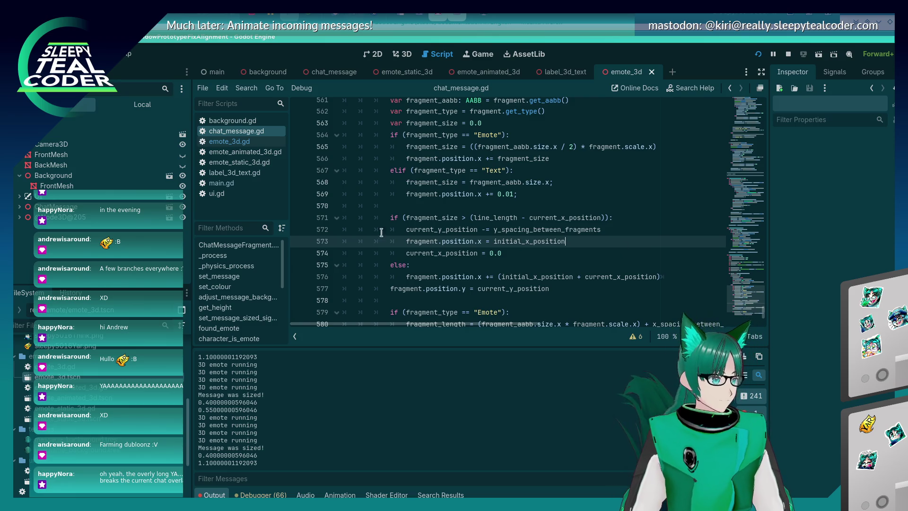
# Set breakpoints on lines 573 and 556, then add a message to trigger the layout code.
pyautogui.click(300, 242)
pyautogui.scroll(2, 347, 270)
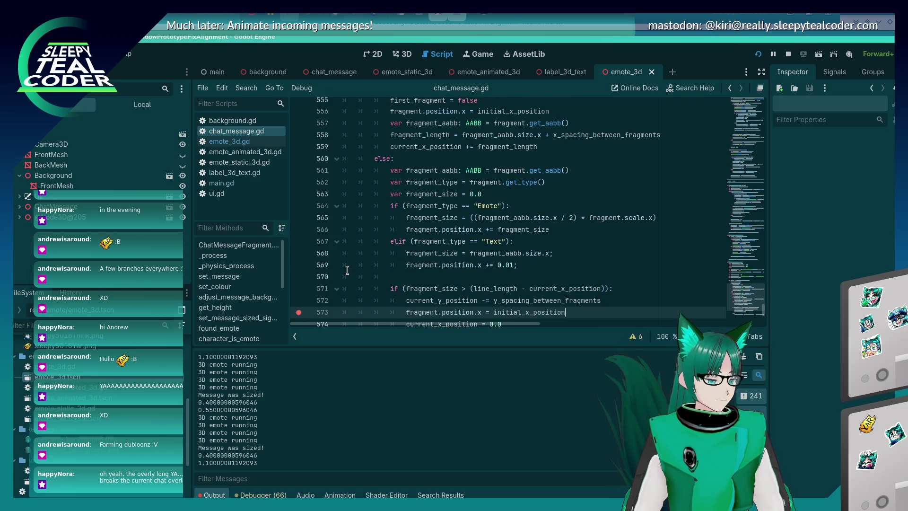
pyautogui.scroll(2, 348, 270)
pyautogui.rightClick(347, 286)
pyautogui.click(501, 189)
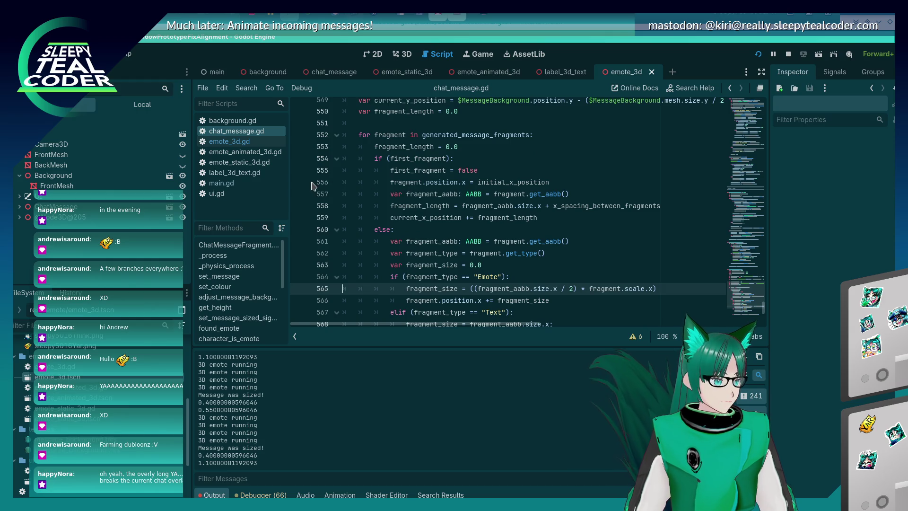
pyautogui.click(571, 147)
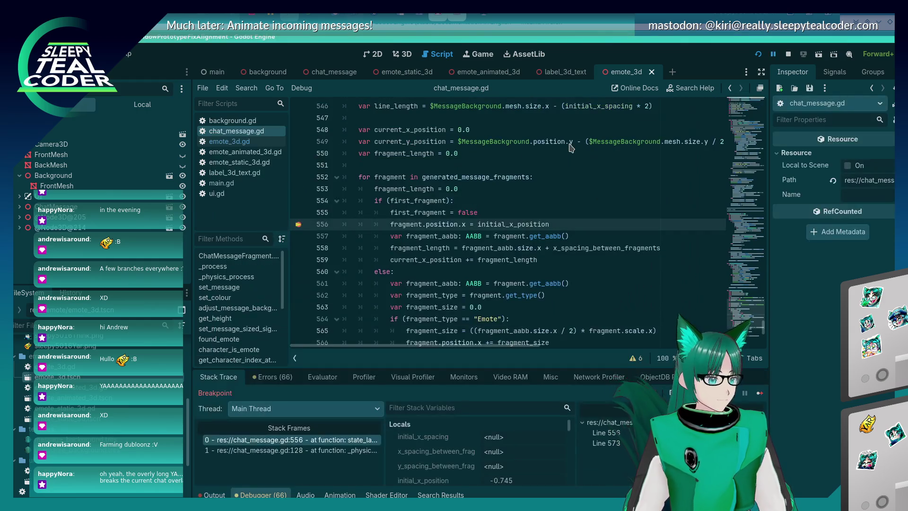
# Inspect initial_x_position at the first breakpoint, then continue to the line 573 breakpoint.
pyautogui.moveTo(489, 226)
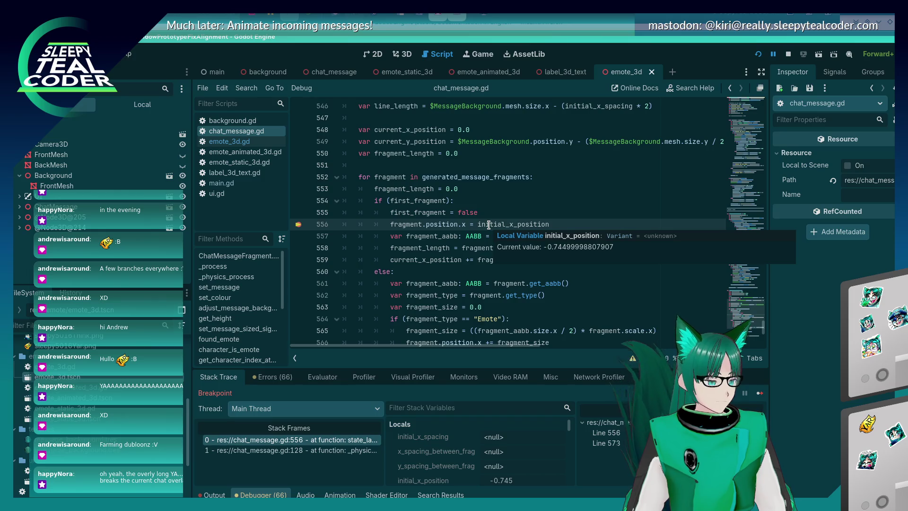
pyautogui.scroll(3, 483, 302)
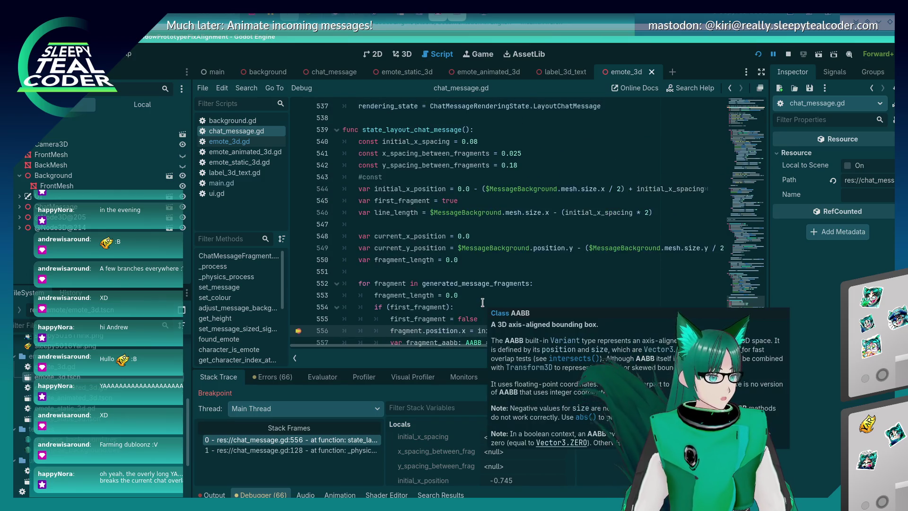
pyautogui.scroll(-2, 520, 260)
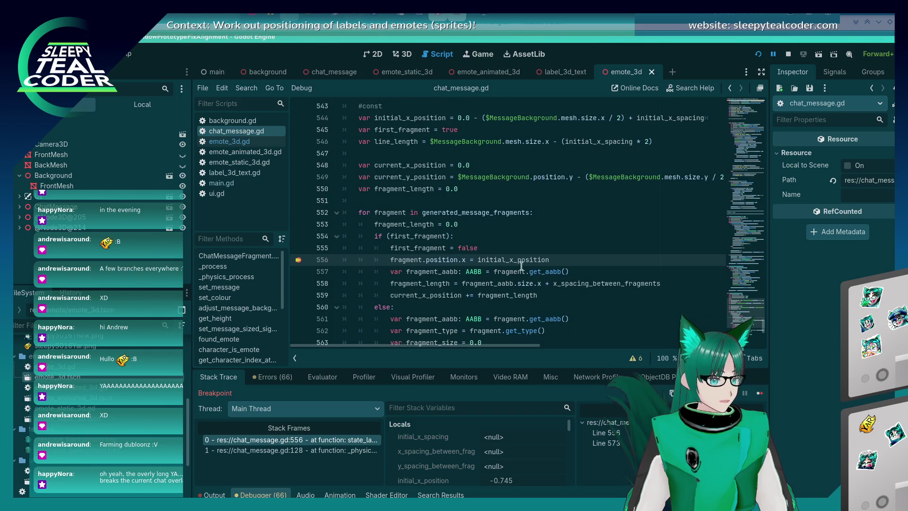
pyautogui.moveTo(521, 260)
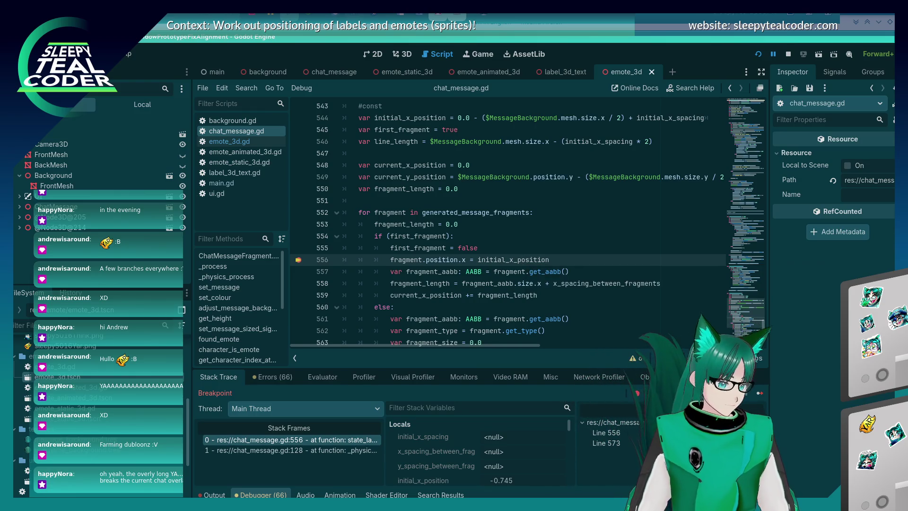
pyautogui.click(760, 394)
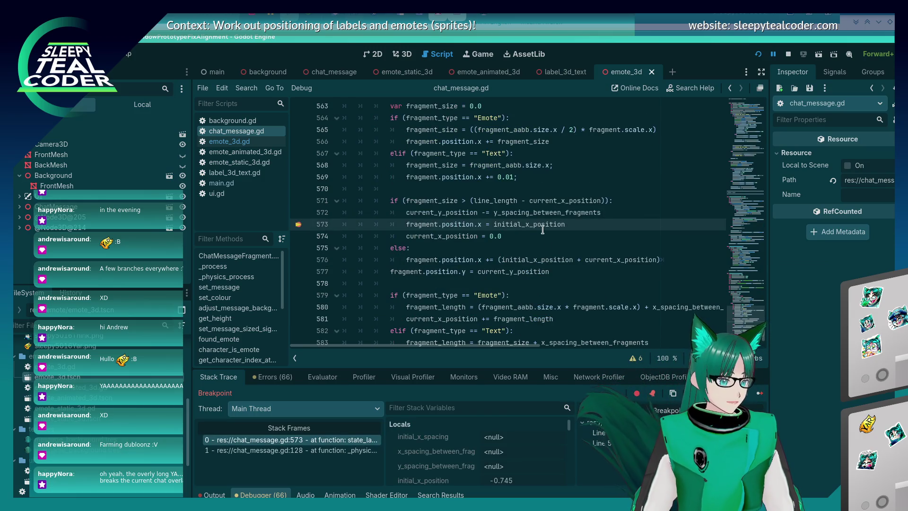
pyautogui.moveTo(542, 226)
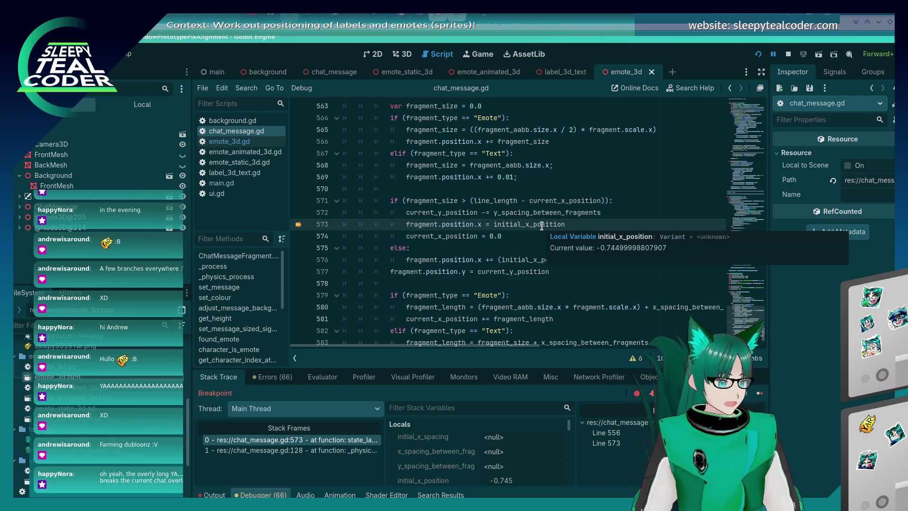
pyautogui.scroll(-1, 512, 257)
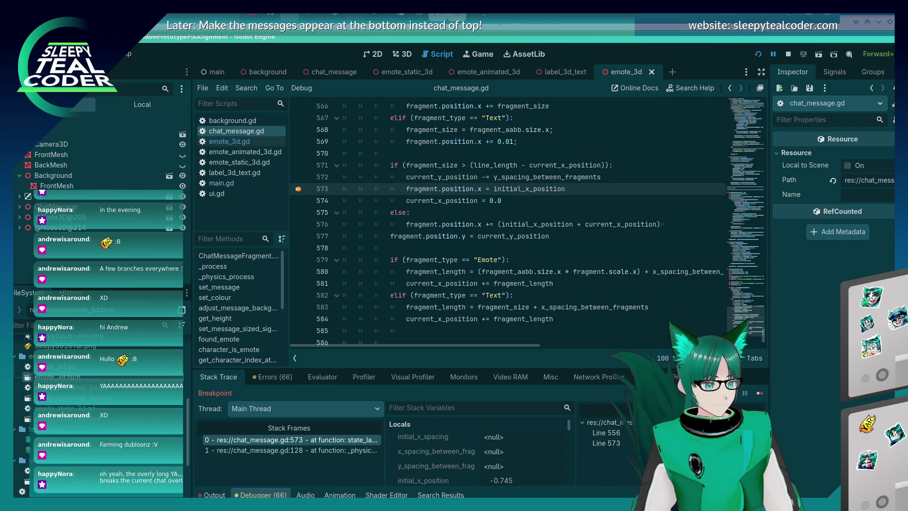
# Step through the wrap, y-position and fragment-length lines with F10, then resume the game.
pyautogui.press('F10')
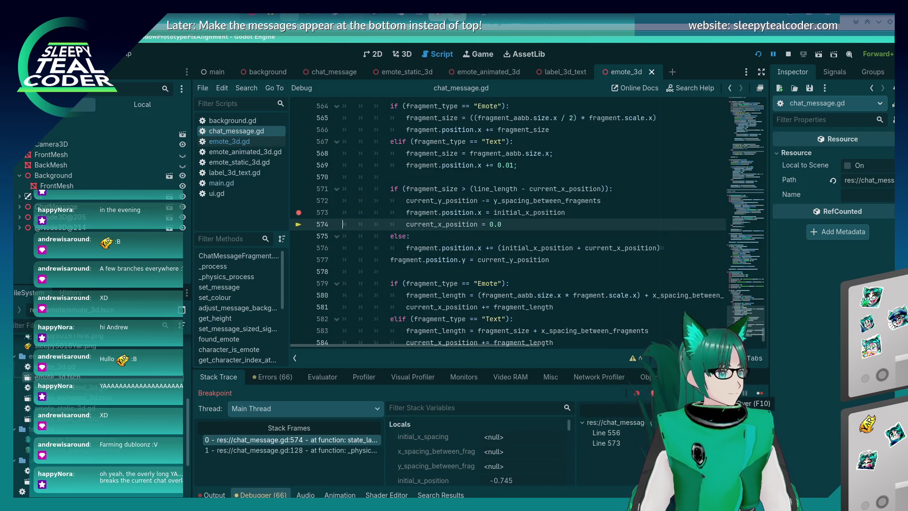
pyautogui.press('F10')
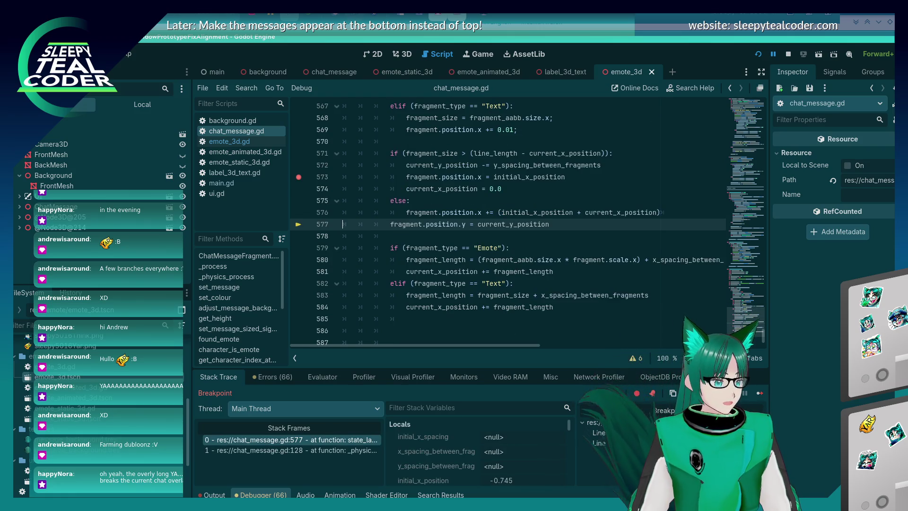
pyautogui.press('F10')
pyautogui.press('F10')
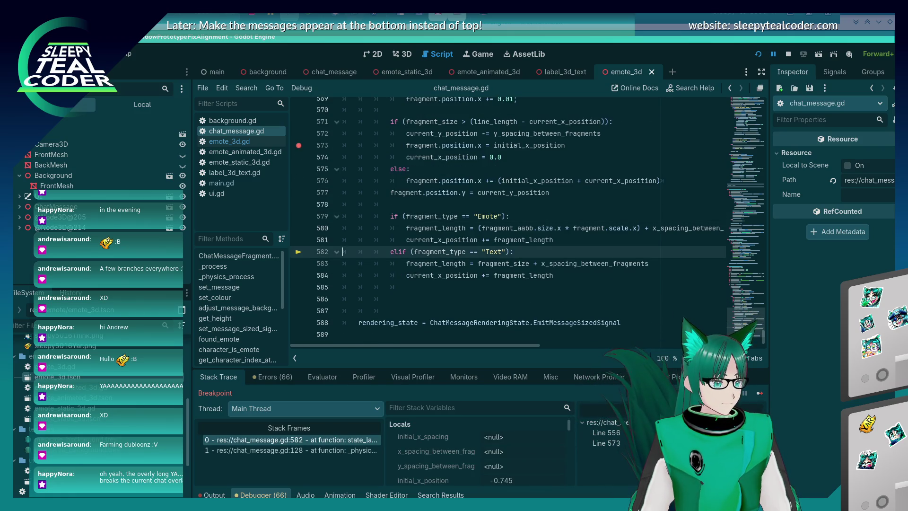
pyautogui.press('F10')
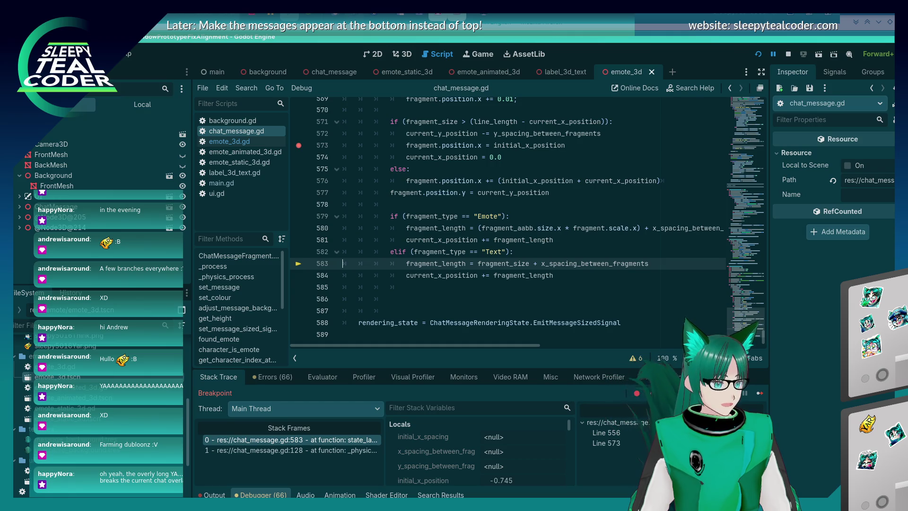
pyautogui.press('F10')
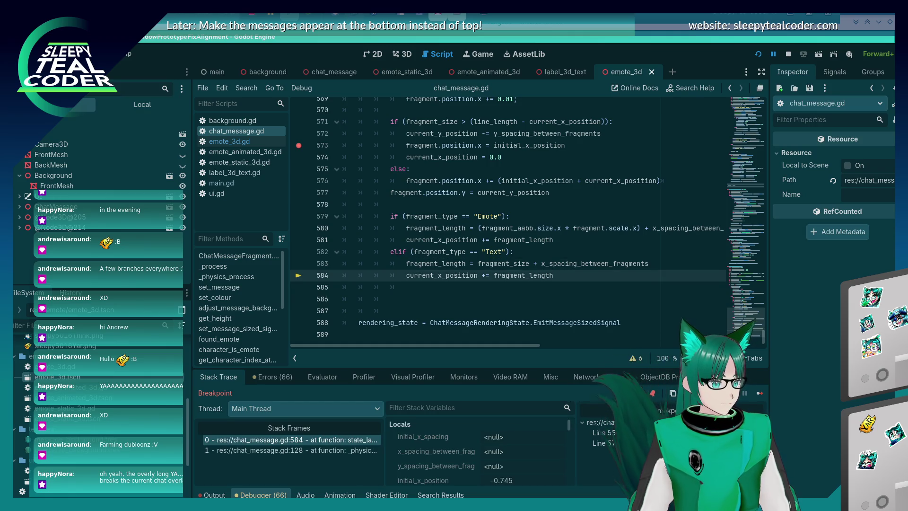
pyautogui.press('F10')
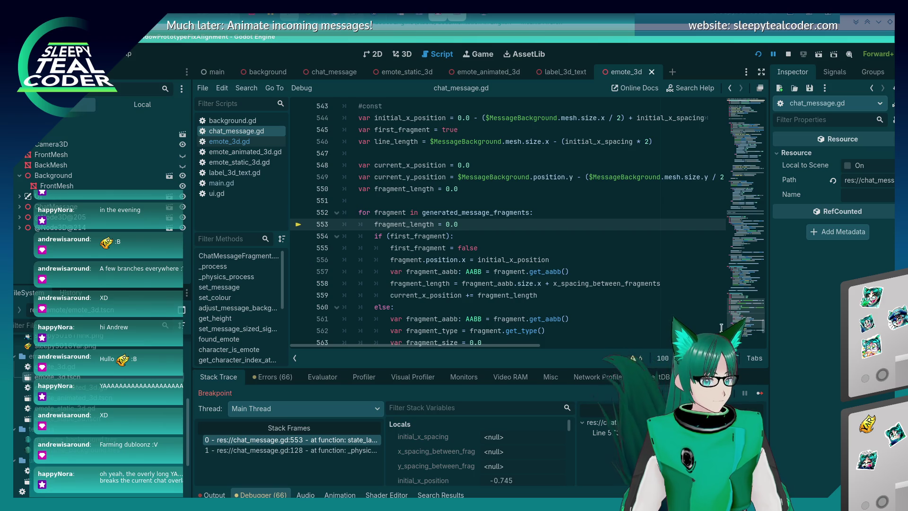
pyautogui.press('F10')
pyautogui.press('F10')
pyautogui.press('F10')
pyautogui.press('F10')
pyautogui.press('F10')
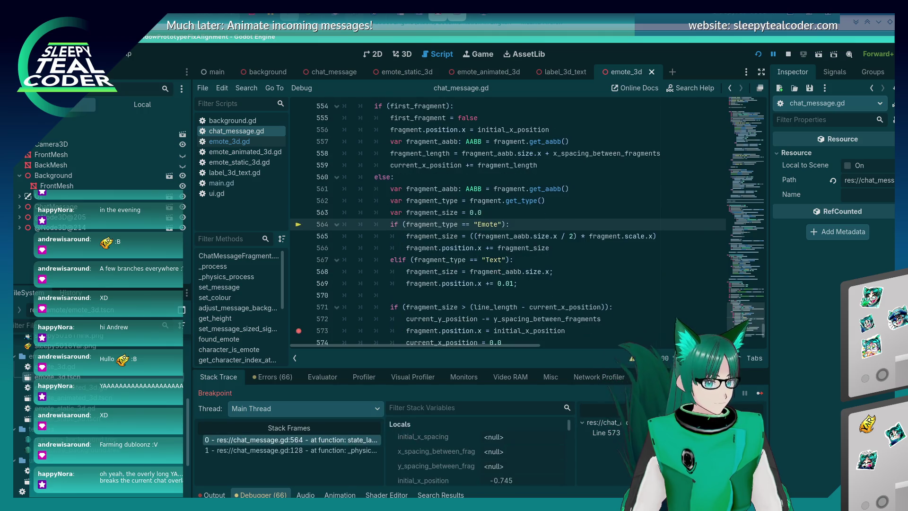
pyautogui.press('F10')
pyautogui.press('F10')
pyautogui.press('F10')
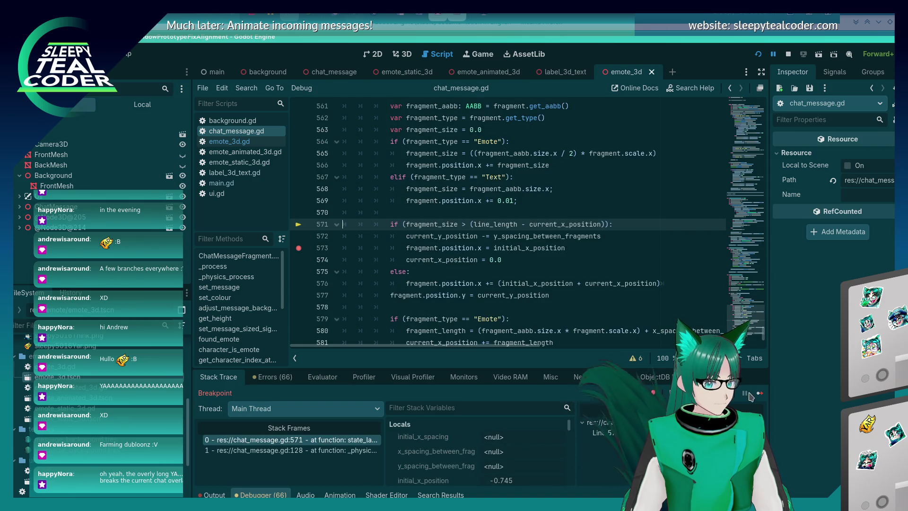
pyautogui.press('F12')
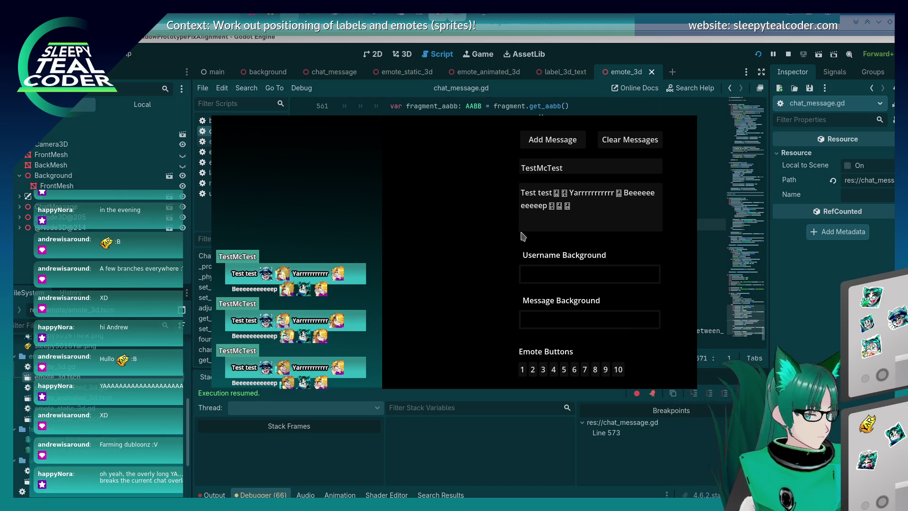
# Trim the message down to Beeeeeeeeeeep only and add it to the chat.
pyautogui.moveTo(625, 195); pyautogui.dragTo(529, 191)
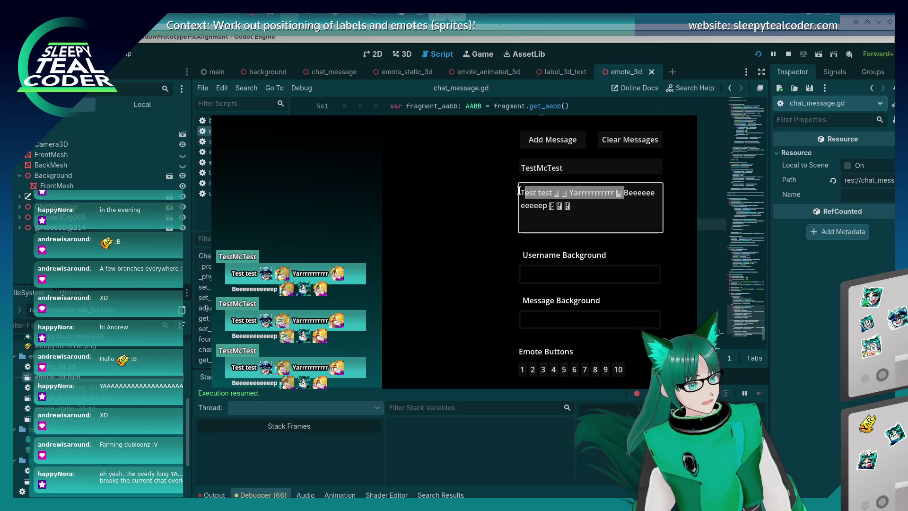
pyautogui.press('BackSpace')
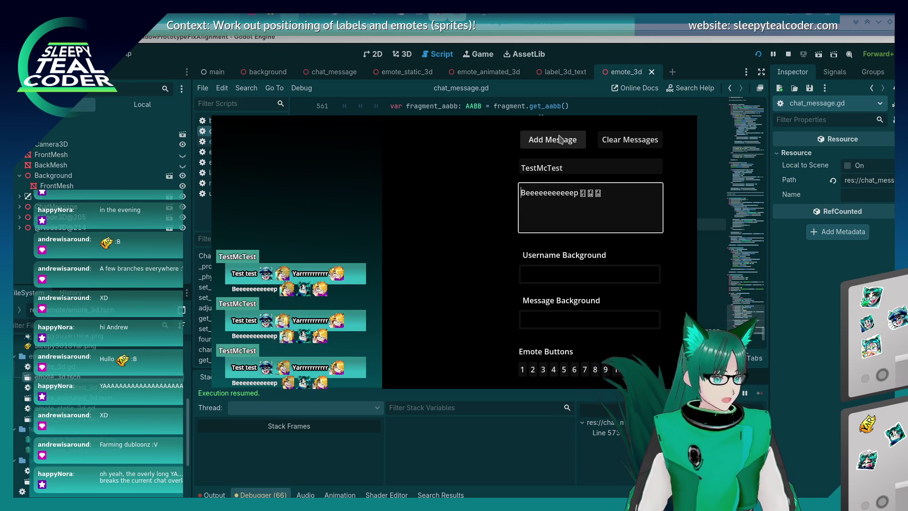
pyautogui.click(560, 138)
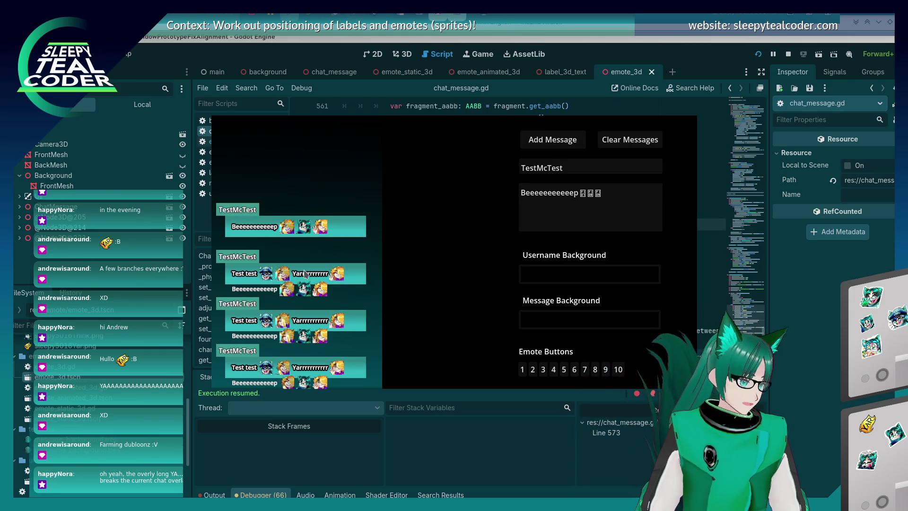
# Replace the text after the emotes with a second Beeeeeeeeeeep and send the message.
pyautogui.click(626, 188)
pyautogui.hotkey('ctrl', 'z')
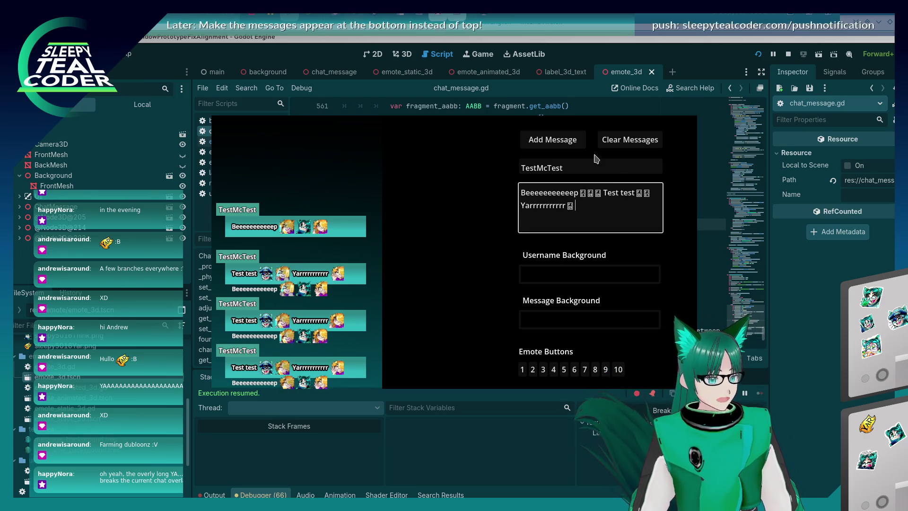
pyautogui.hotkey('ctrl', 'y')
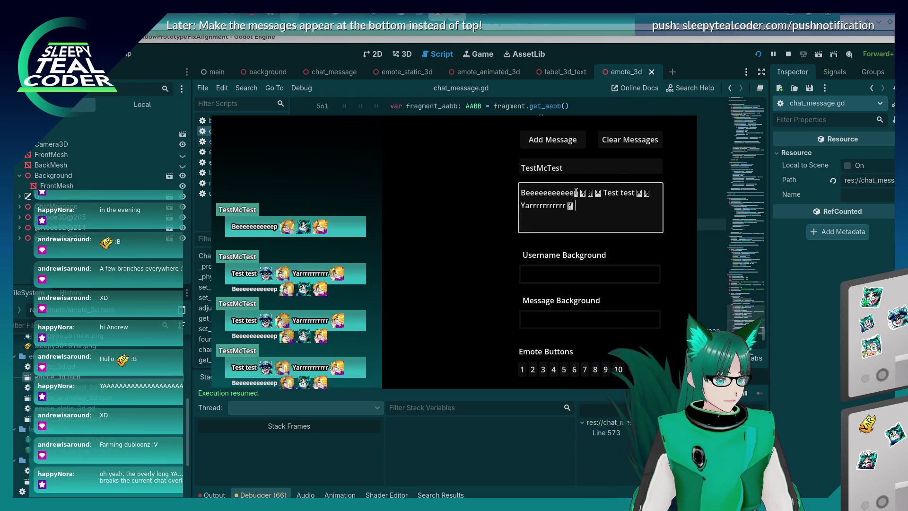
pyautogui.moveTo(576, 192); pyautogui.dragTo(519, 191)
pyautogui.moveTo(579, 218); pyautogui.dragTo(605, 196)
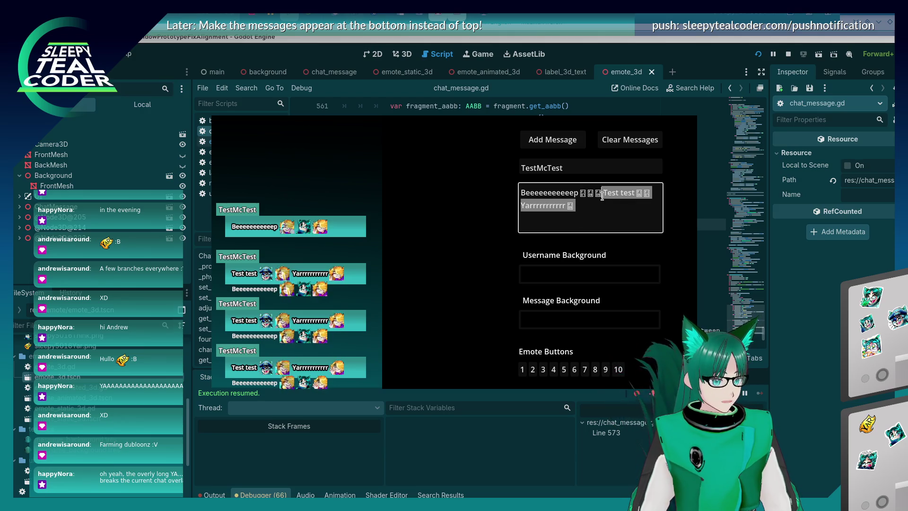
pyautogui.write('Beeeeeeeeeeep')
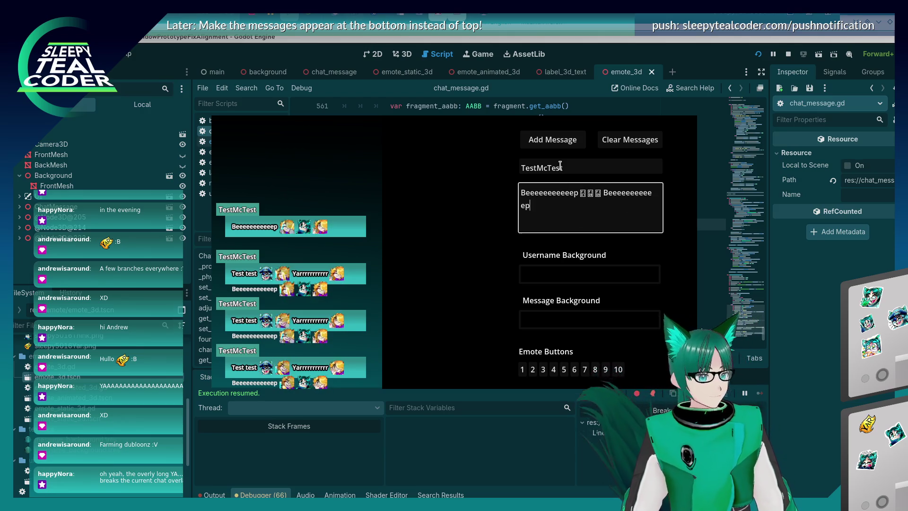
pyautogui.click(556, 139)
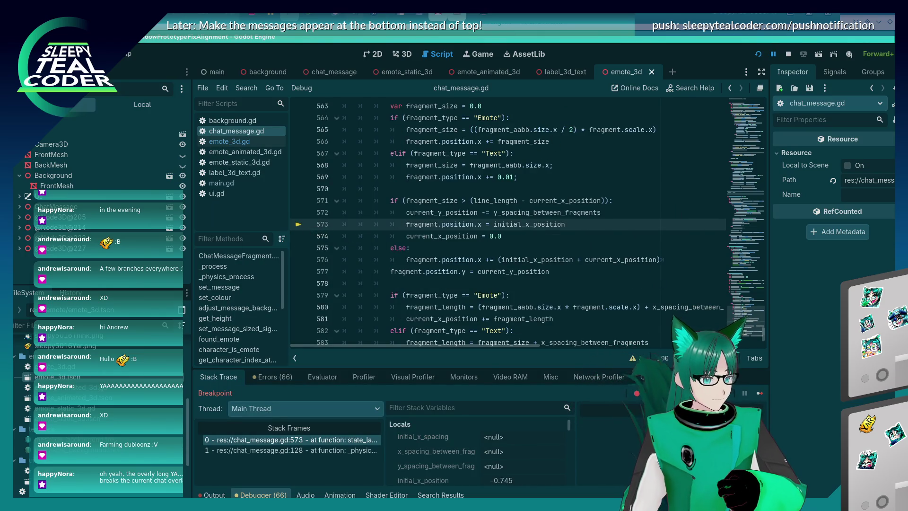
# Continue from the breakpoint and bring up the game to see the second Beeeeeeeeeeep wrapped.
pyautogui.click(757, 394)
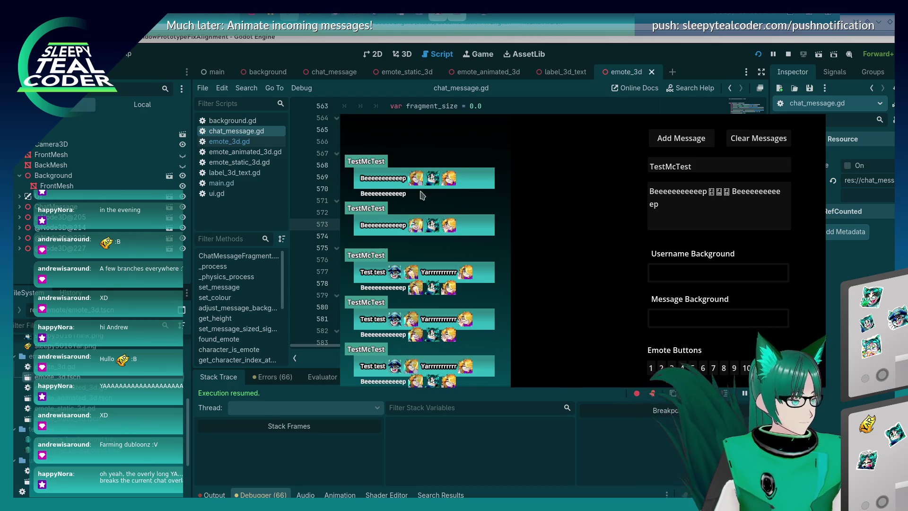
pyautogui.hotkey('alt', 'Tab')
pyautogui.hotkey('alt', 'Tab')
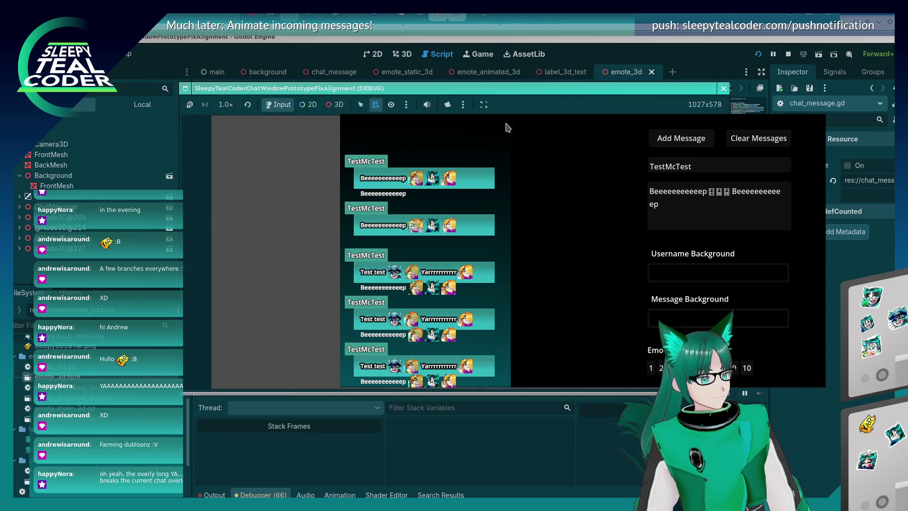
# Override the game camera in 3D mode, then zoom and orbit around the stacked chat bubbles.
pyautogui.click(448, 105)
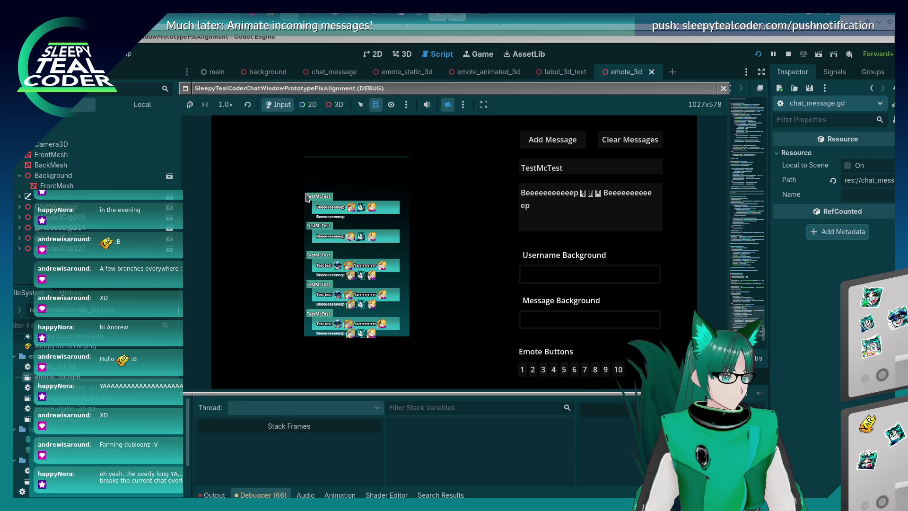
pyautogui.click(334, 105)
pyautogui.scroll(3, 312, 180)
pyautogui.scroll(-3, 332, 216)
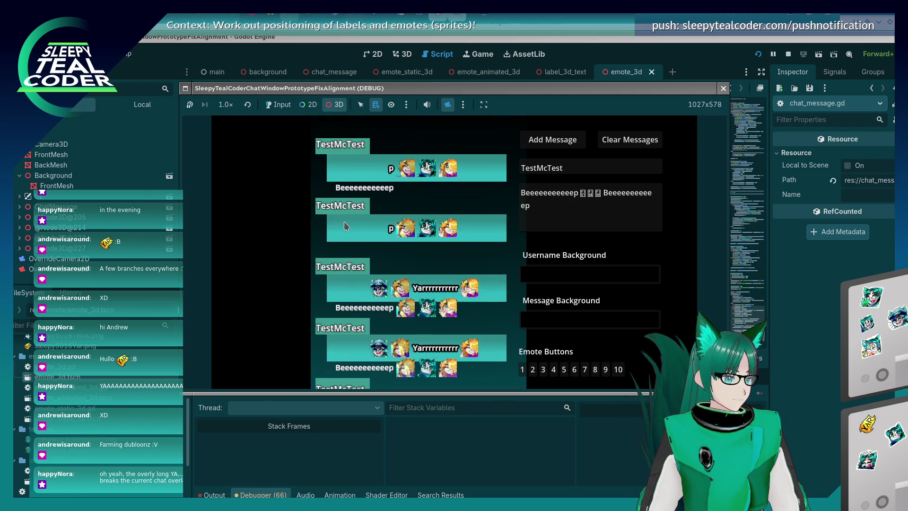
pyautogui.scroll(3, 348, 227)
pyautogui.scroll(-2, 360, 231)
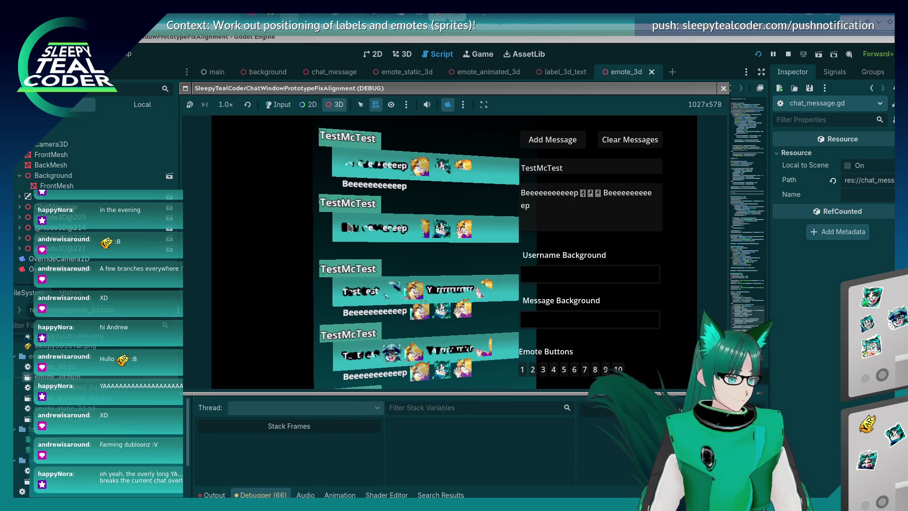
pyautogui.scroll(1, 370, 236)
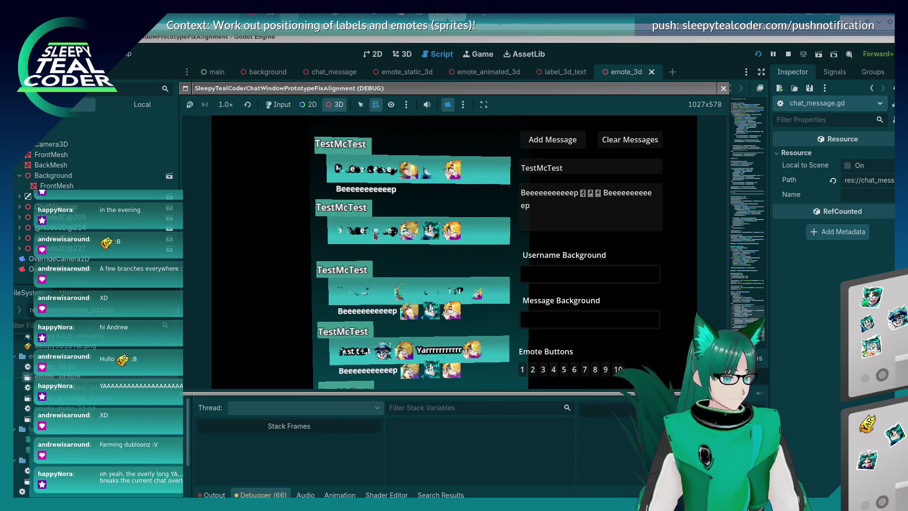
pyautogui.scroll(4, 347, 166)
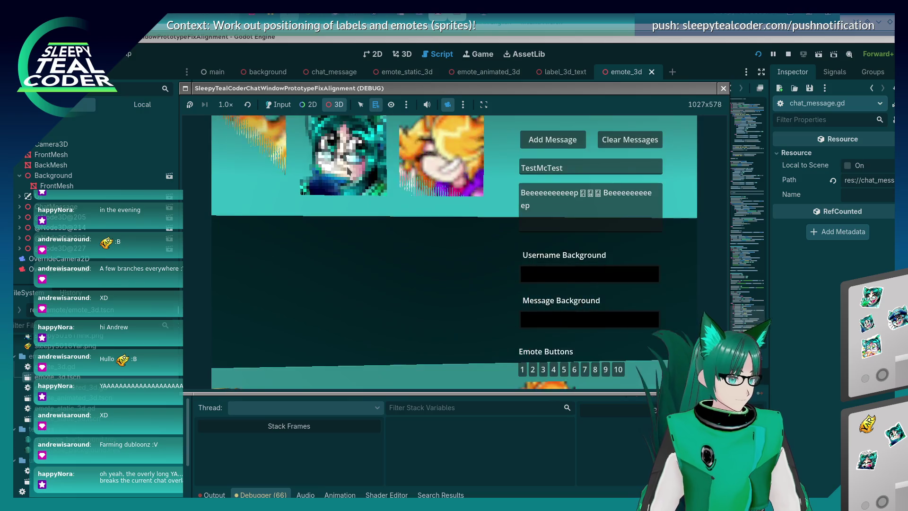
pyautogui.scroll(-2, 346, 175)
pyautogui.scroll(-2, 355, 198)
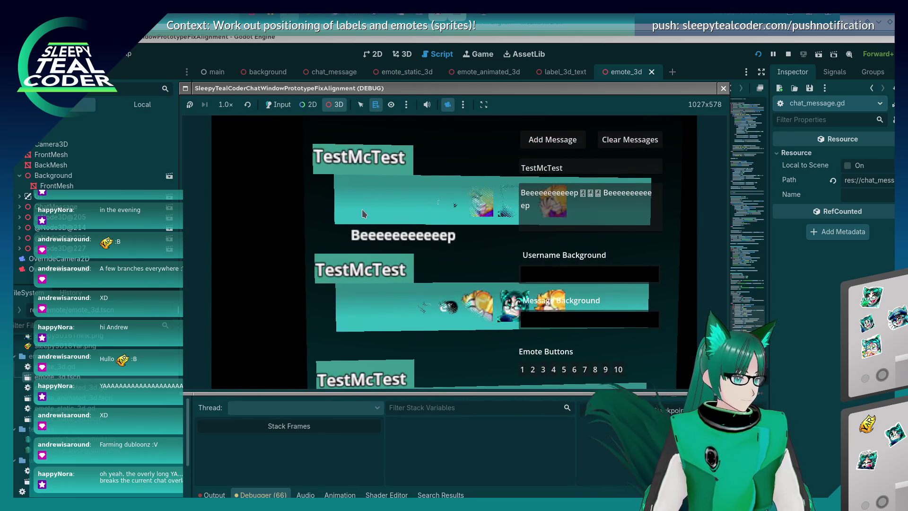
pyautogui.scroll(-1, 369, 218)
pyautogui.scroll(1, 374, 224)
pyautogui.scroll(1, 375, 224)
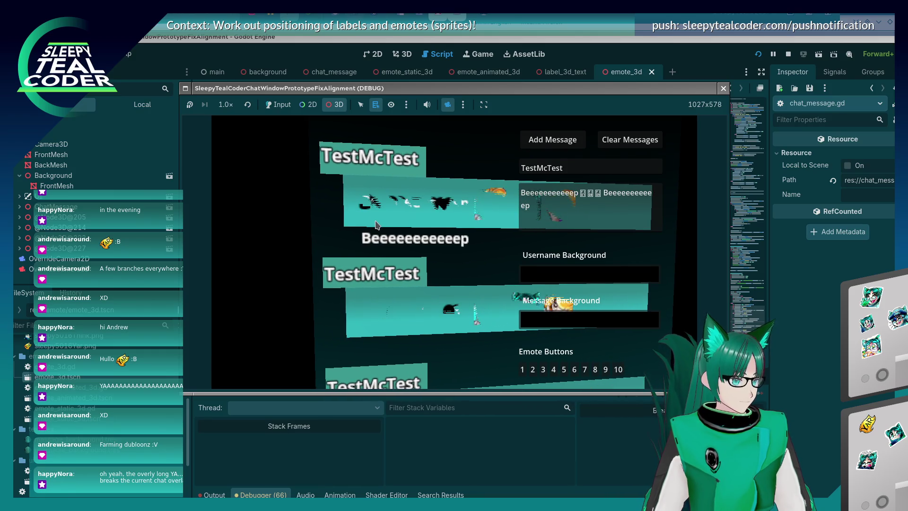
pyautogui.moveTo(375, 222); pyautogui.dragTo(413, 228)
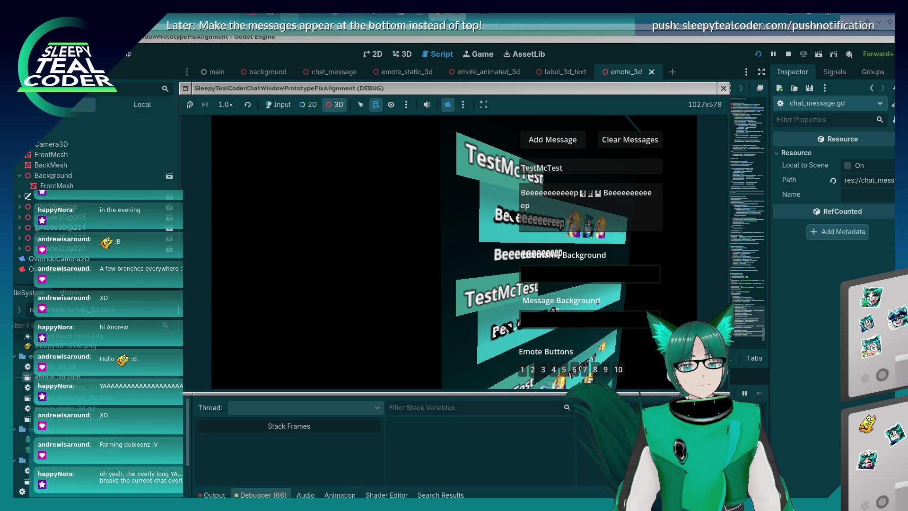
# Measure the spacing between the chat lines with the ruler, then dismiss it.
pyautogui.moveTo(690, 217)
pyautogui.mouseDown()
pyautogui.moveTo(471, 253)
pyautogui.moveTo(483, 221)
pyautogui.moveTo(481, 232)
pyautogui.mouseUp()
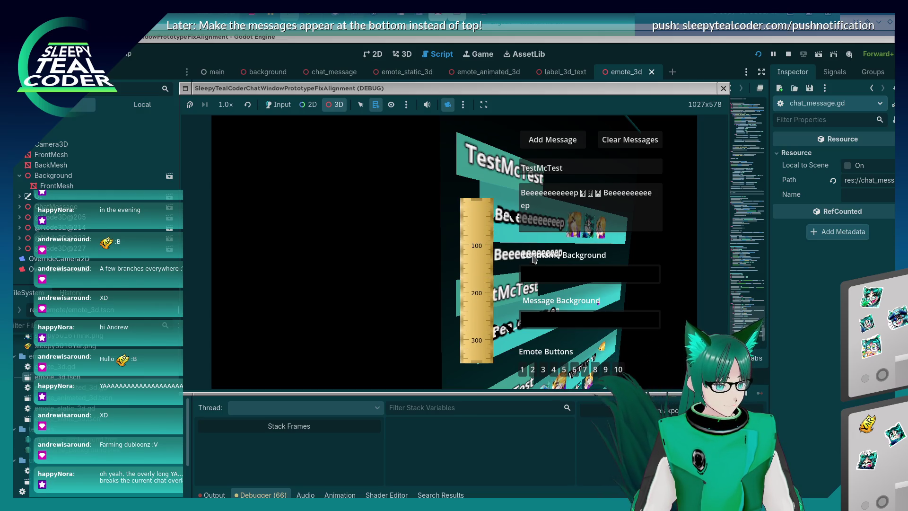
pyautogui.moveTo(488, 246)
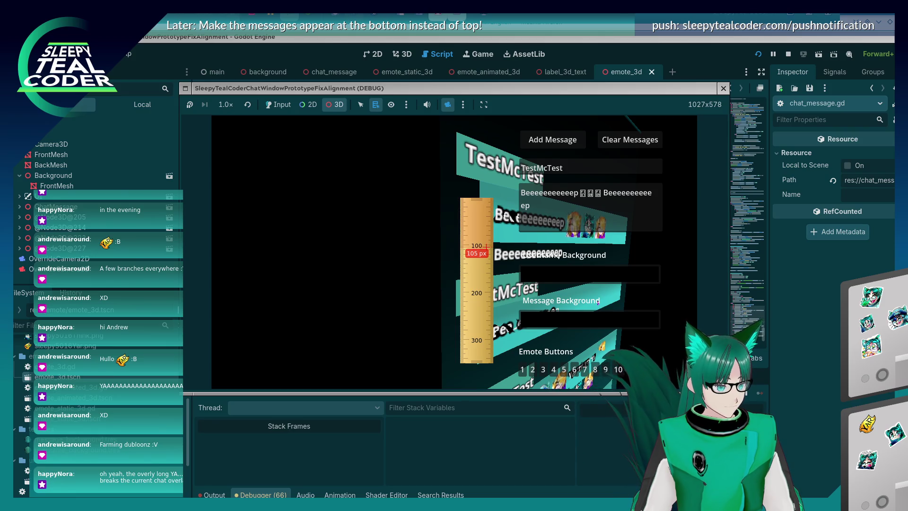
pyautogui.press('Escape')
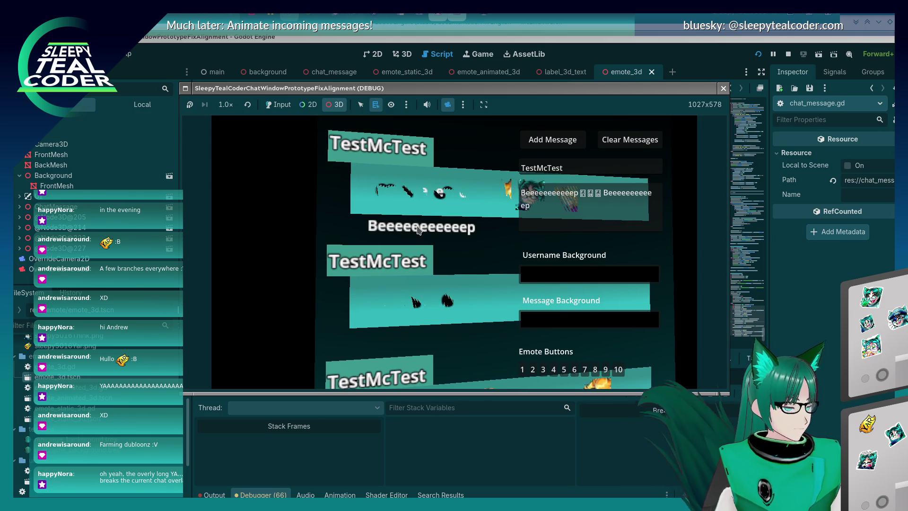
pyautogui.click(463, 105)
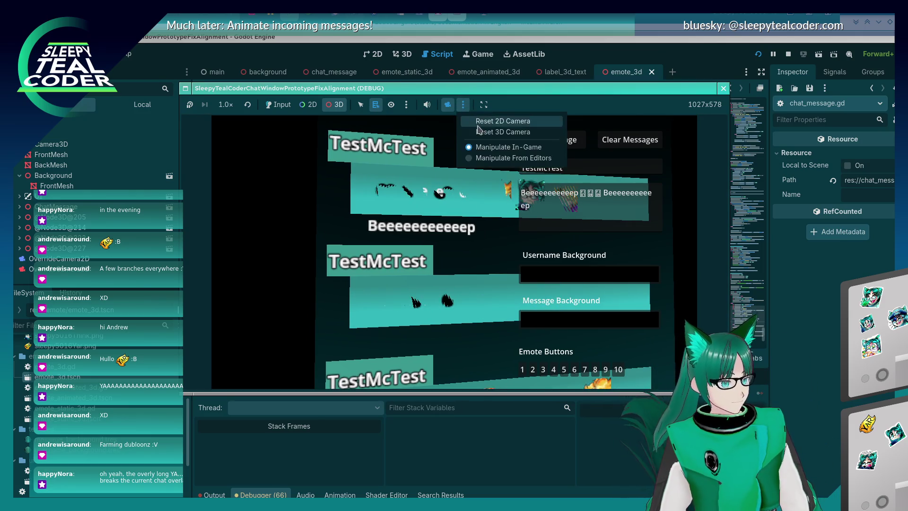
# Reset the 3D camera, view the bubbles side-on, then return to chat_message.gd's spacing constants.
pyautogui.click(490, 117)
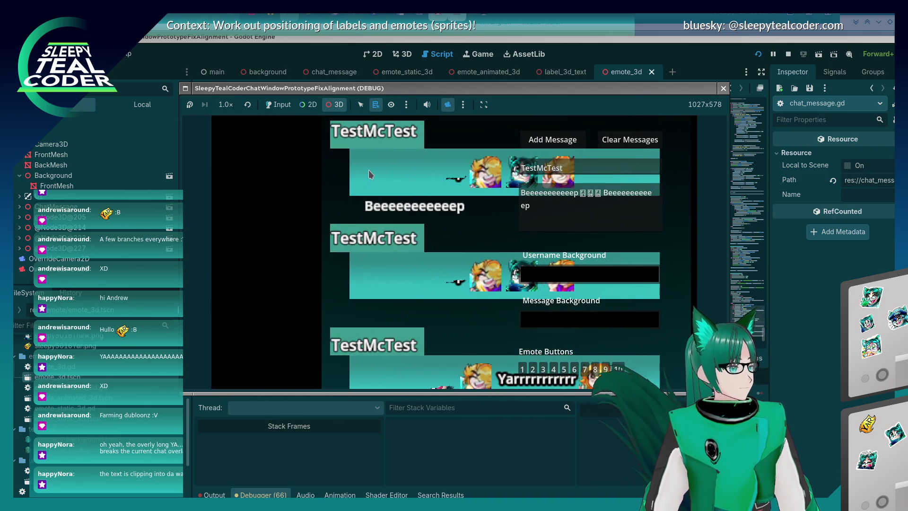
pyautogui.scroll(-5, 369, 171)
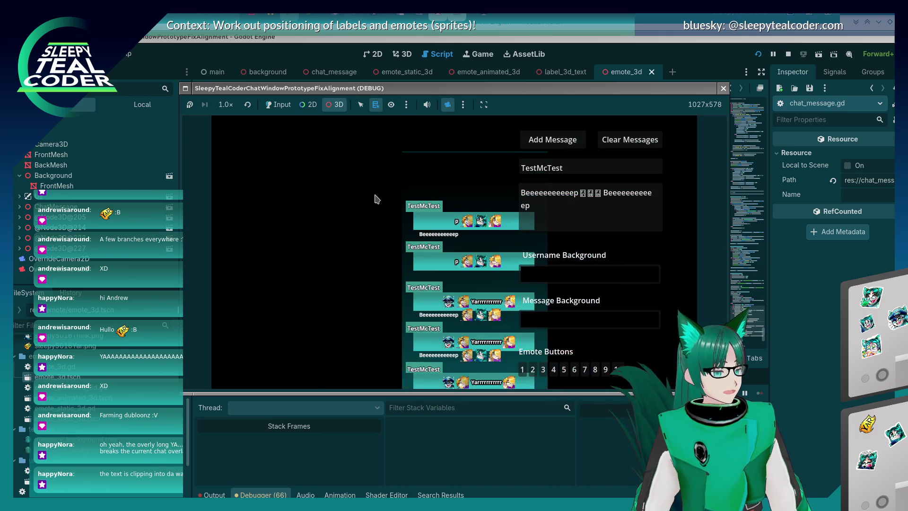
pyautogui.scroll(5, 378, 227)
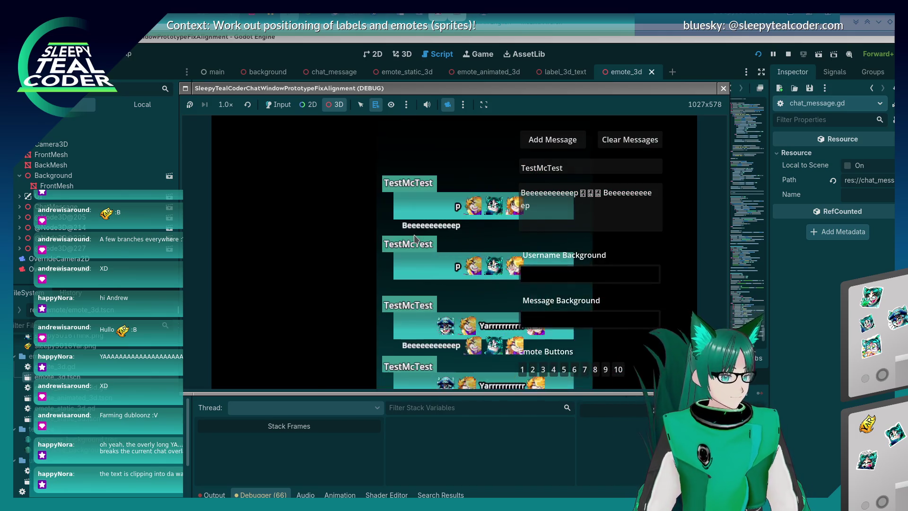
pyautogui.moveTo(376, 233)
pyautogui.mouseDown()
pyautogui.moveTo(445, 233)
pyautogui.moveTo(370, 233)
pyautogui.mouseUp()
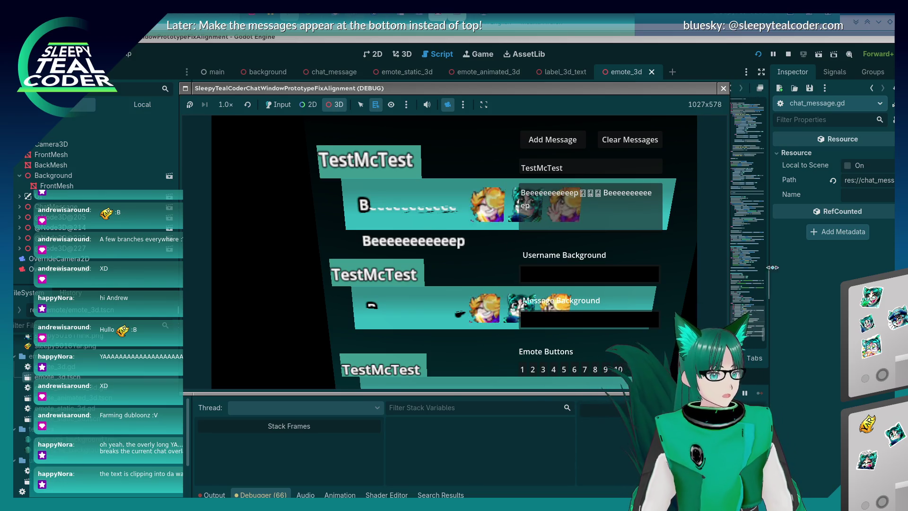
pyautogui.click(536, 224)
pyautogui.scroll(10, 536, 224)
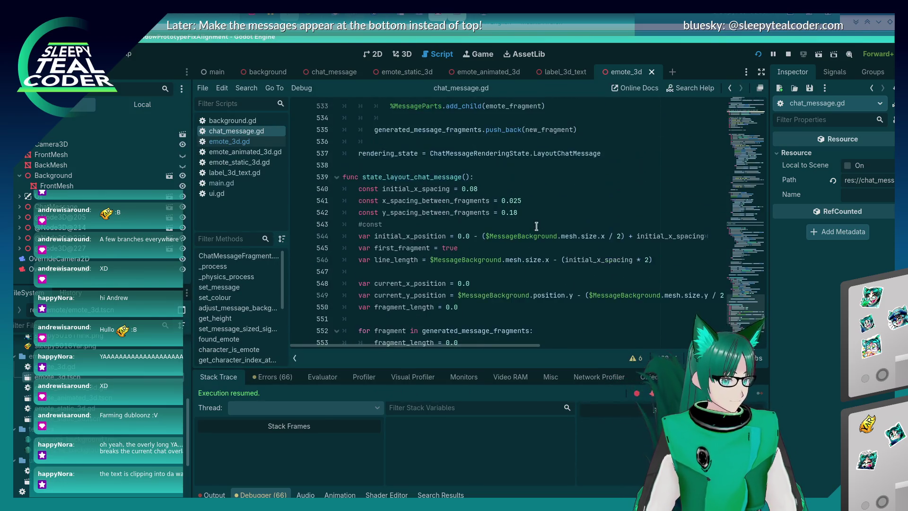
# Add 'fragment.position.z = 0.005' as new line 554 in the fragment loop and save.
pyautogui.scroll(-5, 536, 226)
pyautogui.scroll(-4, 536, 227)
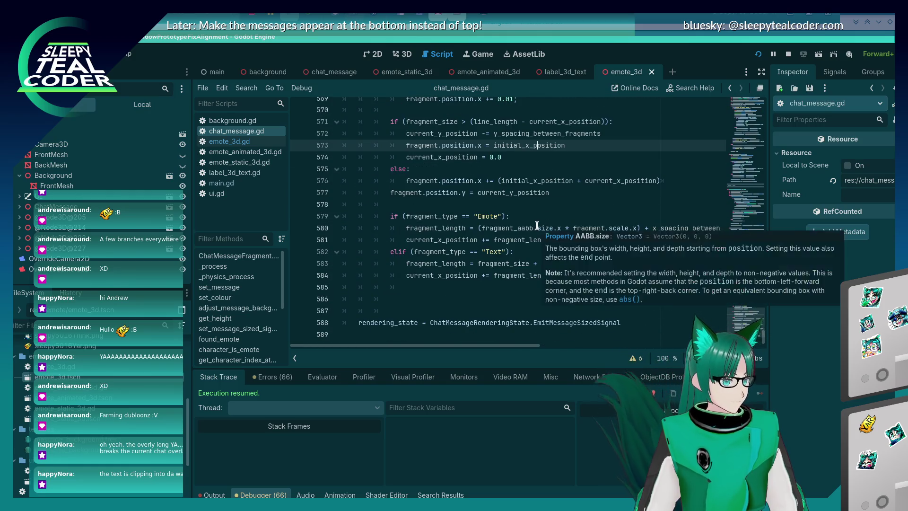
pyautogui.scroll(5, 537, 225)
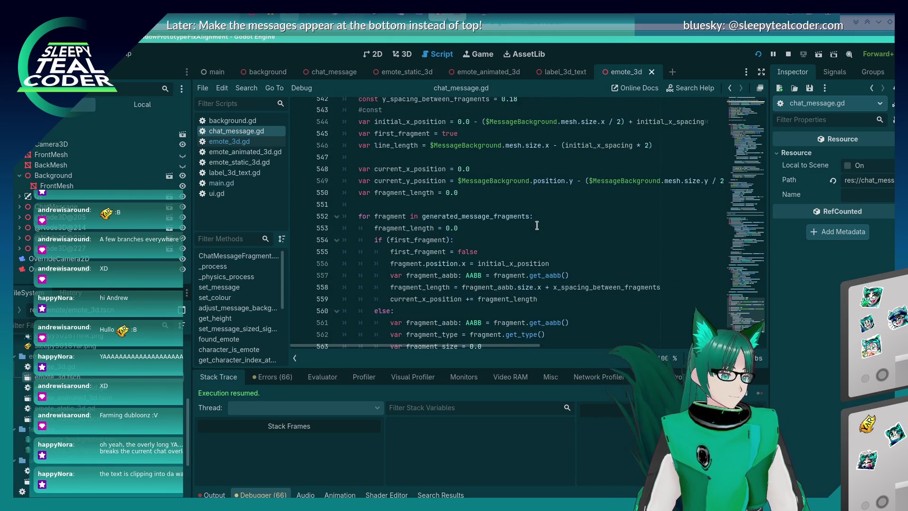
pyautogui.scroll(-2, 537, 226)
pyautogui.scroll(-2, 500, 174)
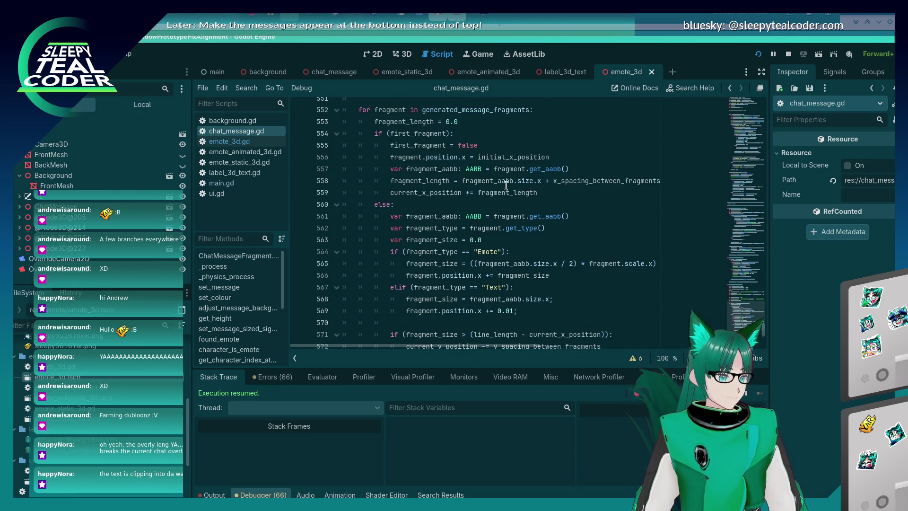
pyautogui.scroll(2, 492, 166)
pyautogui.click(484, 155)
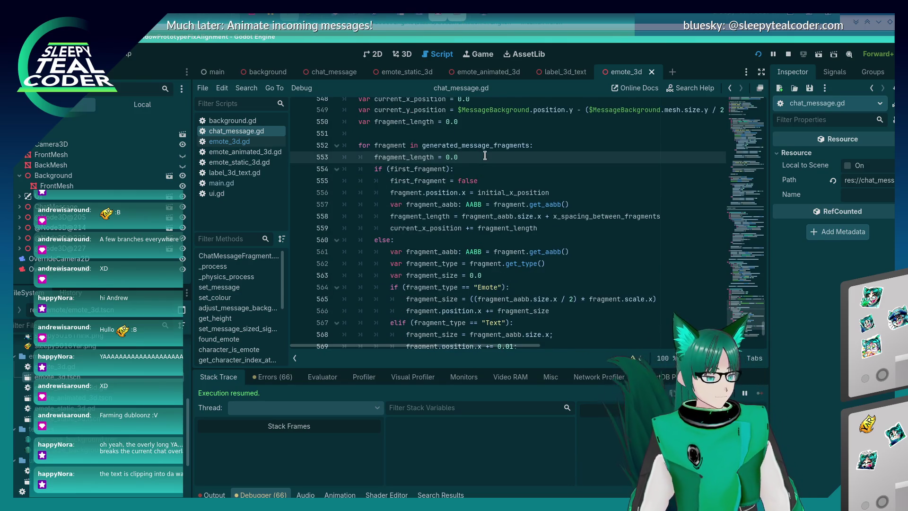
pyautogui.press('Return')
pyautogui.write('fragment.position.z = 0.')
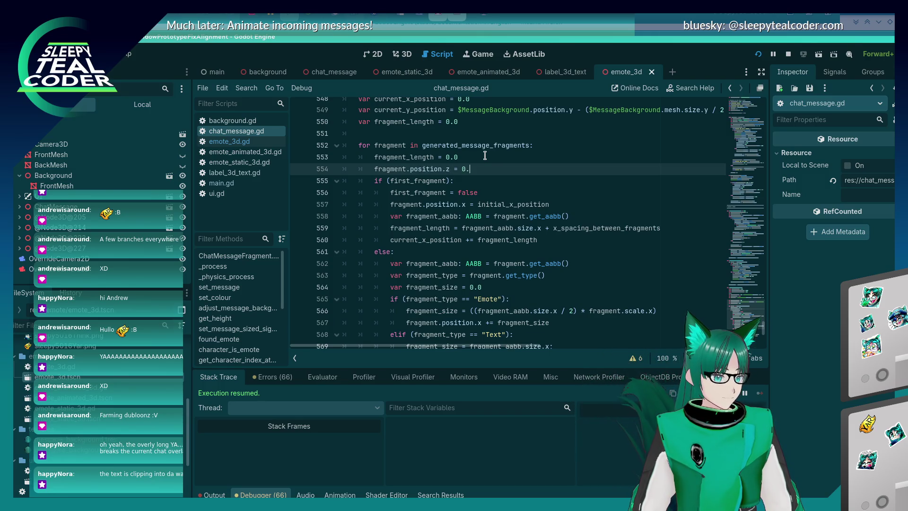
pyautogui.hotkey('ctrl', 's')
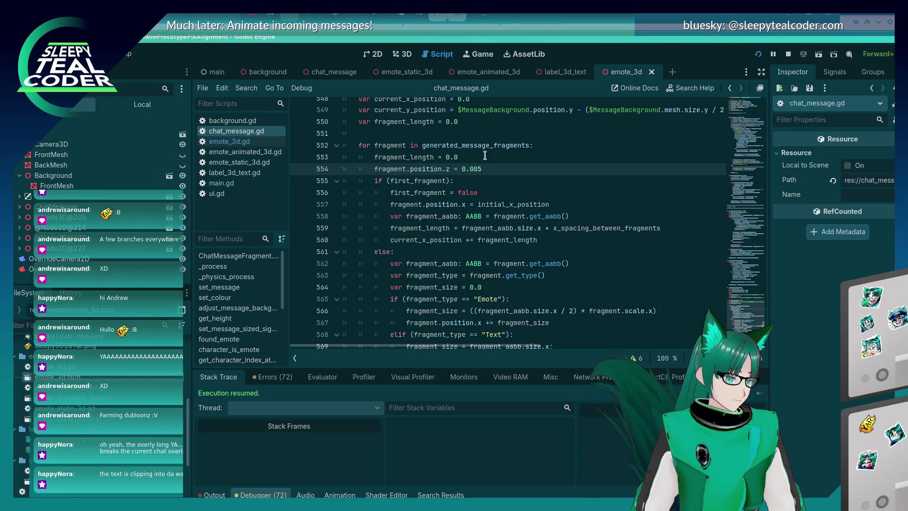
pyautogui.hotkey('alt', 'Tab')
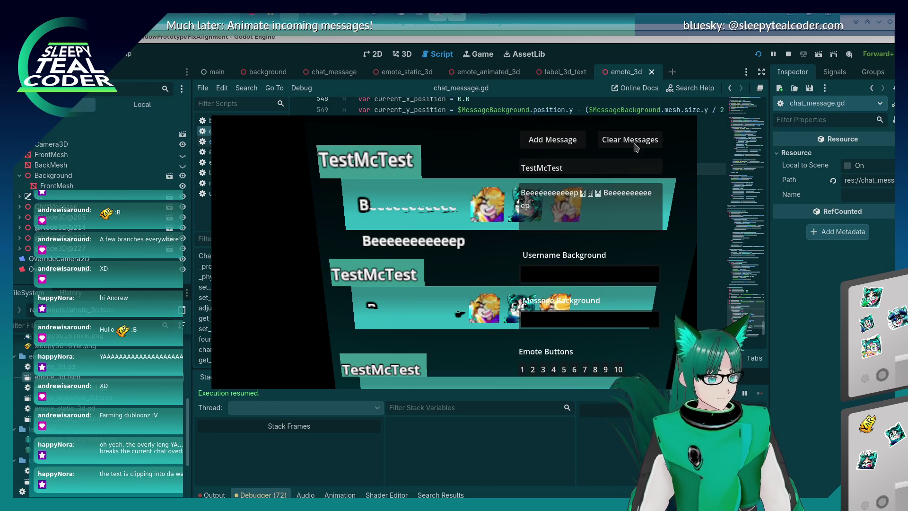
# Clear the game's test messages and add one fresh chat bubble.
pyautogui.hotkey('alt', 'Tab')
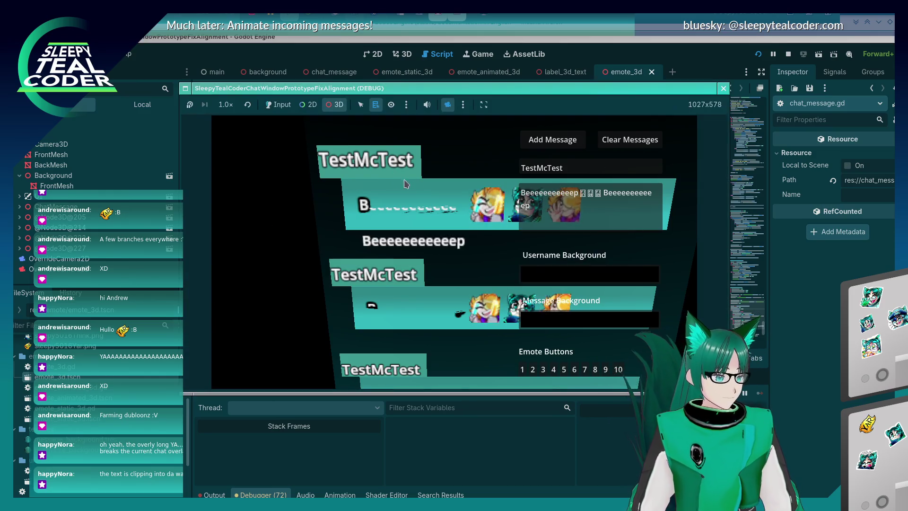
pyautogui.click(611, 142)
pyautogui.click(572, 147)
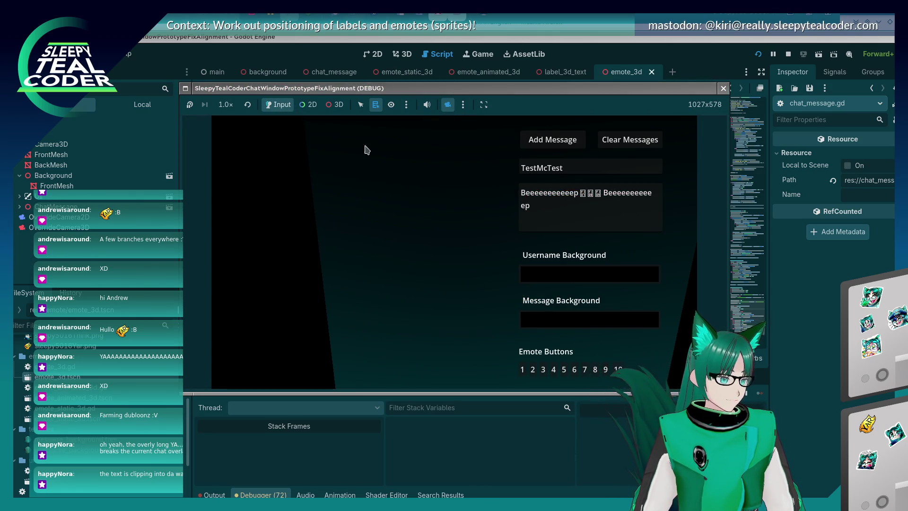
# Switch to 3D camera control, reset the camera, and zoom close on the wrapped beep text.
pyautogui.click(344, 104)
pyautogui.click(462, 107)
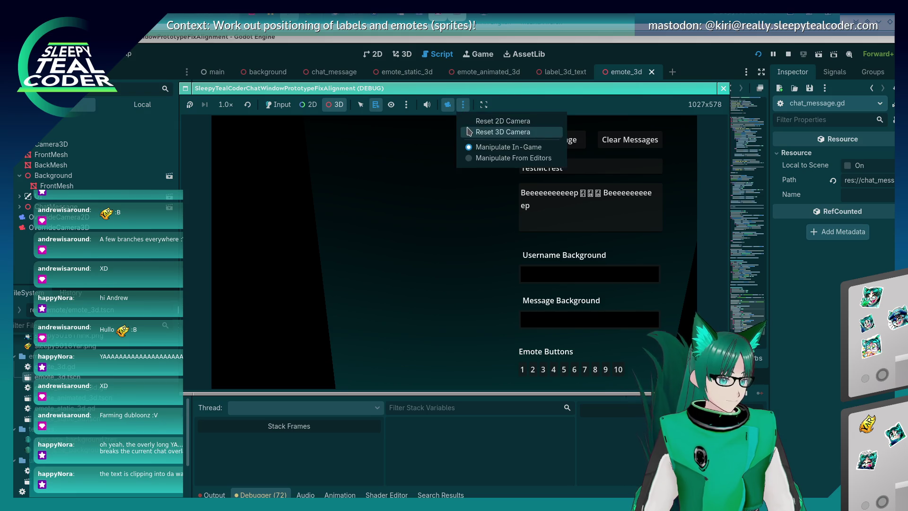
pyautogui.click(469, 131)
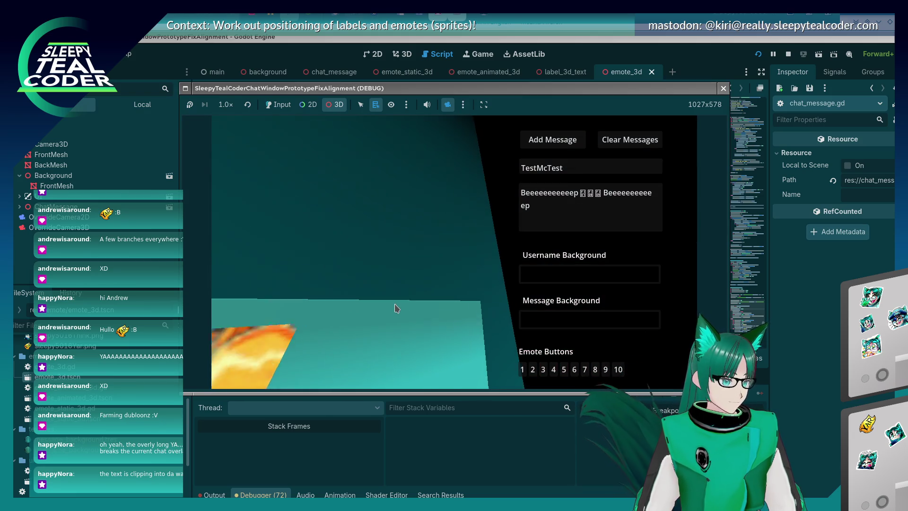
pyautogui.click(463, 105)
pyautogui.click(487, 126)
pyautogui.scroll(5, 385, 271)
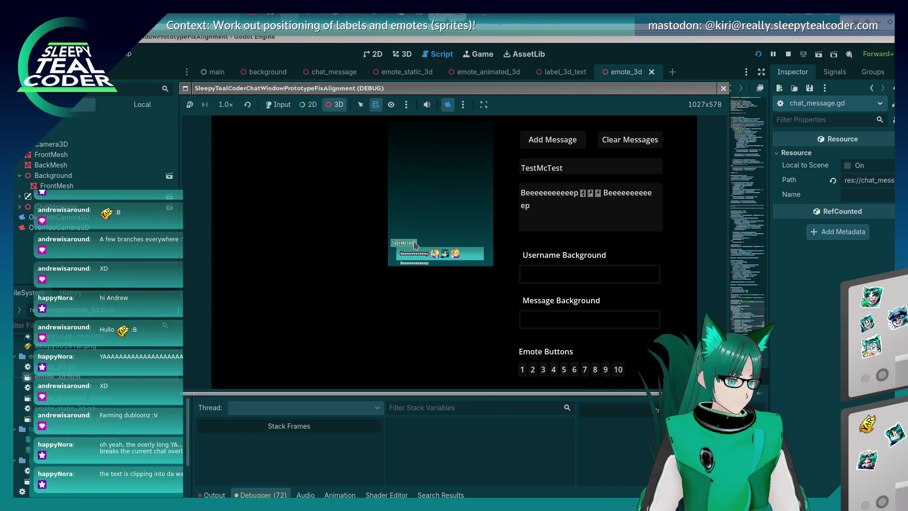
pyautogui.scroll(5, 451, 246)
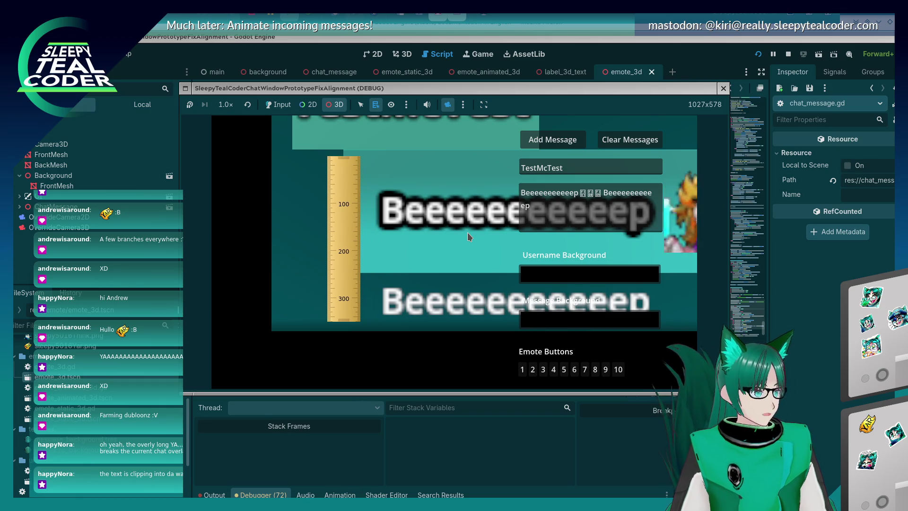
pyautogui.rightClick(580, 192)
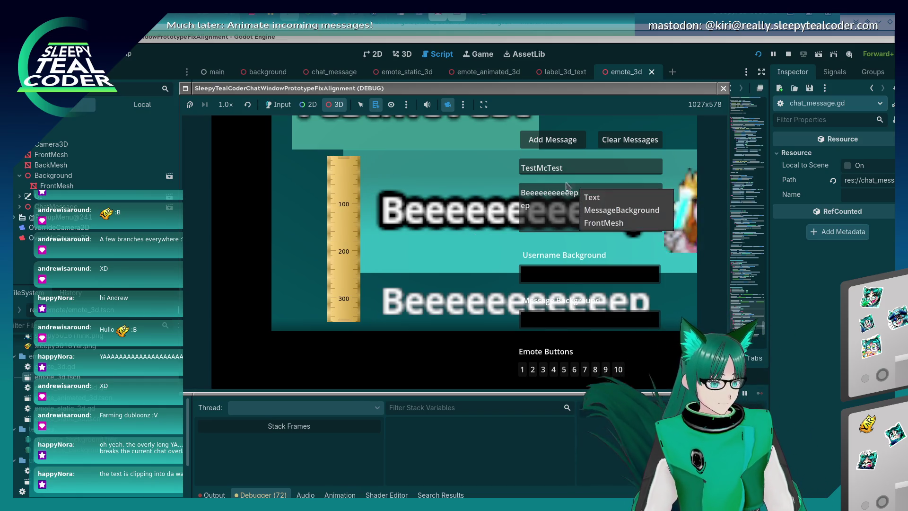
# Replace the message's opening beep word with 'Test test' in the game's message field.
pyautogui.click(554, 197)
pyautogui.click(278, 104)
pyautogui.click(601, 194)
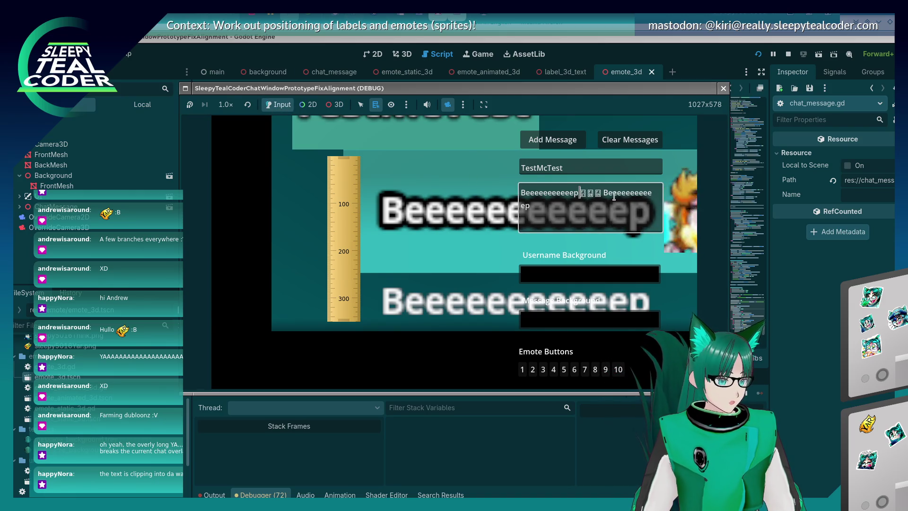
pyautogui.hotkey('shift', 'Home')
pyautogui.write('Test test')
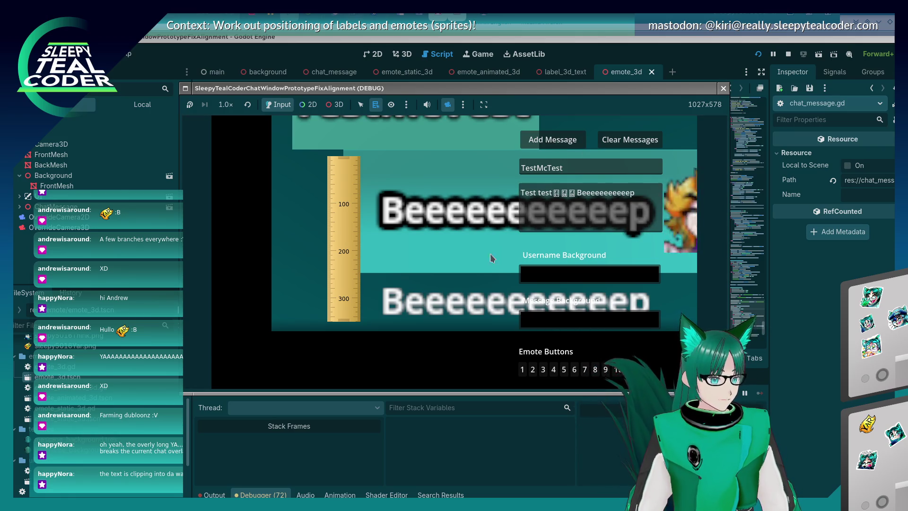
pyautogui.click(471, 281)
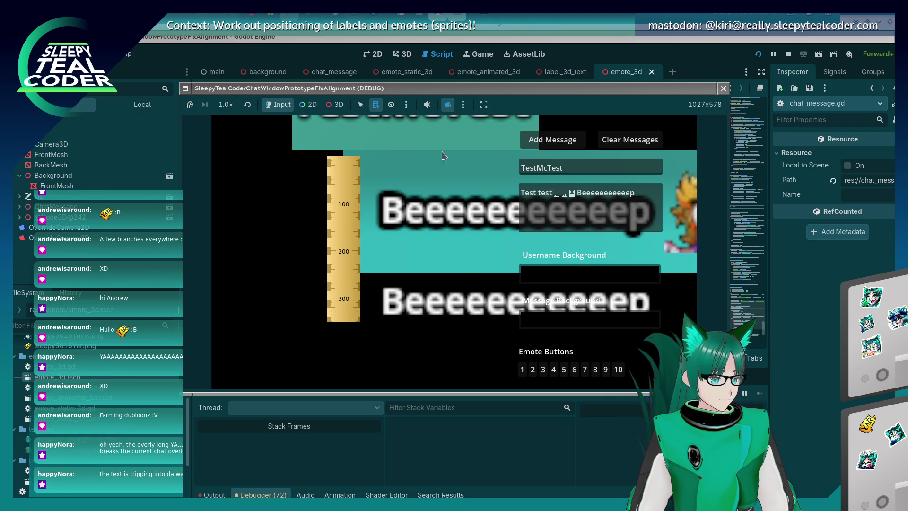
# Reset the 3D camera and extend the message start to 'Test test Test Test'.
pyautogui.click(463, 104)
pyautogui.click(474, 130)
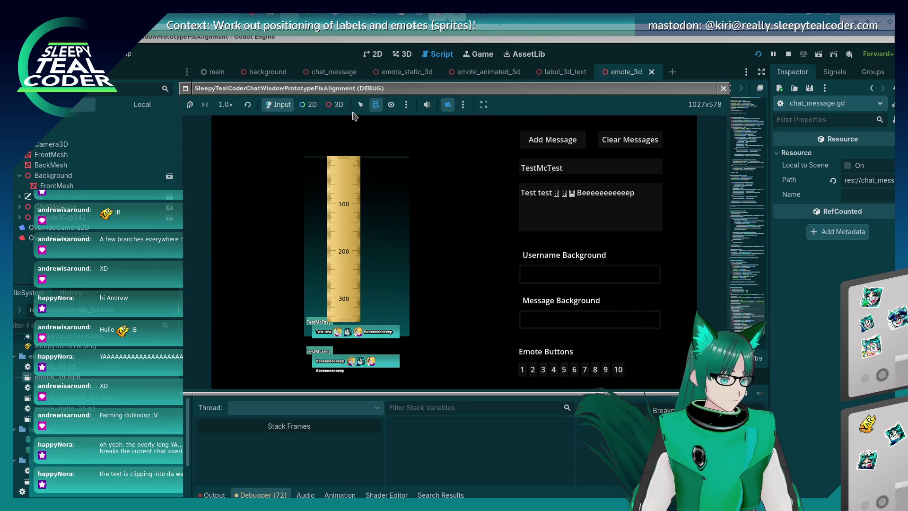
pyautogui.click(337, 105)
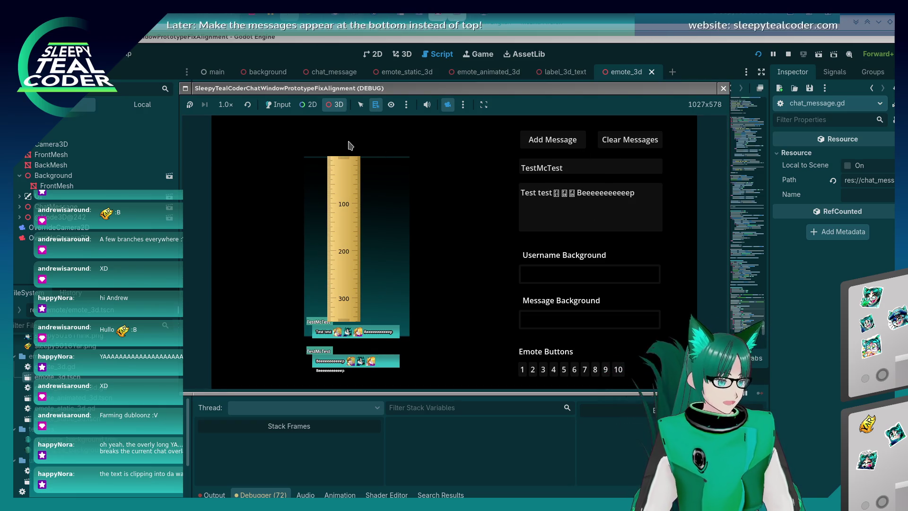
pyautogui.click(278, 104)
pyautogui.click(553, 193)
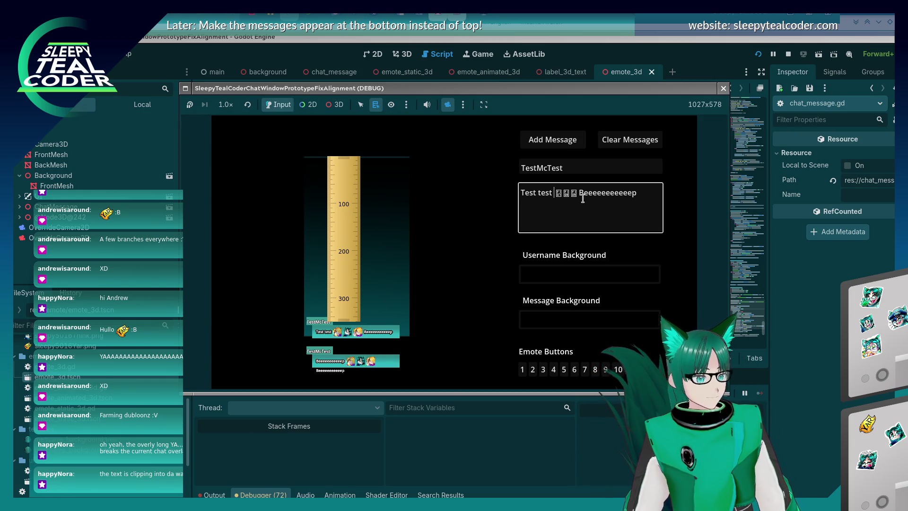
pyautogui.write('Test Test')
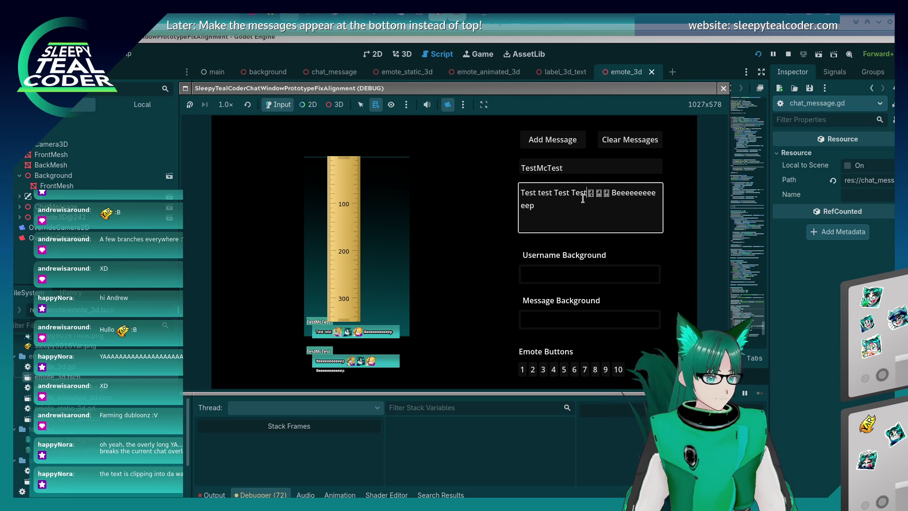
# Replace the chat with the edited message, zoom in, and align the ruler against its text rows.
pyautogui.click(630, 140)
pyautogui.click(552, 140)
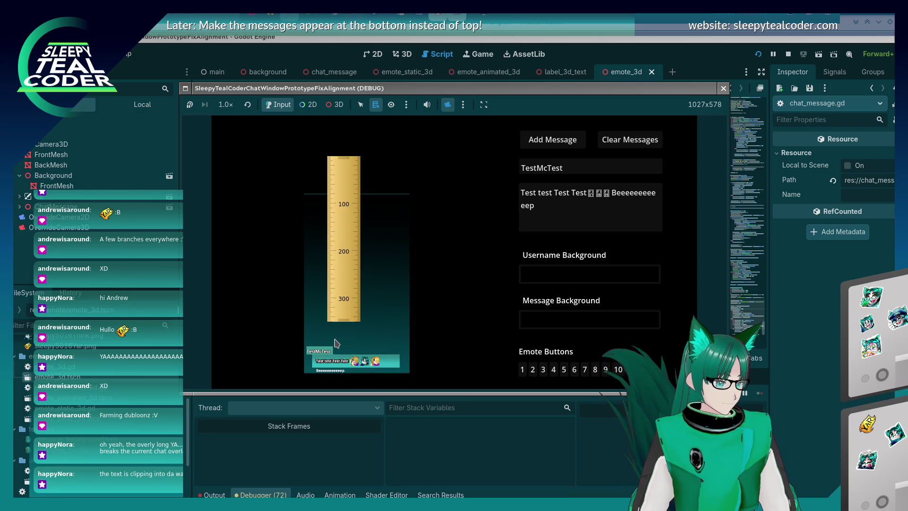
pyautogui.click(336, 104)
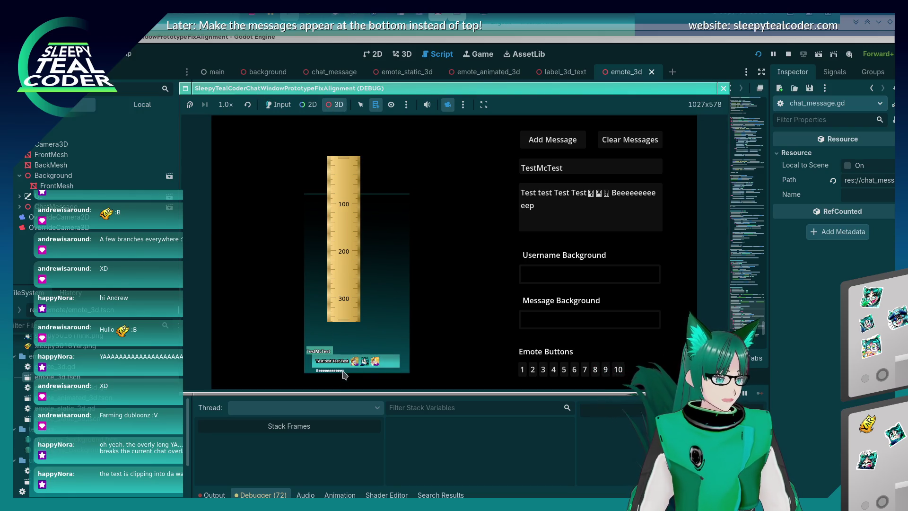
pyautogui.scroll(2, 336, 363)
pyautogui.moveTo(336, 364)
pyautogui.mouseDown()
pyautogui.moveTo(466, 254)
pyautogui.moveTo(498, 250)
pyautogui.moveTo(471, 238)
pyautogui.moveTo(451, 258)
pyautogui.moveTo(433, 258)
pyautogui.moveTo(466, 270)
pyautogui.mouseUp()
pyautogui.scroll(2, 450, 258)
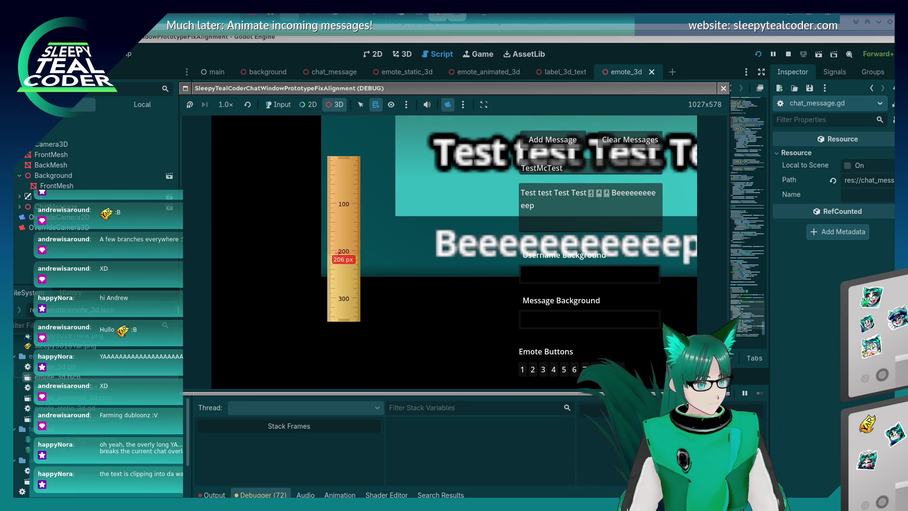
pyautogui.moveTo(346, 242); pyautogui.dragTo(417, 215)
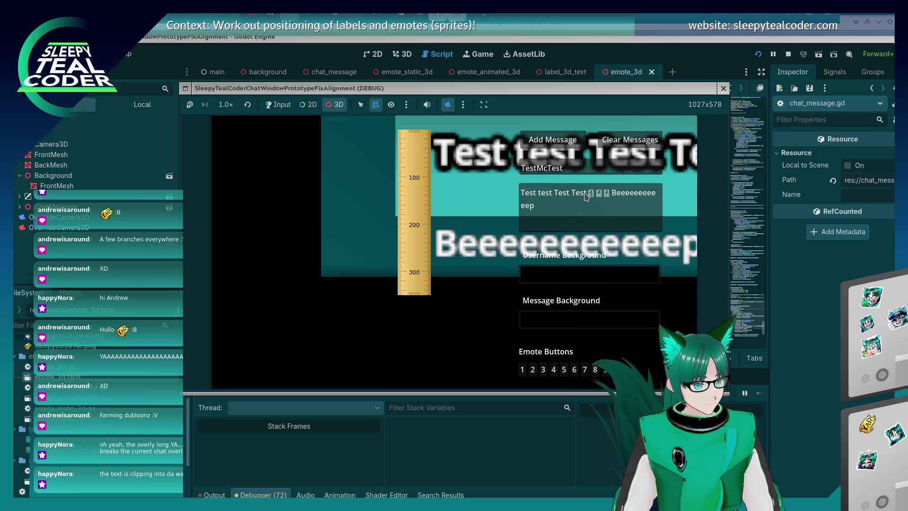
# Replace the beep word in the message with 'Test test Test', then clear the chat and re-add the message.
pyautogui.click(282, 104)
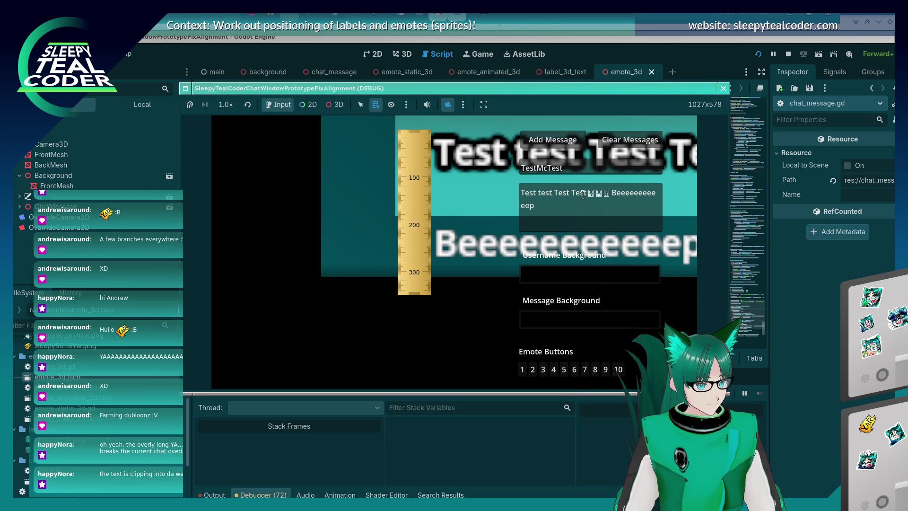
pyautogui.click(586, 192)
pyautogui.hotkey('shift', 'Home')
pyautogui.press('Down')
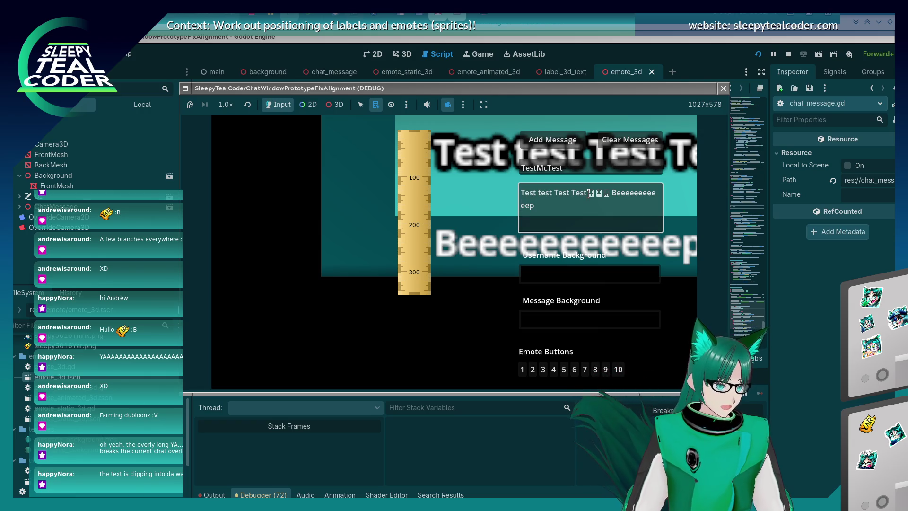
pyautogui.hotkey('shift', 'Home')
pyautogui.hotkey('shift', 'Left')
pyautogui.hotkey('shift', 'Left')
pyautogui.hotkey('shift', 'Left')
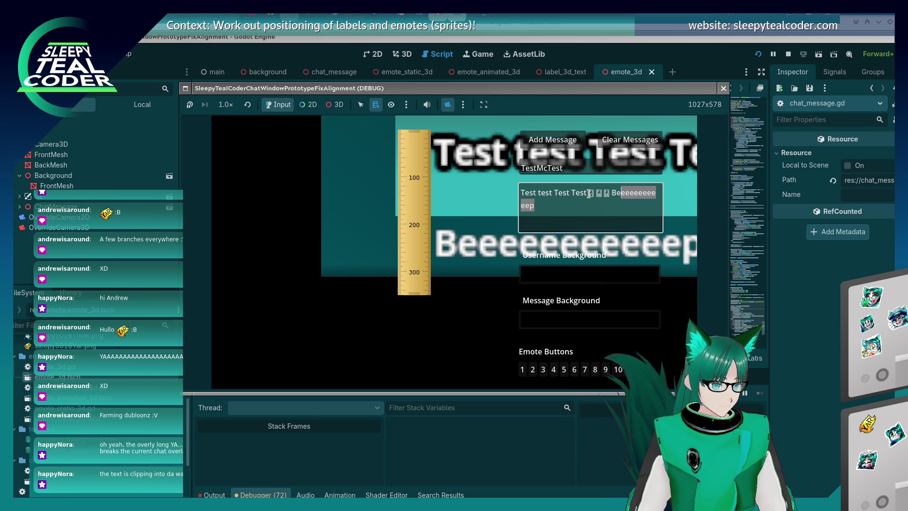
pyautogui.write('Test test Test')
pyautogui.click(610, 143)
pyautogui.click(552, 141)
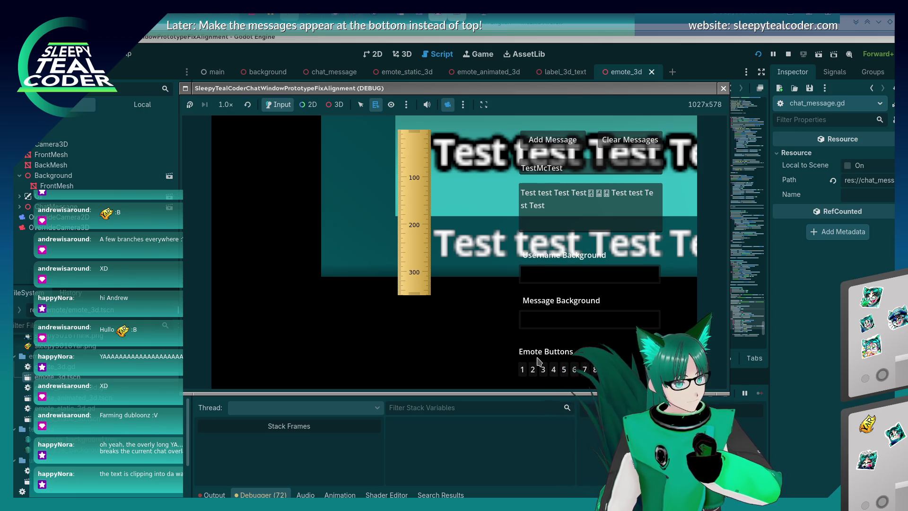
# Replace the words after the emotes with 'Vaaarrrrrrrrrrrrrrrrr', then clear the chat and re-add the message.
pyautogui.moveTo(611, 194); pyautogui.dragTo(629, 203)
pyautogui.write('V')
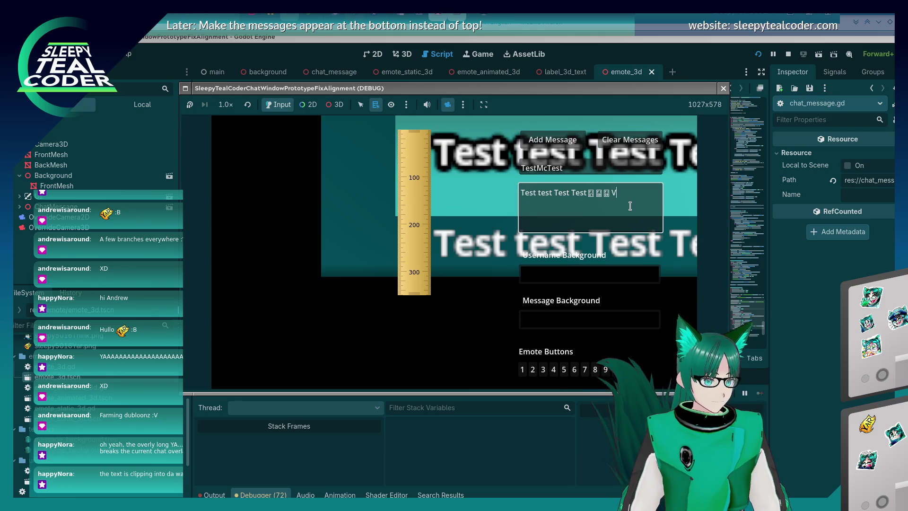
pyautogui.write('aaarrrrrrrrrrrrrrrrrr')
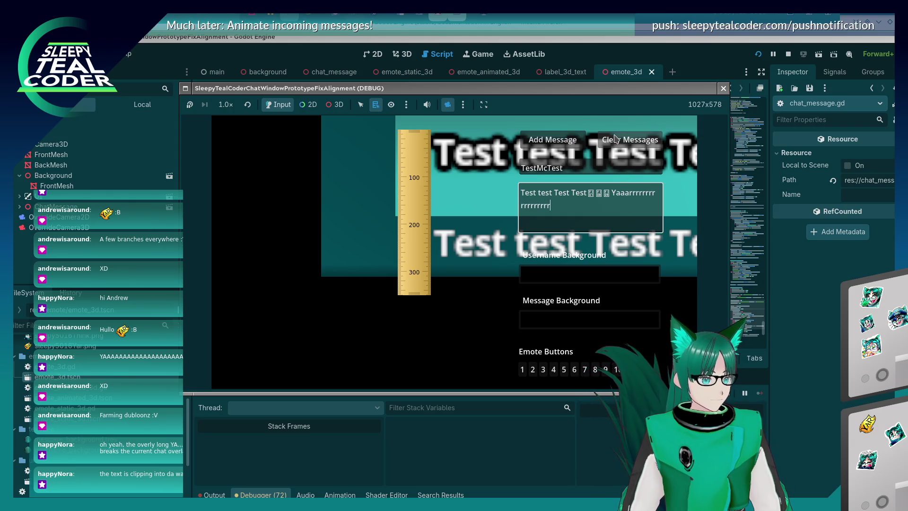
pyautogui.click(615, 138)
pyautogui.click(553, 139)
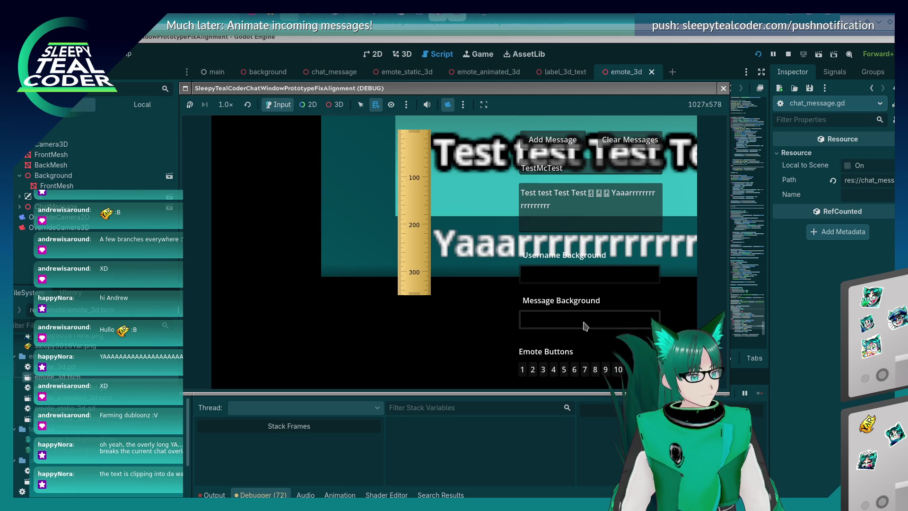
# Return to the normal 3D game camera and move the ruler to the view's lower-left edge.
pyautogui.click(336, 104)
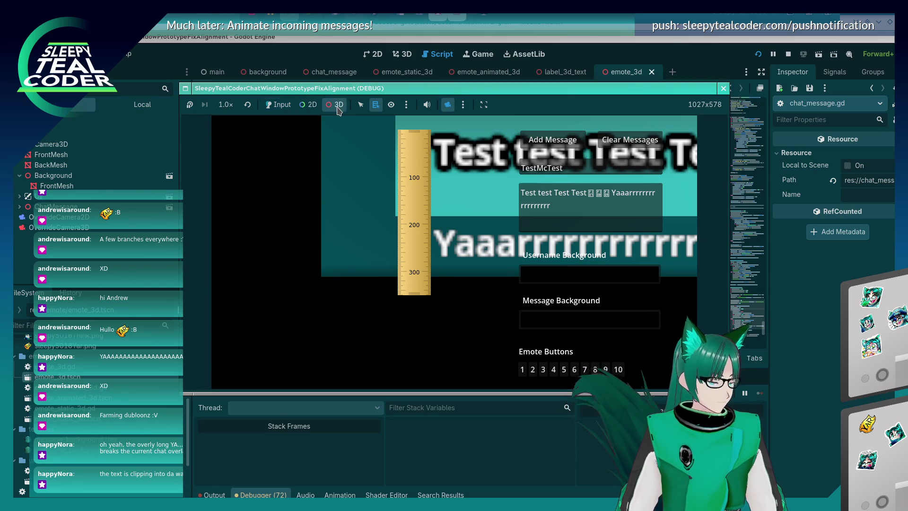
pyautogui.click(447, 105)
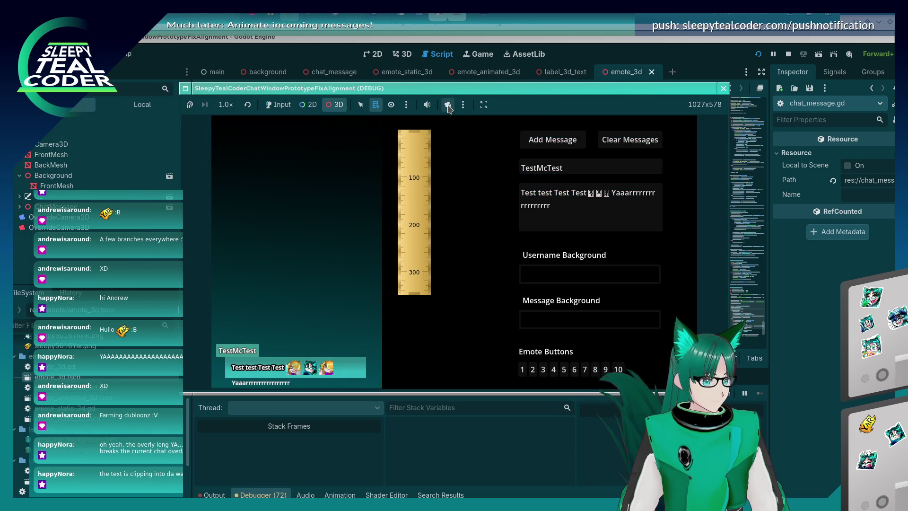
pyautogui.moveTo(421, 167); pyautogui.dragTo(220, 294)
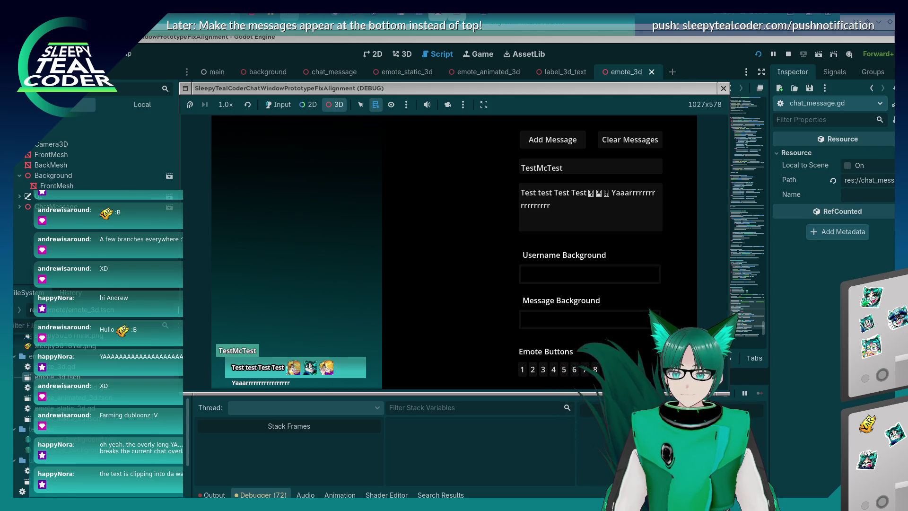
pyautogui.click(317, 269)
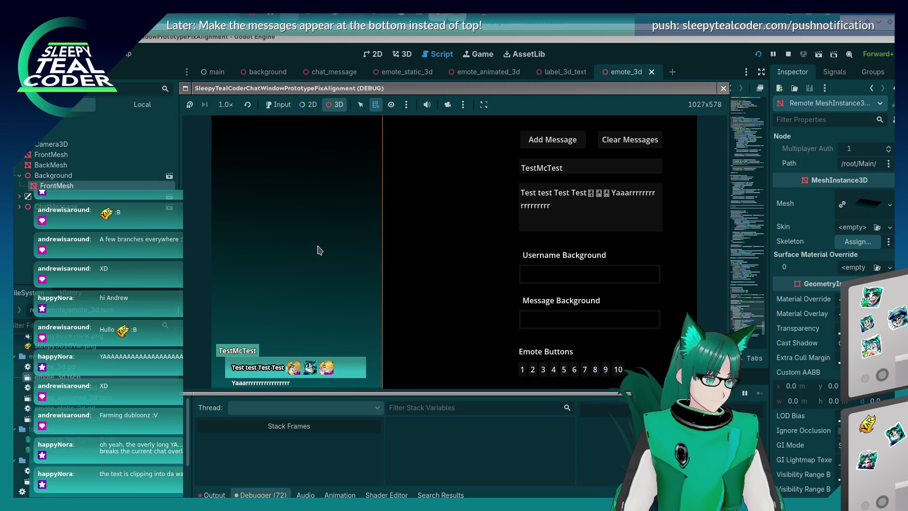
# Return to chat_message.gd and scroll up through the script.
pyautogui.click(278, 104)
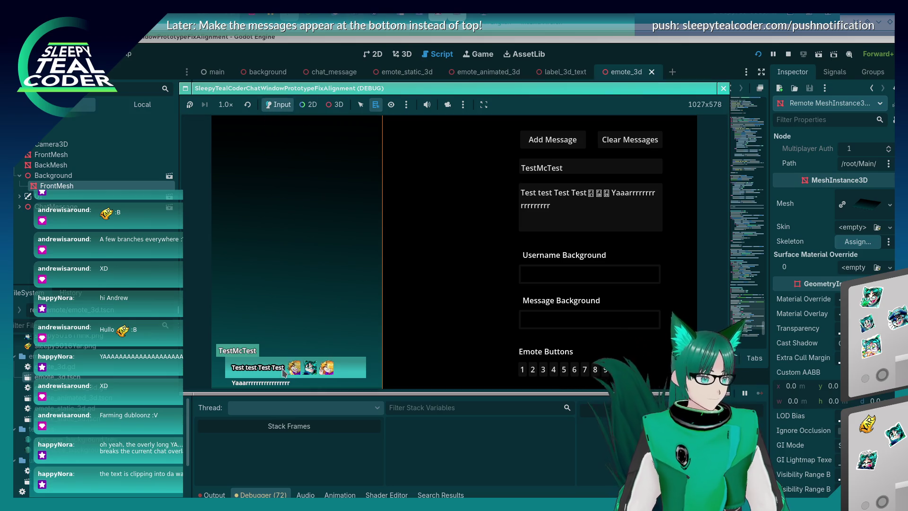
pyautogui.hotkey('alt', 'Tab')
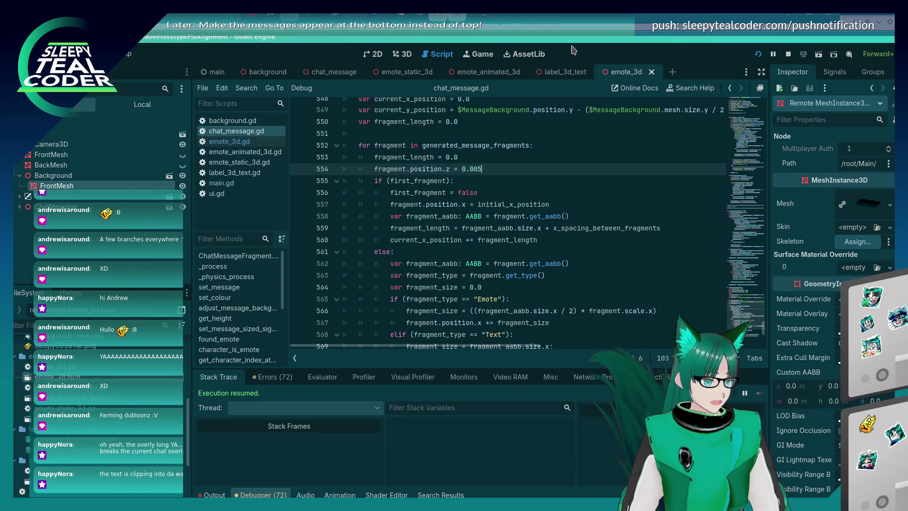
pyautogui.scroll(3, 460, 234)
pyautogui.scroll(3, 461, 234)
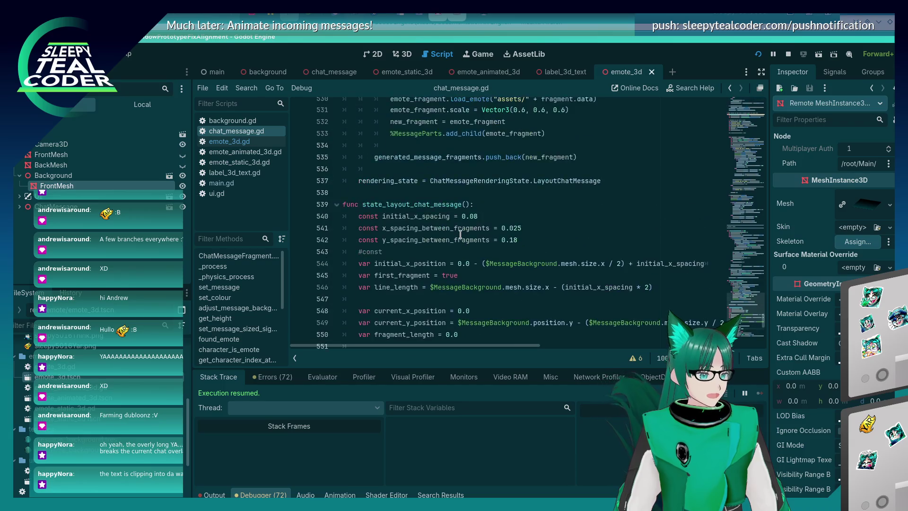
pyautogui.scroll(-12, 460, 234)
pyautogui.scroll(-2, 461, 235)
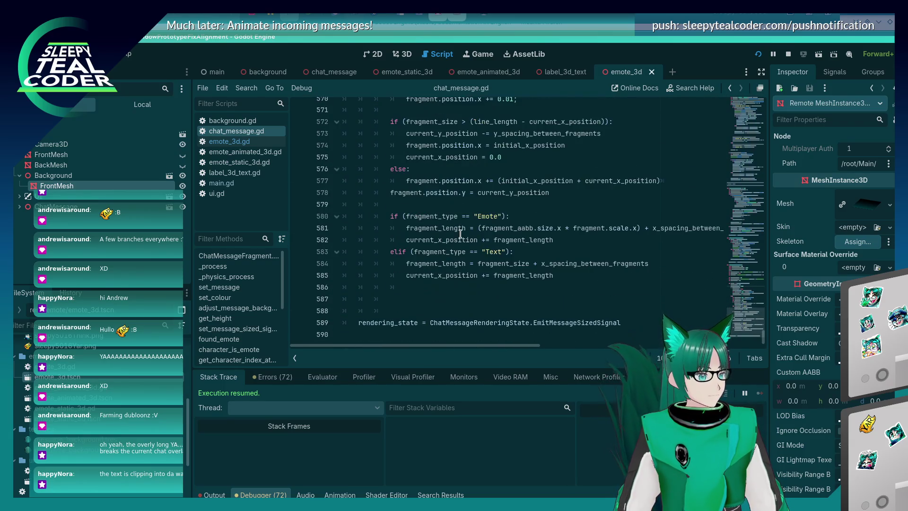
pyautogui.scroll(15, 408, 291)
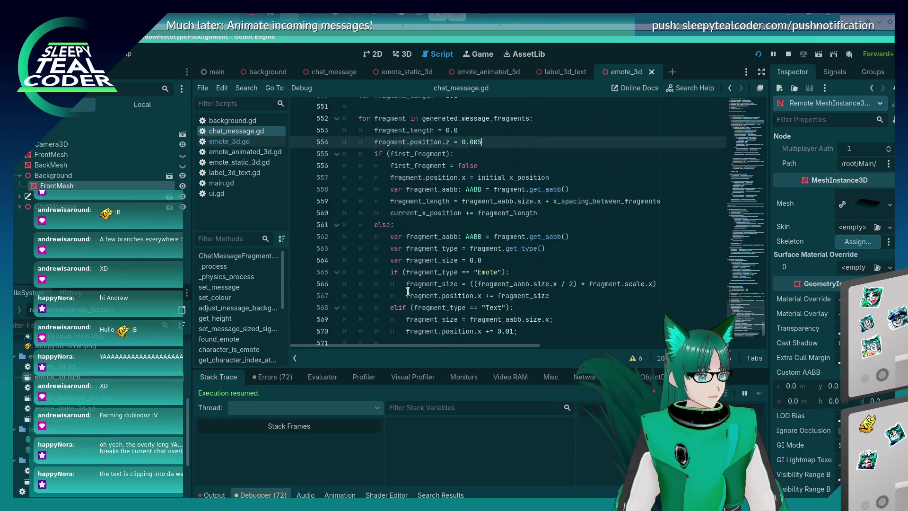
pyautogui.scroll(4, 407, 292)
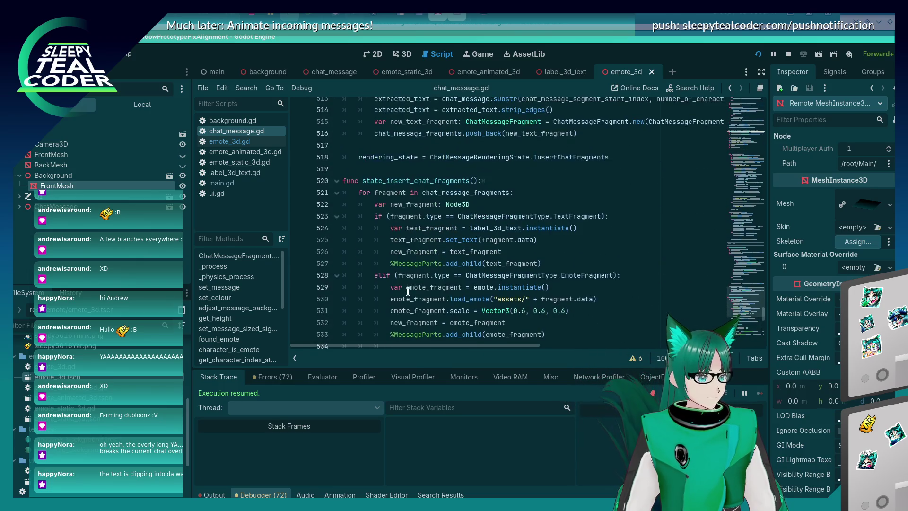
pyautogui.scroll(15, 407, 292)
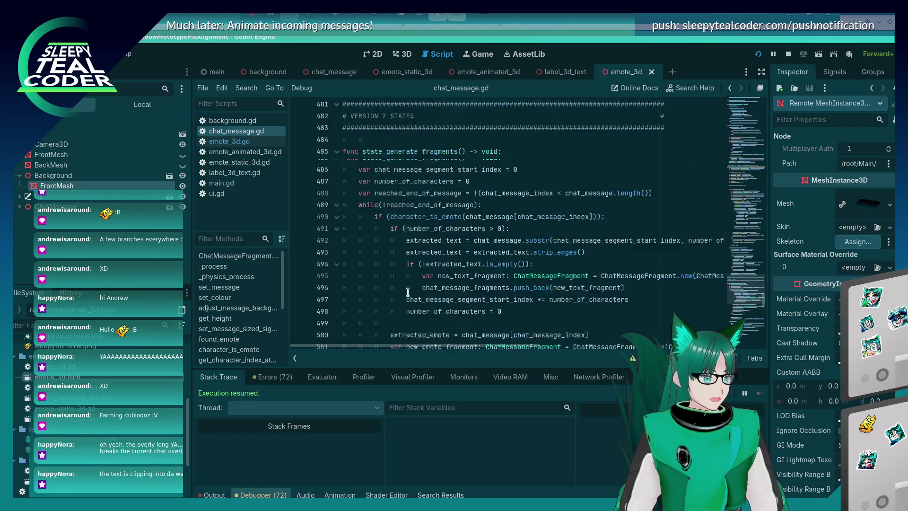
pyautogui.scroll(10, 403, 306)
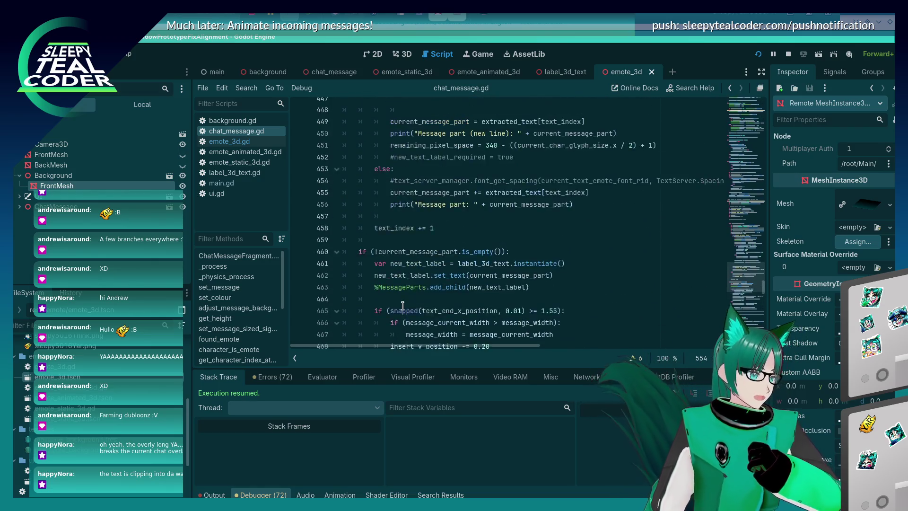
pyautogui.scroll(6, 403, 305)
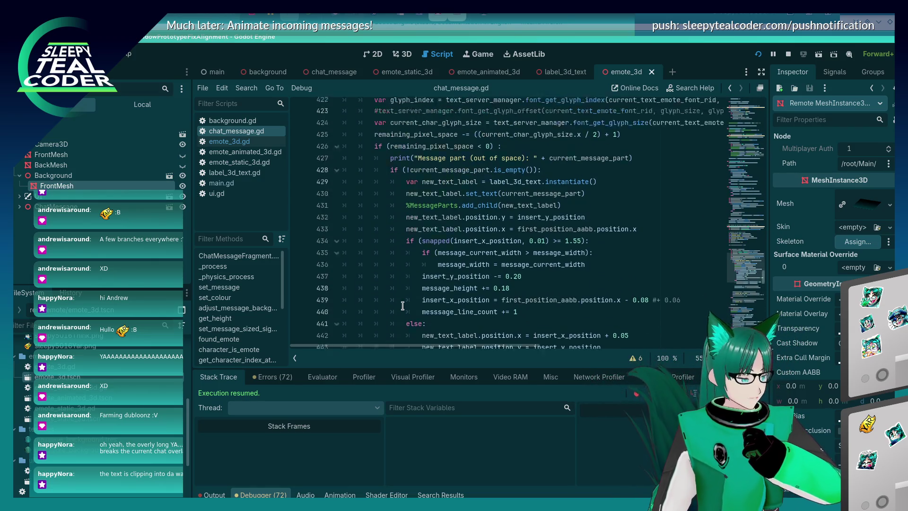
pyautogui.scroll(7, 403, 305)
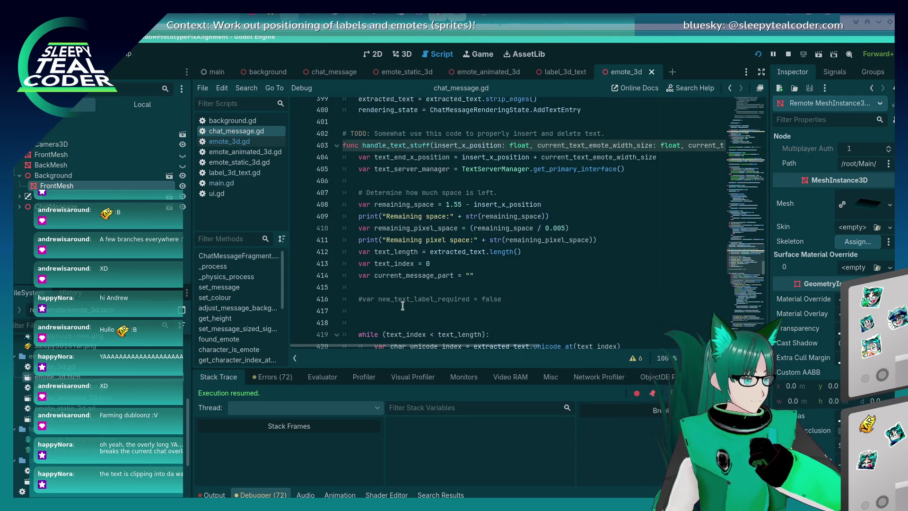
pyautogui.scroll(14, 403, 306)
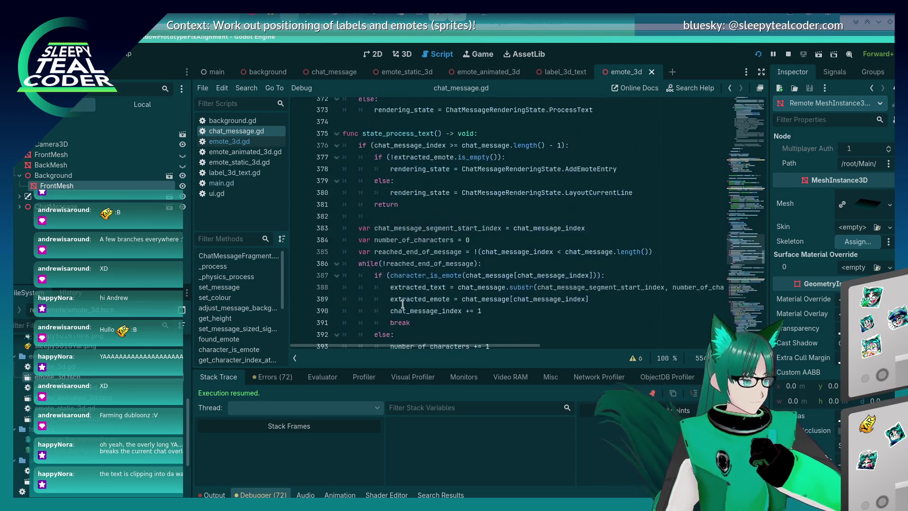
# Search chat_message.gd for '$MessageBackground' to find its uses.
pyautogui.click(492, 241)
pyautogui.hotkey('ctrl', 'f')
pyautogui.write('$Me')
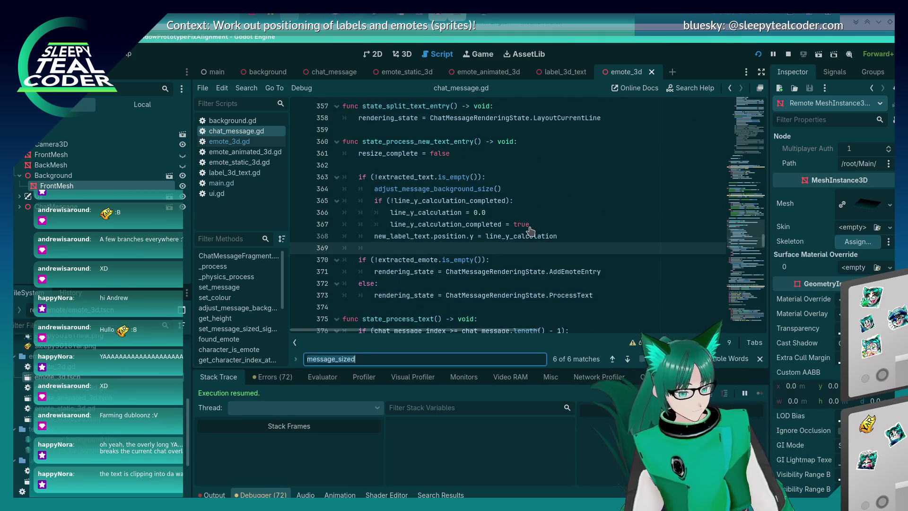
pyautogui.write('ssageBackground')
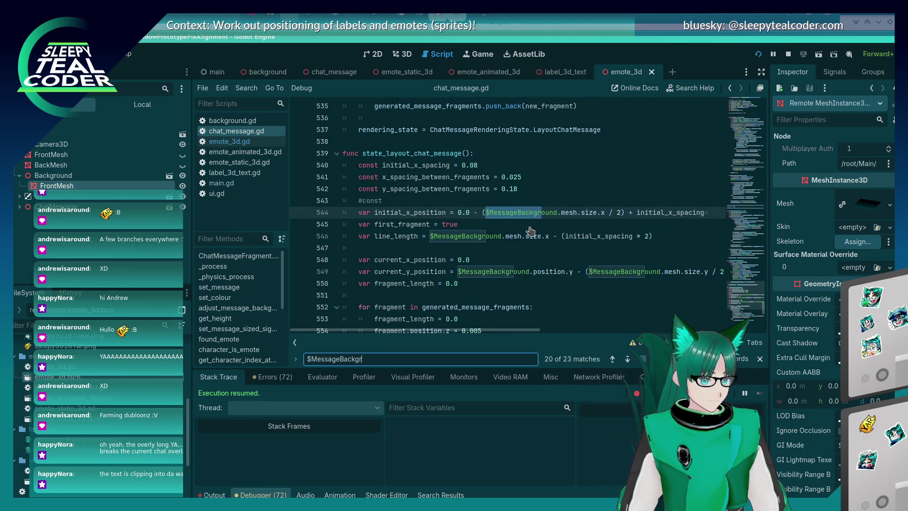
pyautogui.hotkey('alt', 'Tab')
pyautogui.hotkey('alt', 'Tab')
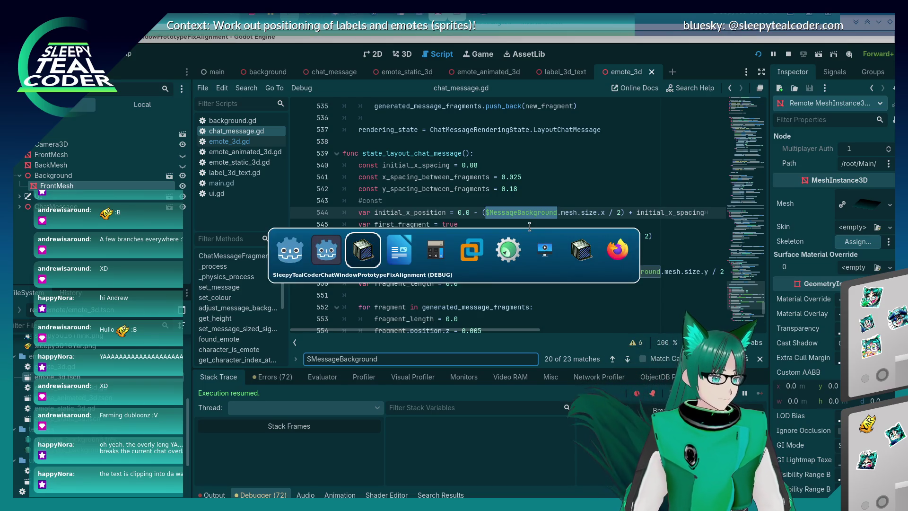
pyautogui.hotkey('alt', 'Tab')
pyautogui.hotkey('alt', 'Tab')
pyautogui.hotkey('alt', 'Tab')
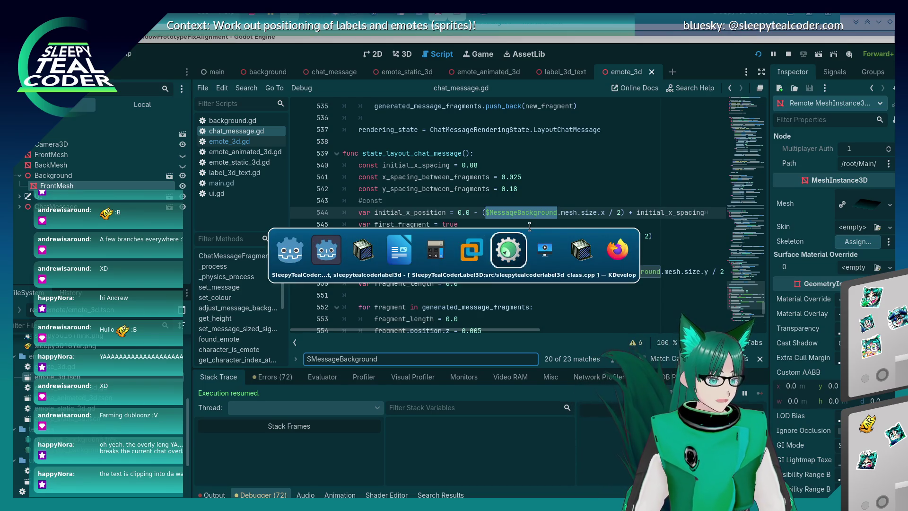
# Rerun 'git add chat_message.gd' in Konsole, then go back to line 550 of the script.
pyautogui.press('Up')
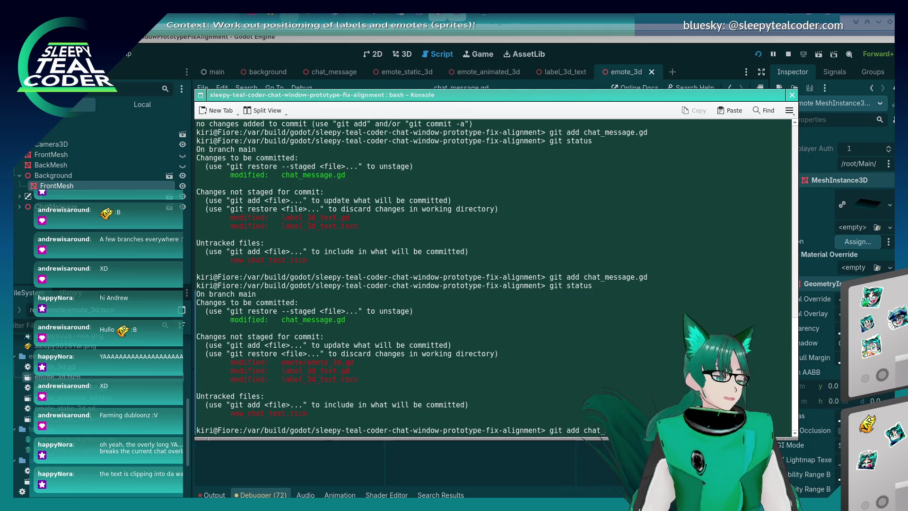
pyautogui.press('Return')
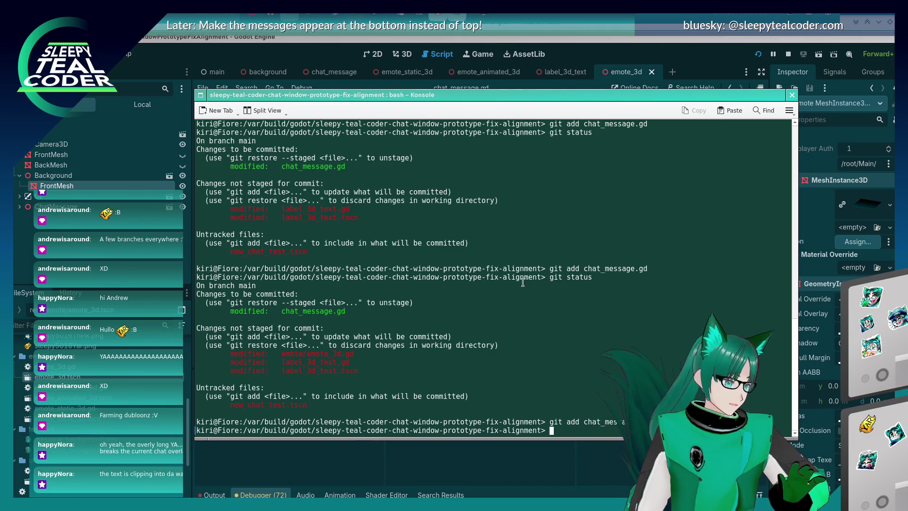
pyautogui.hotkey('alt', 'Tab')
pyautogui.click(502, 288)
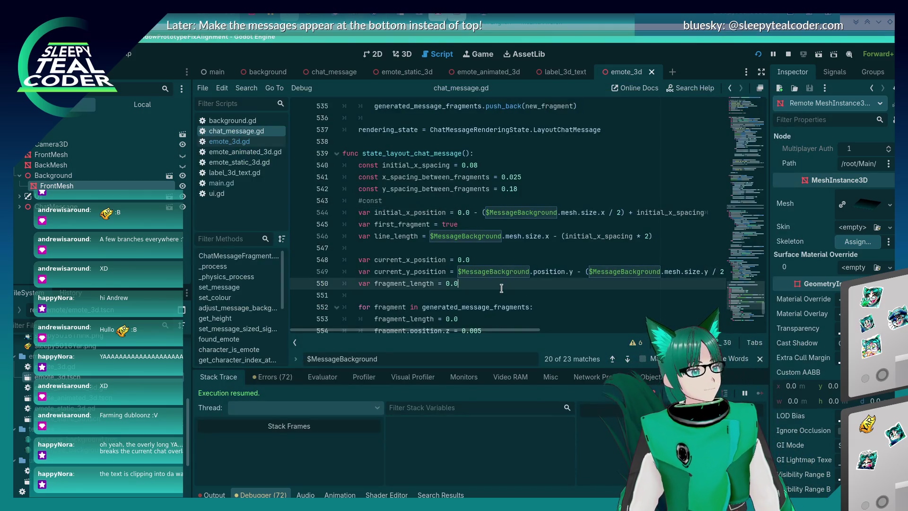
pyautogui.click(480, 276)
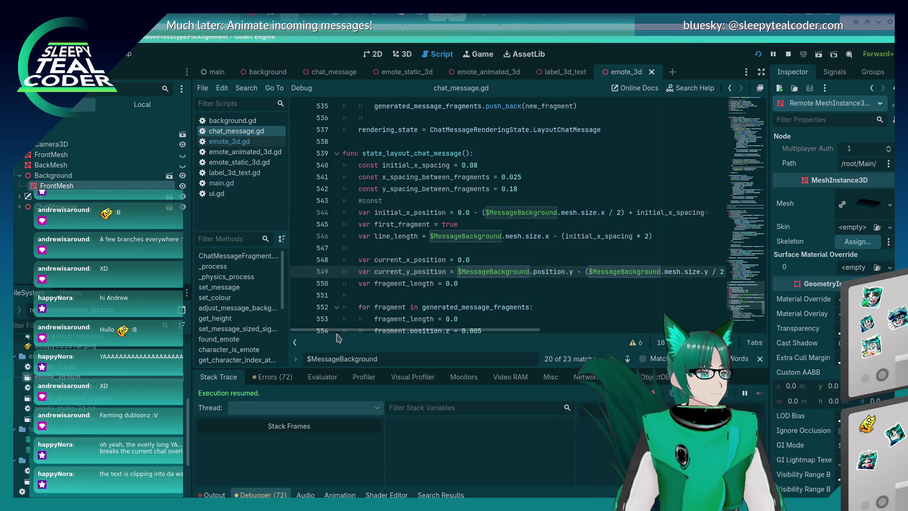
pyautogui.click(441, 286)
pyautogui.scroll(-3, 442, 287)
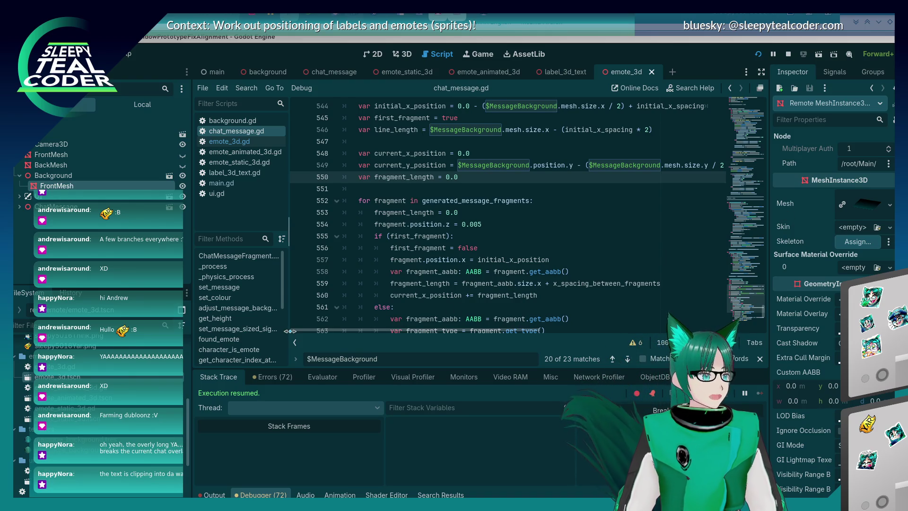
pyautogui.click(463, 215)
pyautogui.scroll(1, 471, 312)
pyautogui.scroll(2, 471, 312)
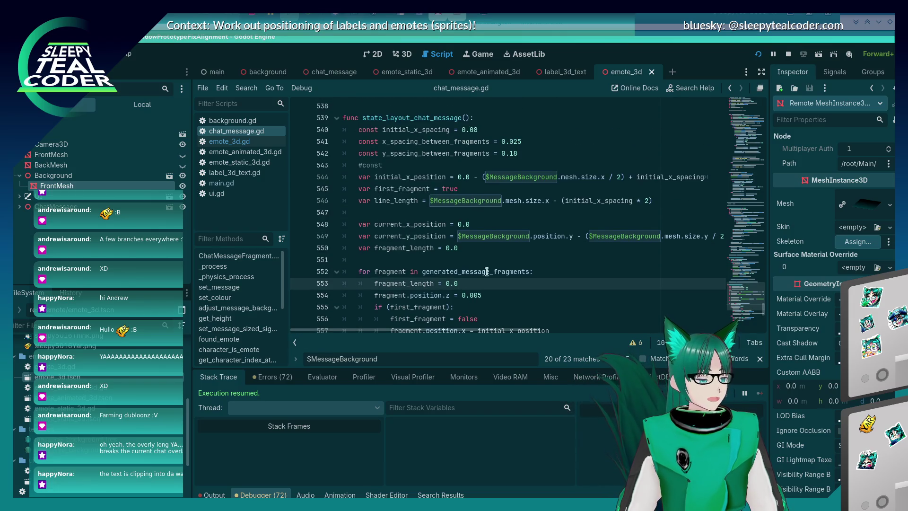
pyautogui.click(495, 251)
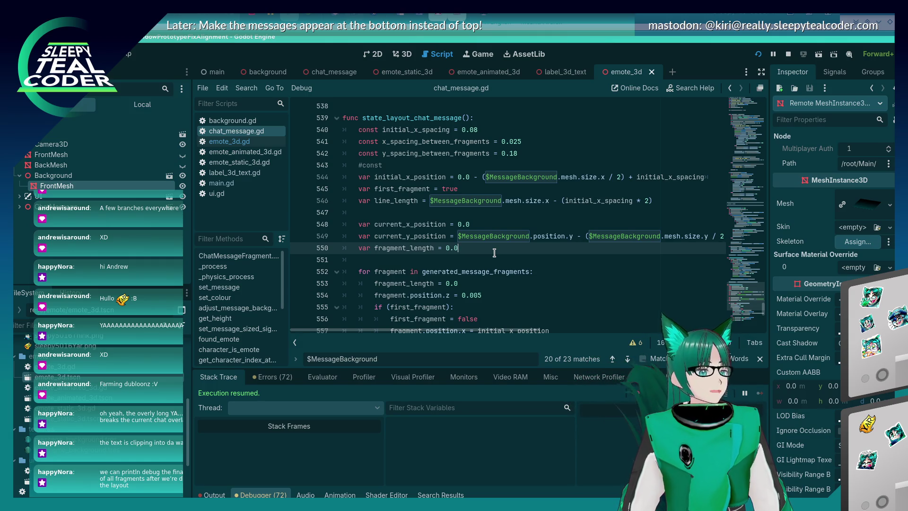
pyautogui.scroll(-4, 496, 251)
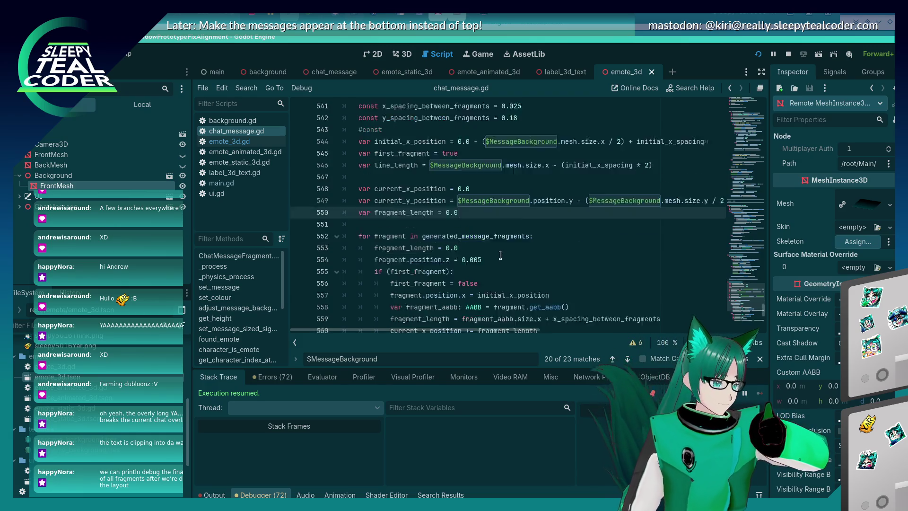
pyautogui.scroll(-7, 500, 255)
pyautogui.scroll(6, 395, 294)
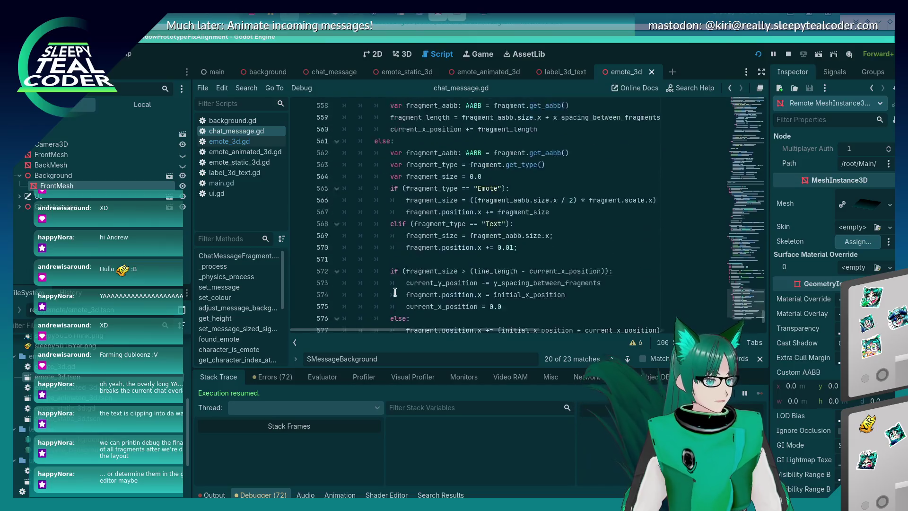
pyautogui.scroll(3, 395, 294)
pyautogui.scroll(-9, 395, 293)
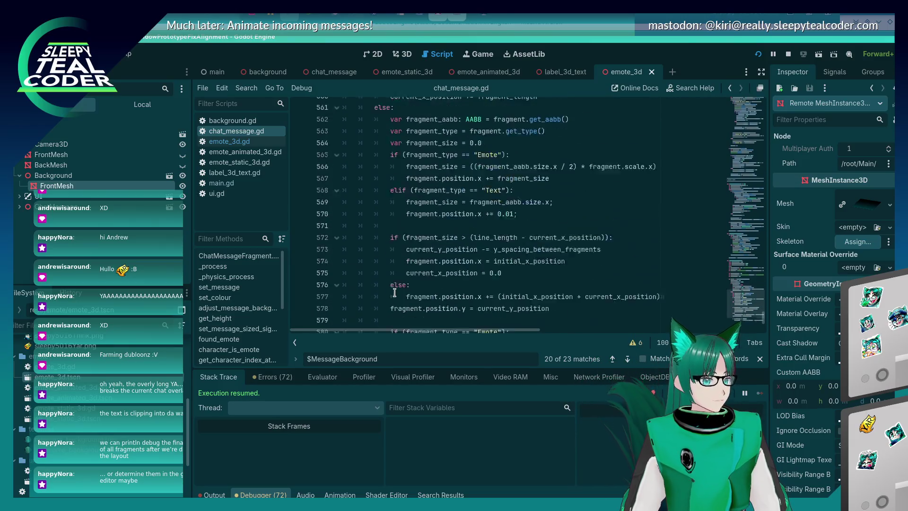
pyautogui.click(550, 264)
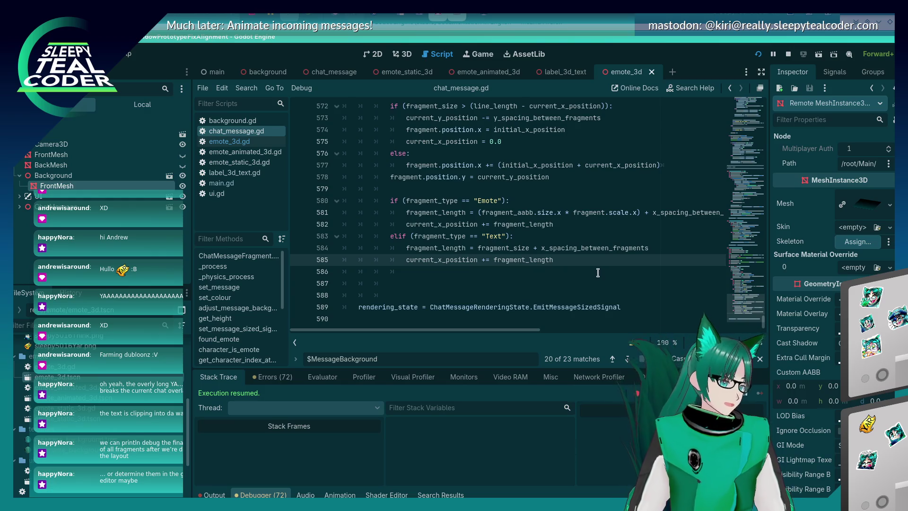
pyautogui.click(598, 273)
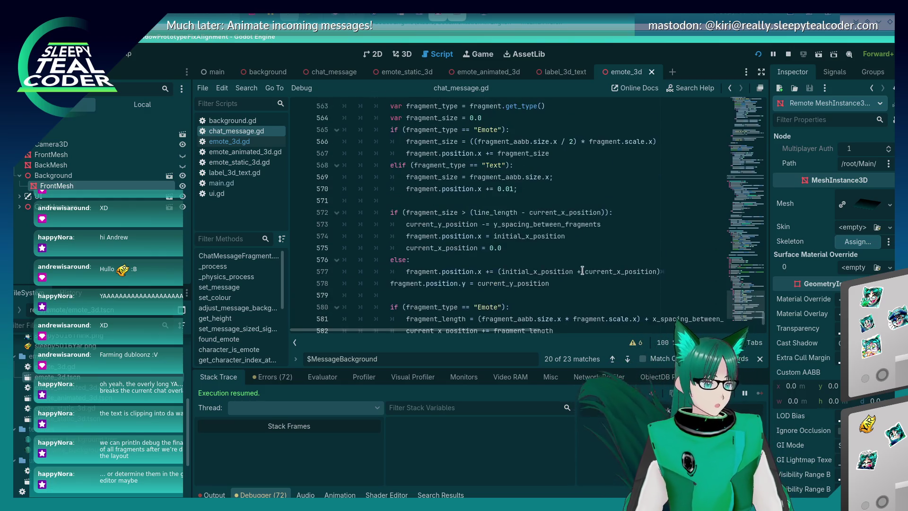
pyautogui.scroll(9, 584, 269)
pyautogui.scroll(-9, 378, 220)
pyautogui.click(377, 275)
pyautogui.click(376, 282)
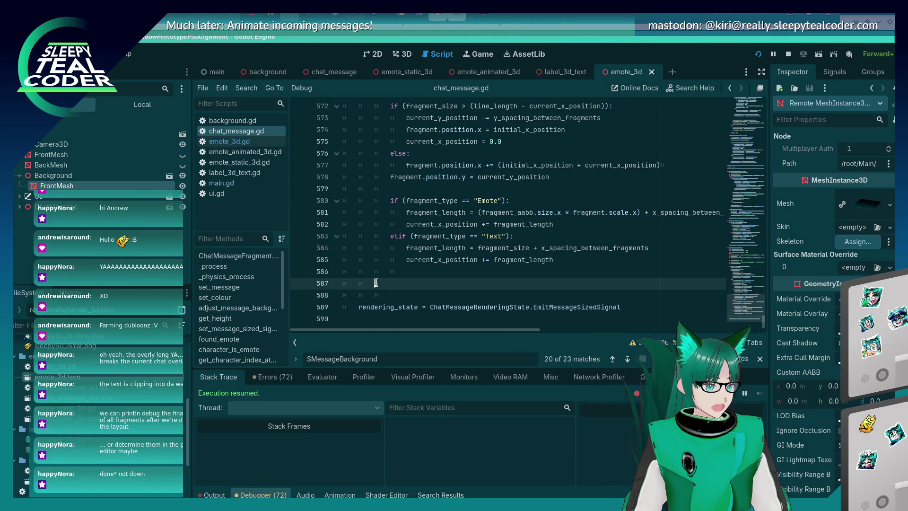
pyautogui.write('printl')
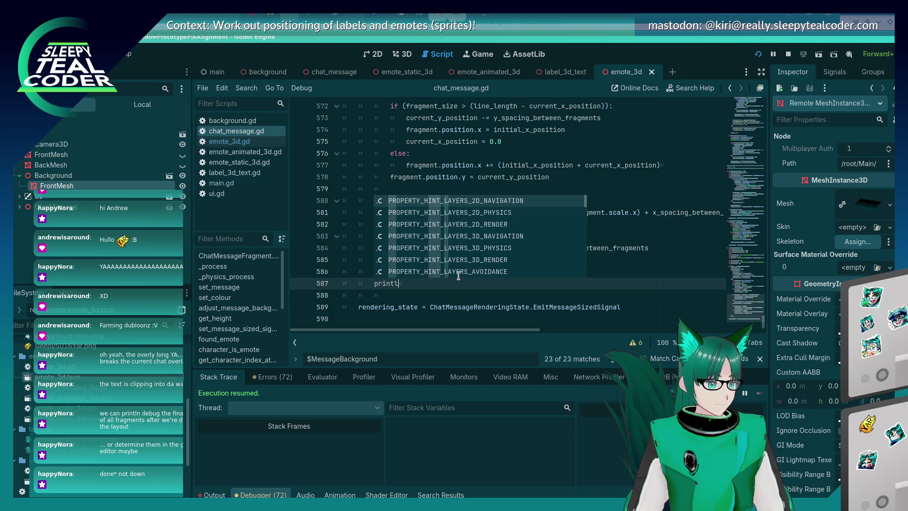
pyautogui.press('Return')
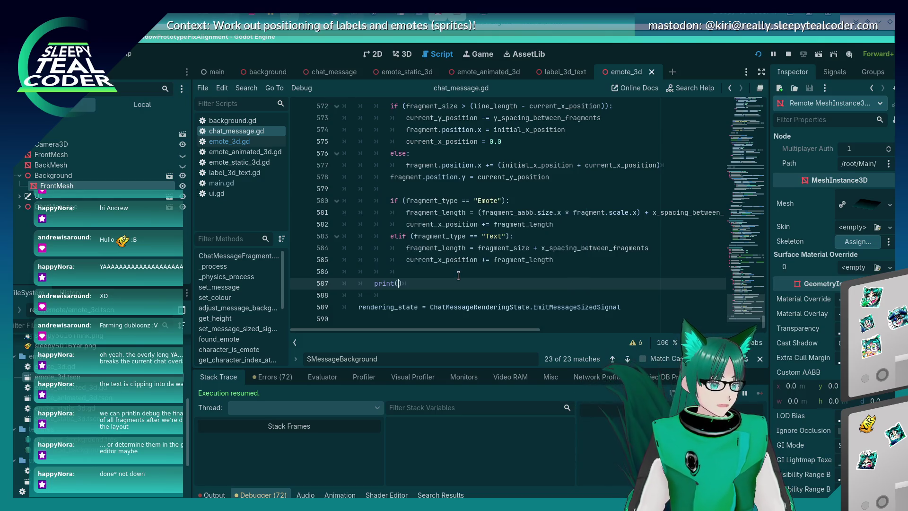
pyautogui.write('fragment.position')
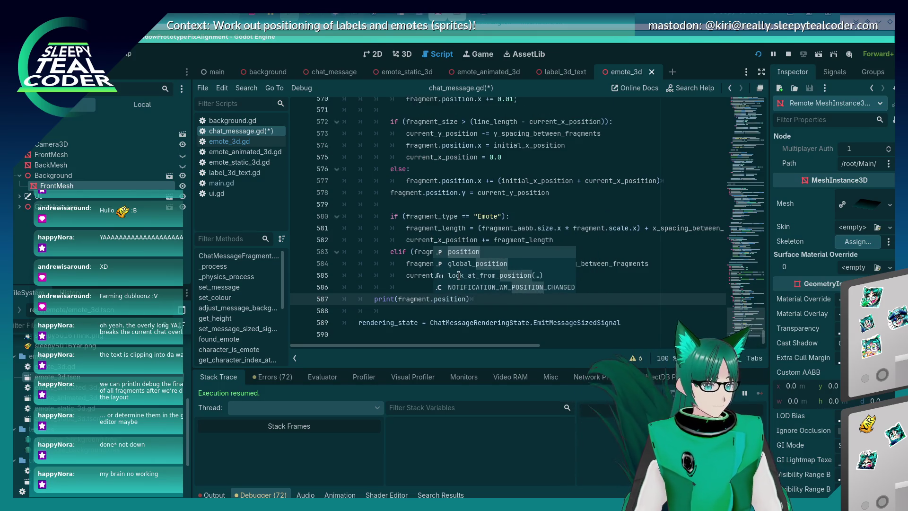
pyautogui.press('Return')
pyautogui.press('End')
pyautogui.hotkey('ctrl', 's')
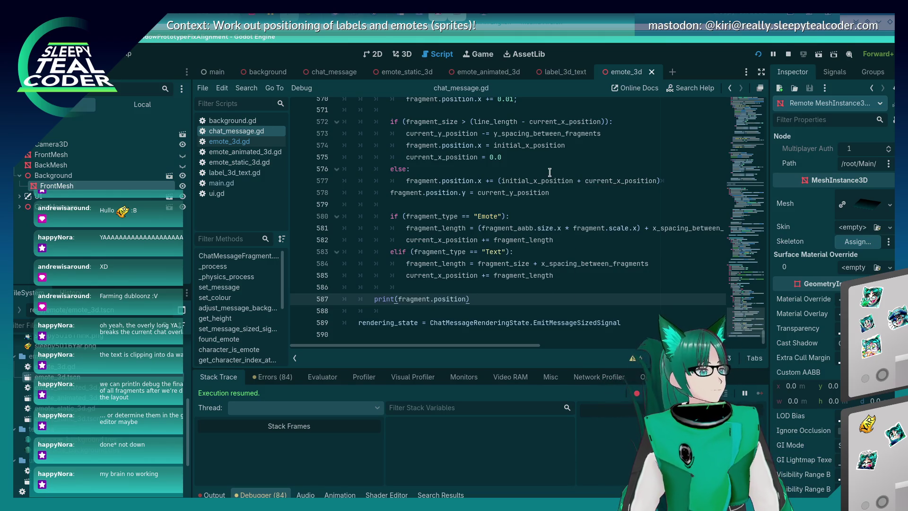
pyautogui.moveTo(504, 228)
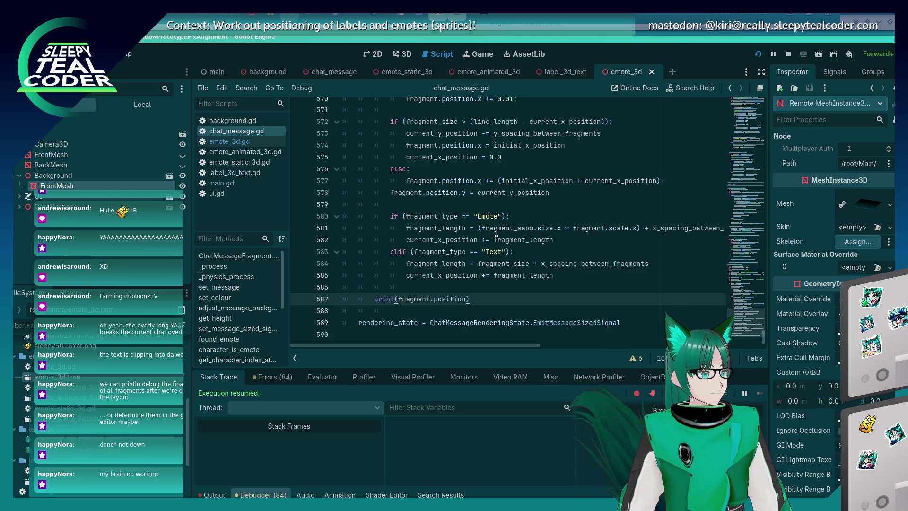
pyautogui.moveTo(439, 239)
pyautogui.hotkey('alt', 'Tab')
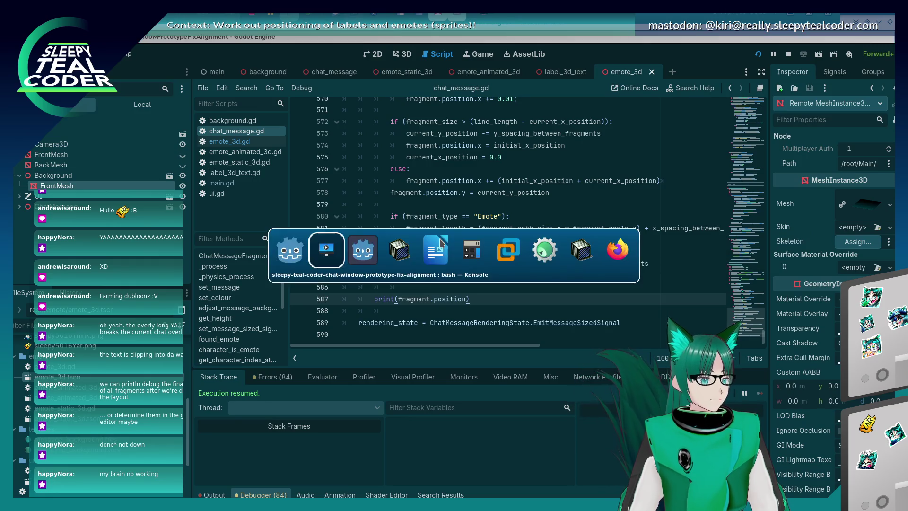
# Add a second TestMcTest message in the running game and read the printed fragment positions.
pyautogui.hotkey('alt', 'Tab')
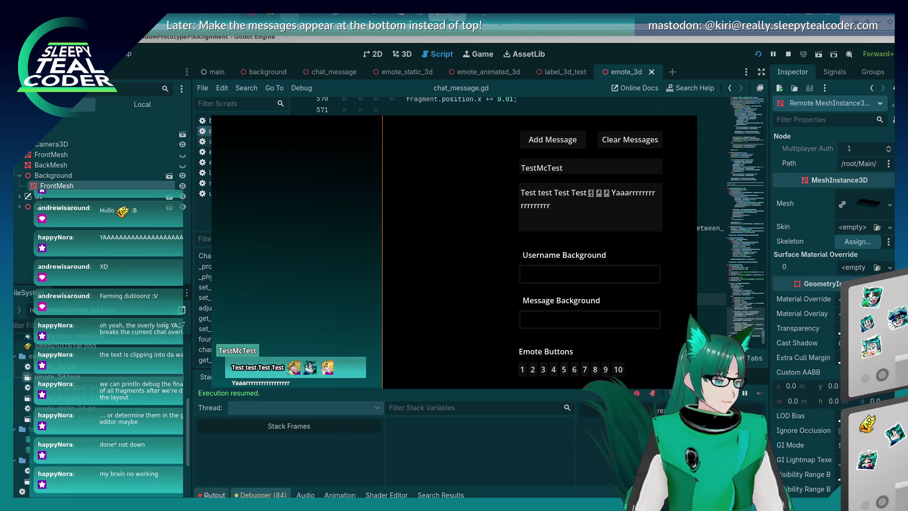
pyautogui.hotkey('alt', 'Tab')
pyautogui.hotkey('alt', 'Tab')
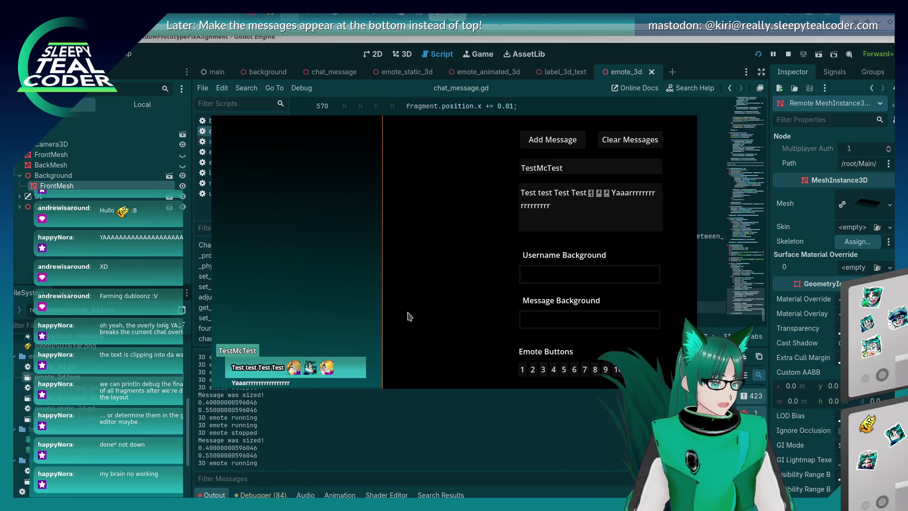
pyautogui.click(532, 142)
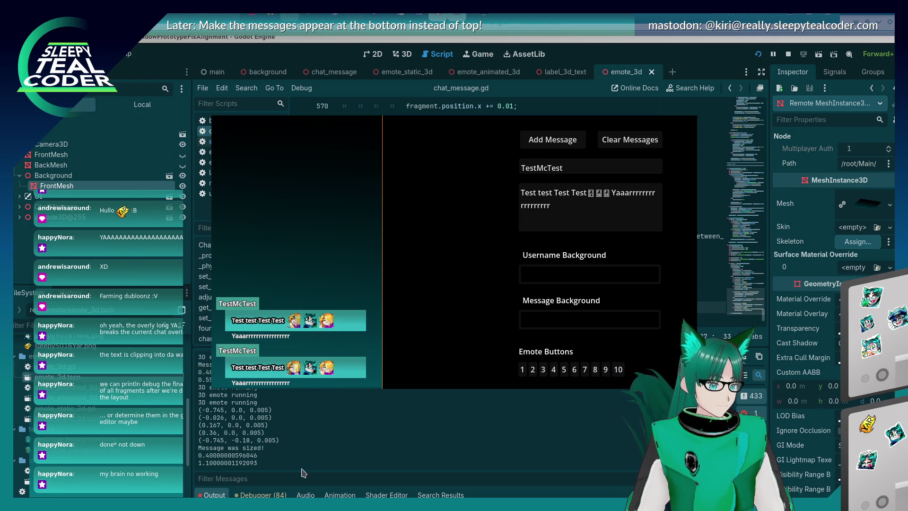
pyautogui.hotkey('alt', 'Tab')
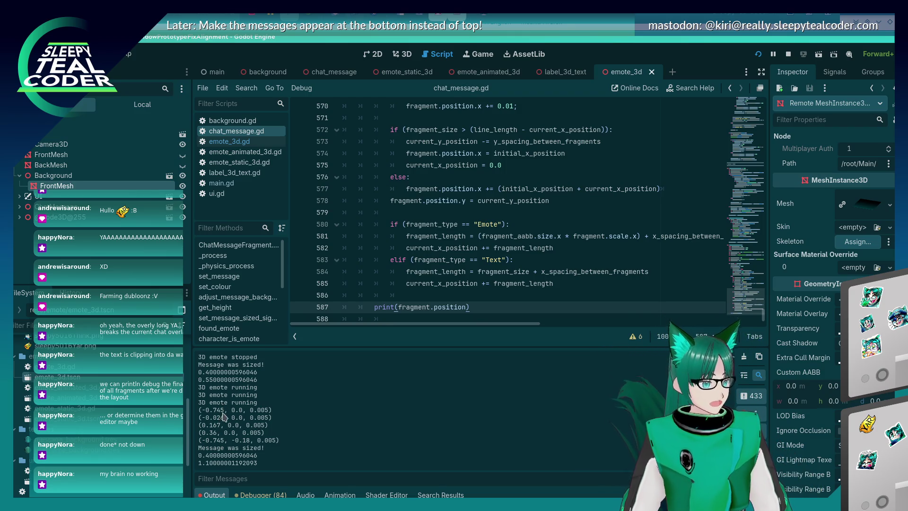
# Place the running game window over the editor's lower right, beside the output log.
pyautogui.press('F5')
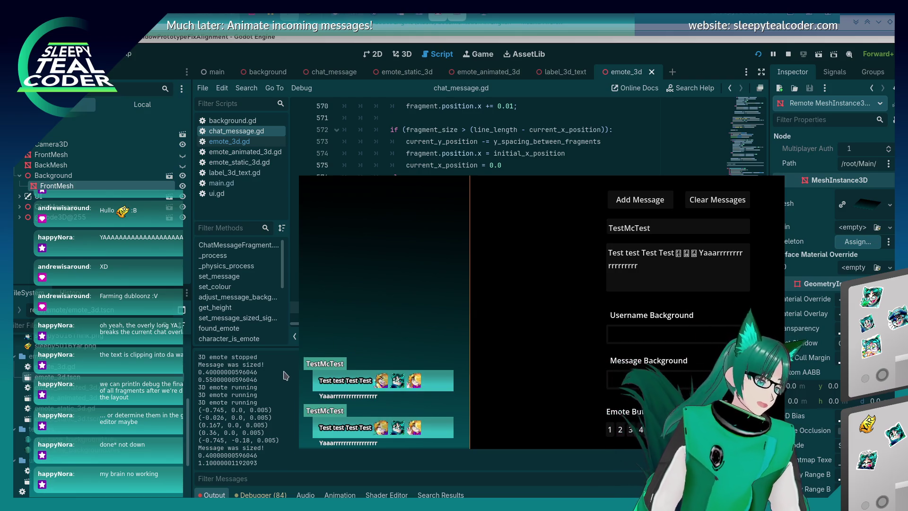
pyautogui.click(272, 428)
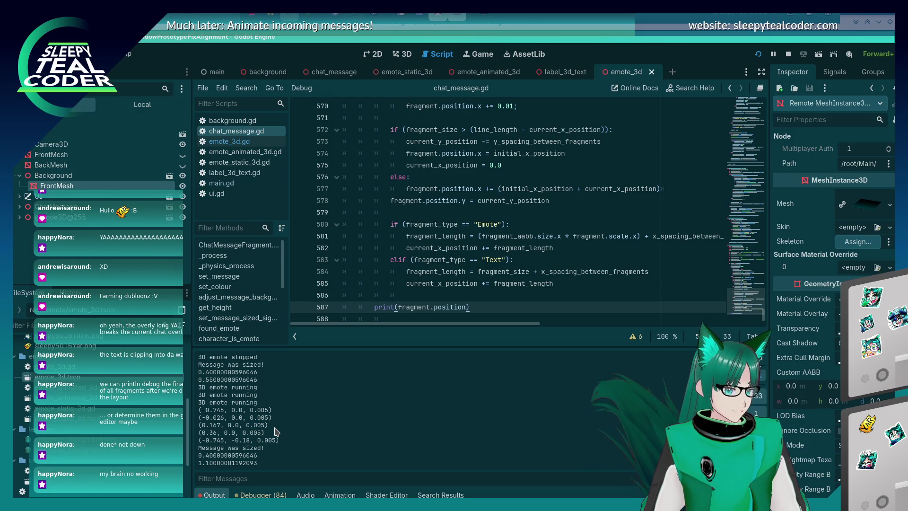
pyautogui.hotkey('alt', 'Tab')
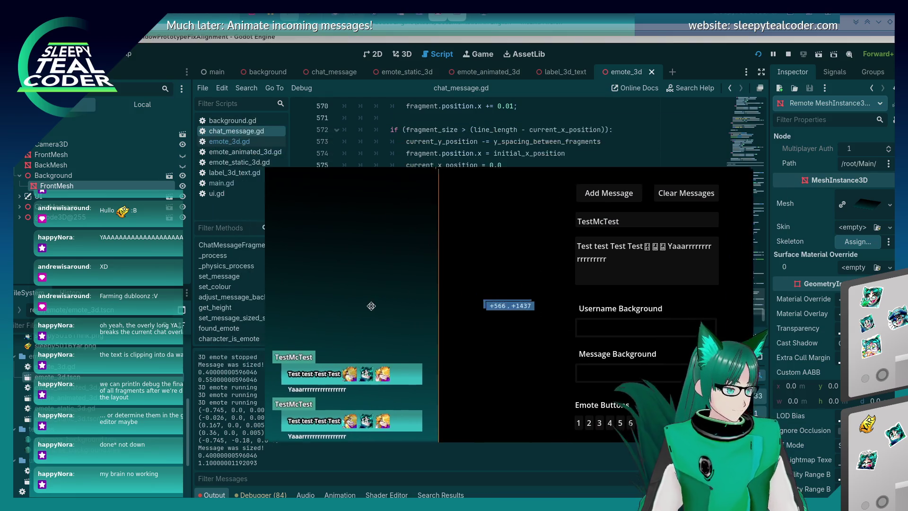
pyautogui.click(386, 315)
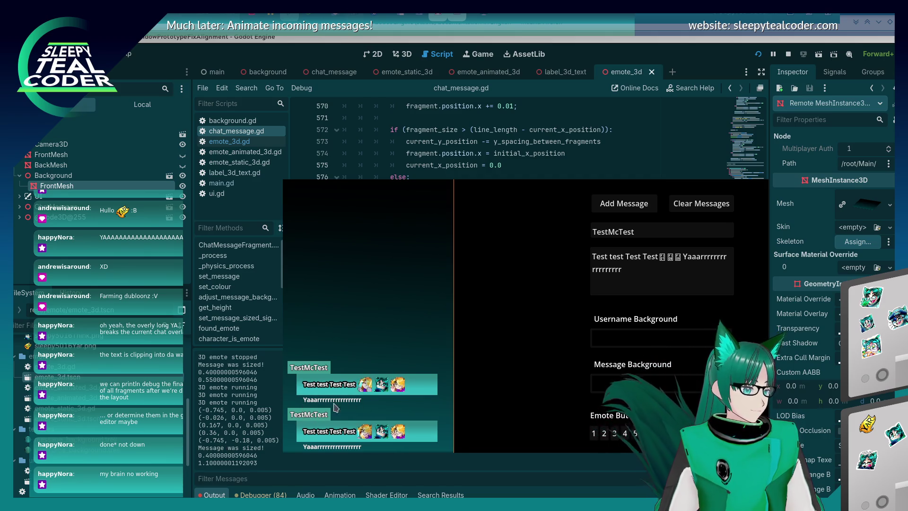
pyautogui.click(663, 274)
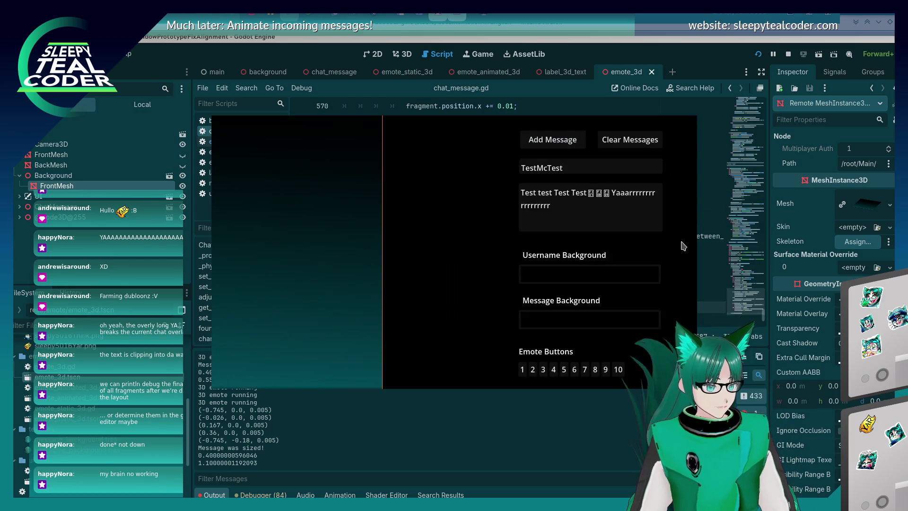
# Append three emotes and the word 'eeeeeeeeeeeeeeeeeeeep' to the test message.
pyautogui.click(575, 369)
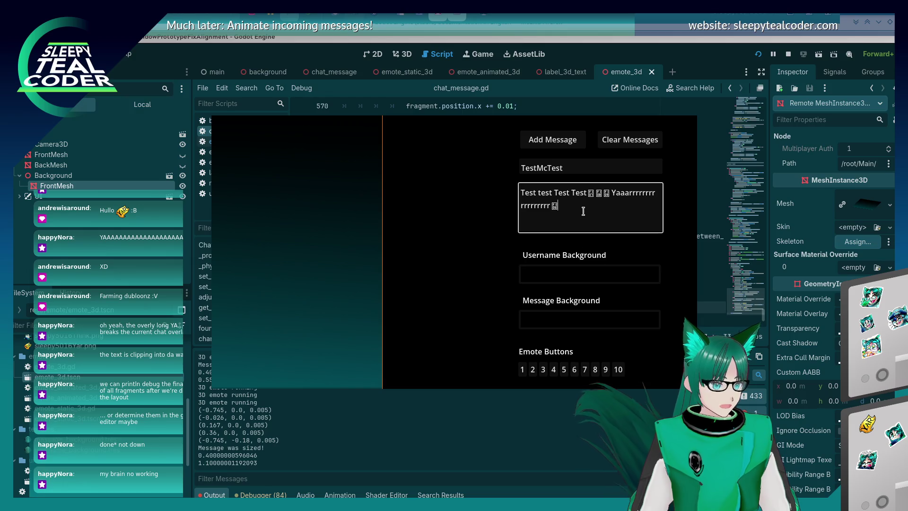
pyautogui.click(585, 369)
pyautogui.click(585, 369)
pyautogui.click(606, 211)
pyautogui.write('eeeeeeeeeeeeeeeeeeeep')
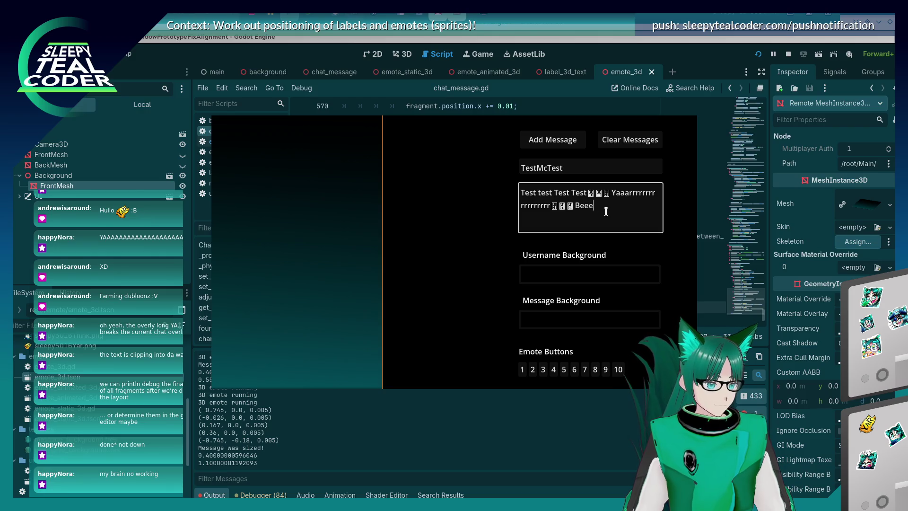
pyautogui.click(605, 370)
# Append three more emotes and 'oooo' to end the message in Woooooo, then post it.
pyautogui.click(594, 201)
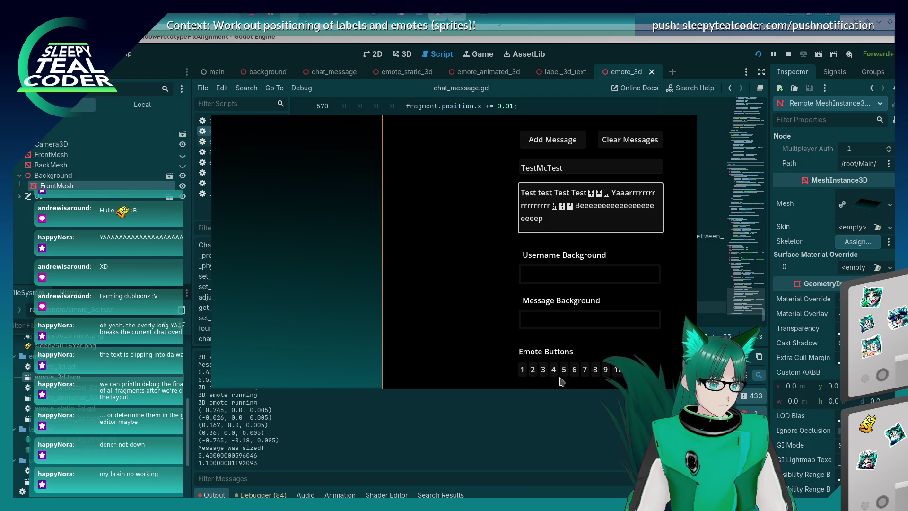
pyautogui.click(531, 370)
pyautogui.click(574, 229)
pyautogui.click(533, 369)
pyautogui.click(543, 370)
pyautogui.click(595, 223)
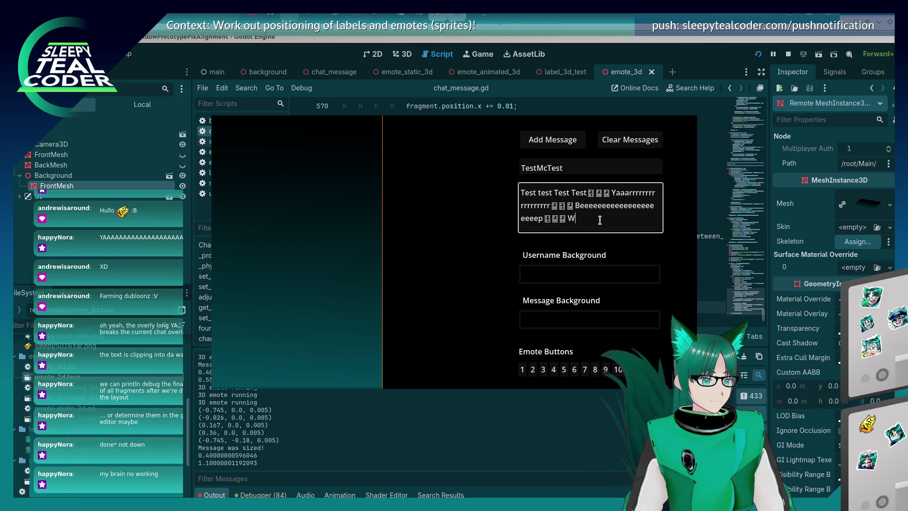
pyautogui.write('ooooooooooooo')
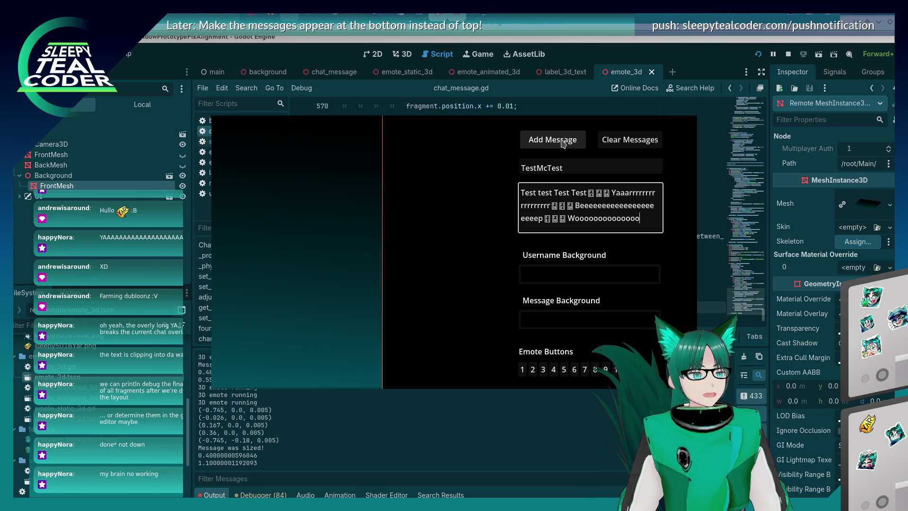
pyautogui.click(563, 143)
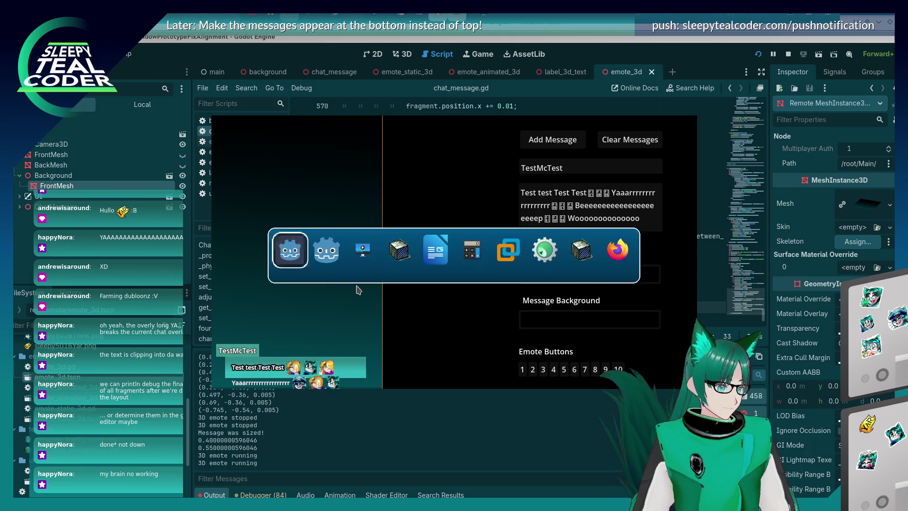
# Position the game window over the editor, inspect the wrapped message, then return to chat_message.gd.
pyautogui.hotkey('alt', 'Tab')
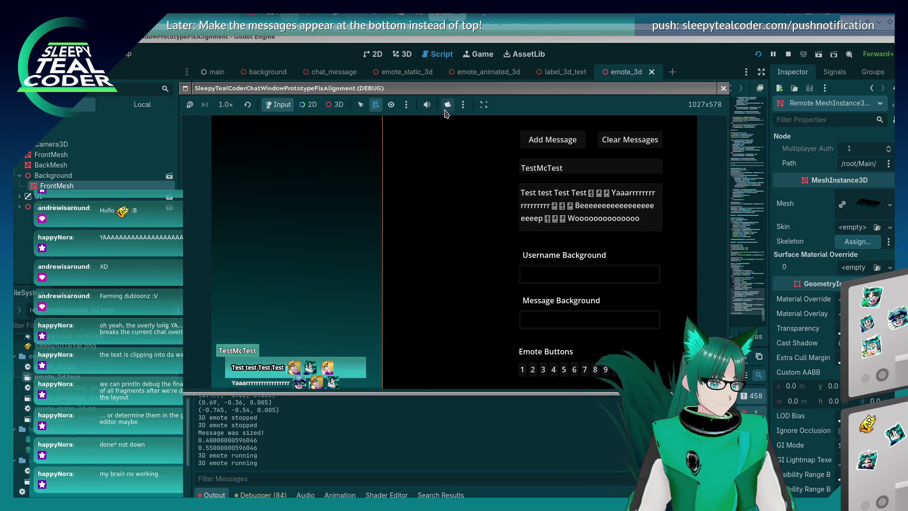
pyautogui.moveTo(344, 337)
pyautogui.mouseDown()
pyautogui.moveTo(397, 281)
pyautogui.moveTo(348, 326)
pyautogui.mouseUp()
pyautogui.moveTo(432, 202); pyautogui.dragTo(430, 200)
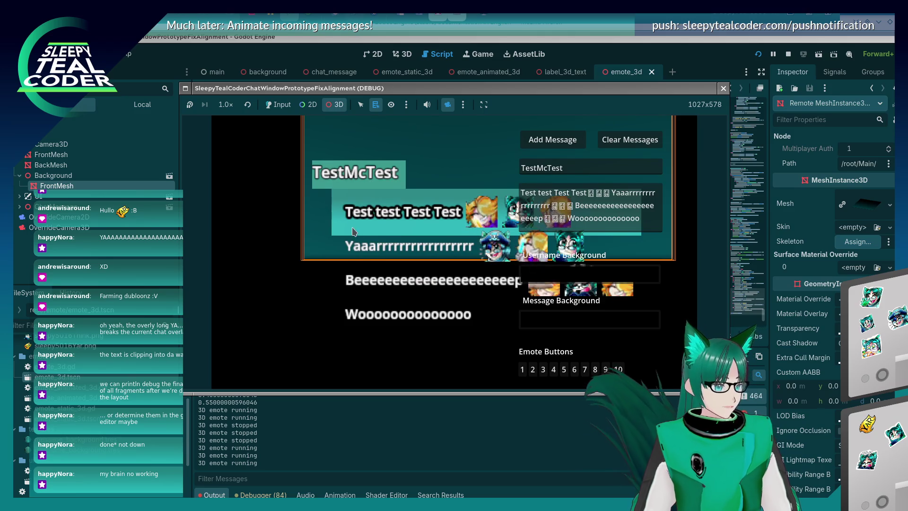
pyautogui.click(316, 444)
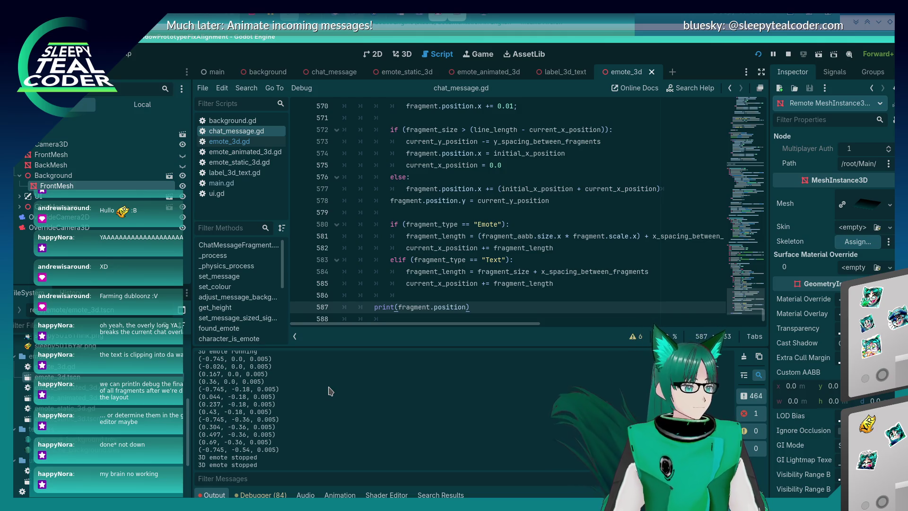
# Review the line-wrapping code in chat_message.gd, then bring the running game back in front.
pyautogui.hotkey('alt', 'Tab')
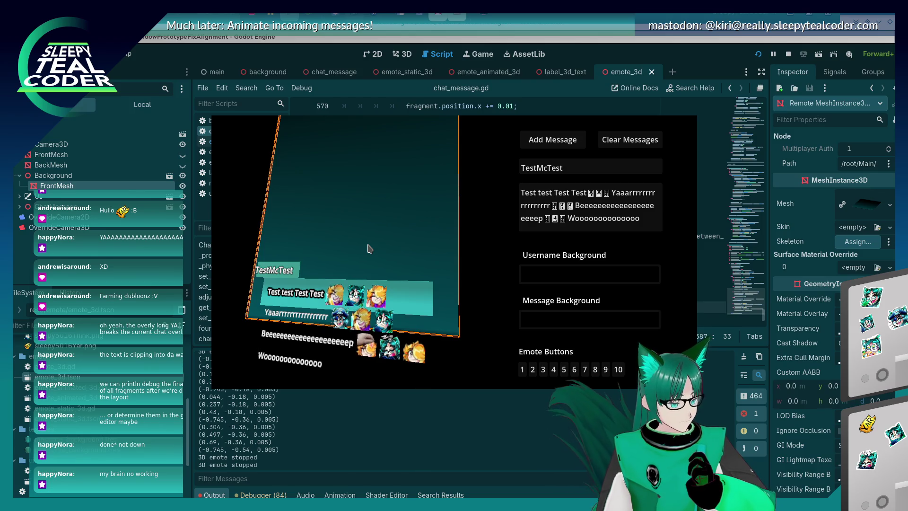
pyautogui.click(355, 419)
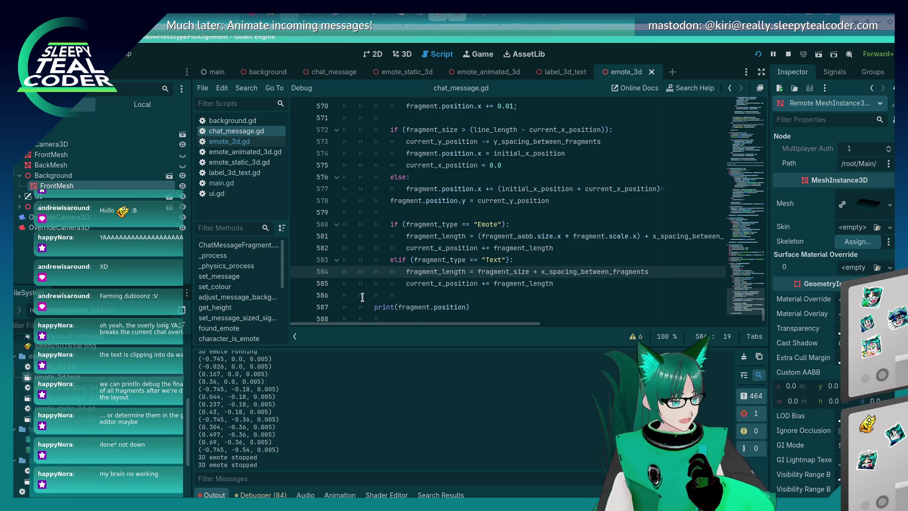
pyautogui.scroll(6, 384, 285)
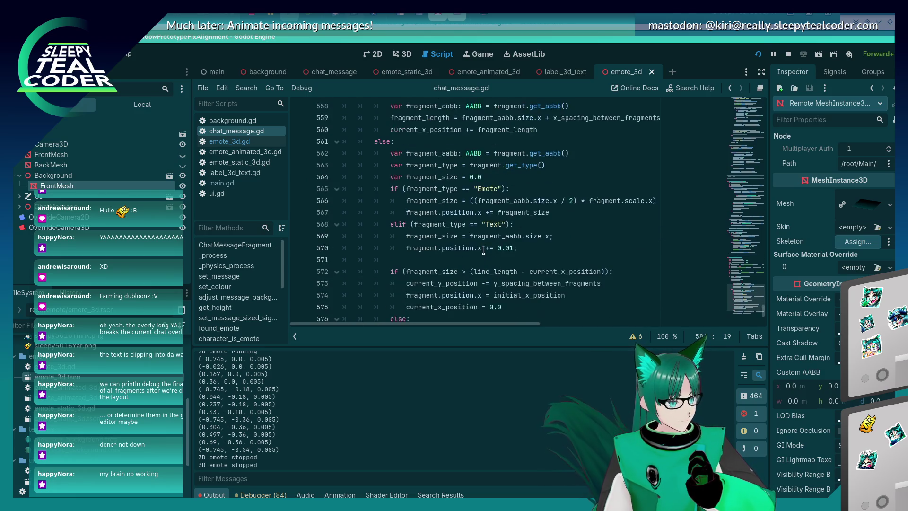
pyautogui.scroll(-7, 484, 250)
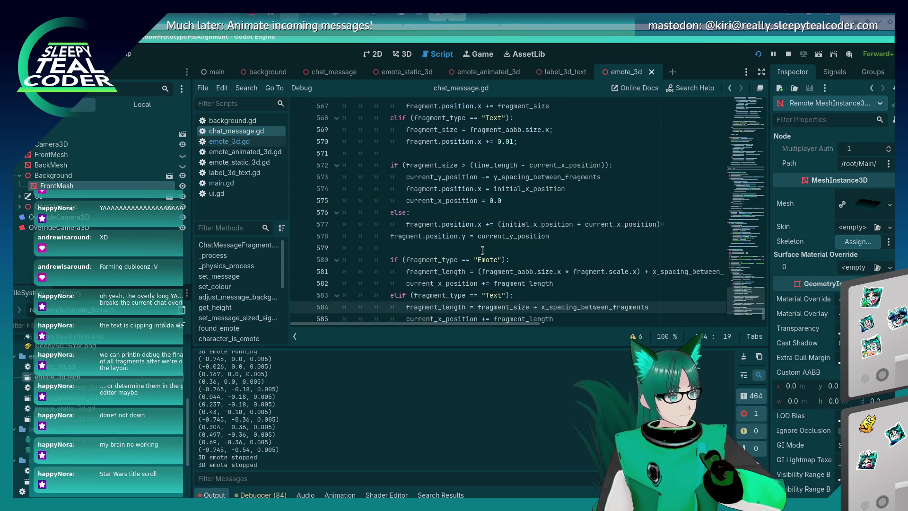
pyautogui.hotkey('alt', 'Tab')
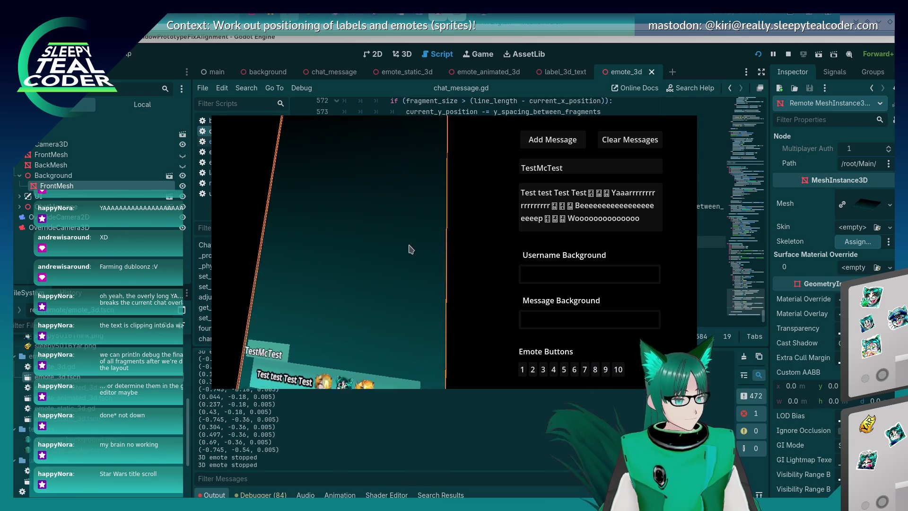
# Add five more copies of the long TestMcTest message to stack wrapped bubbles in the 3D chat.
pyautogui.hotkey('alt', 'Tab')
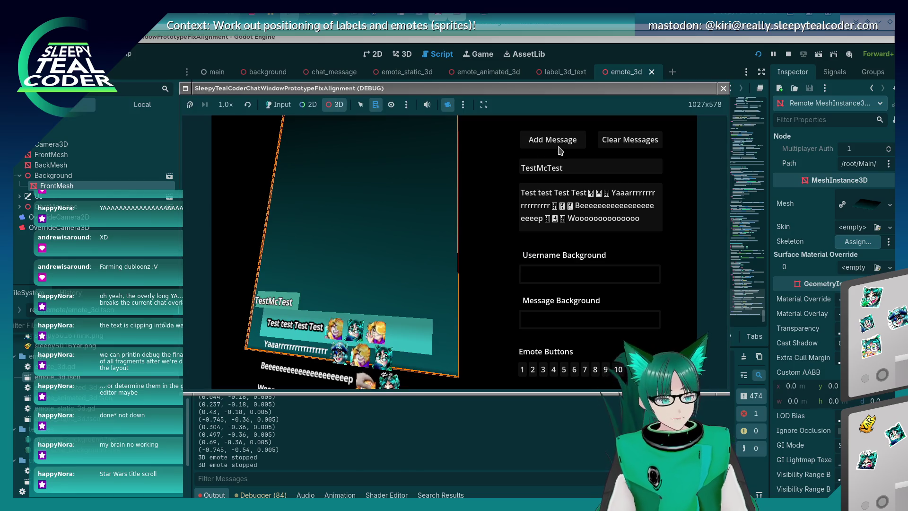
pyautogui.click(278, 105)
pyautogui.click(552, 144)
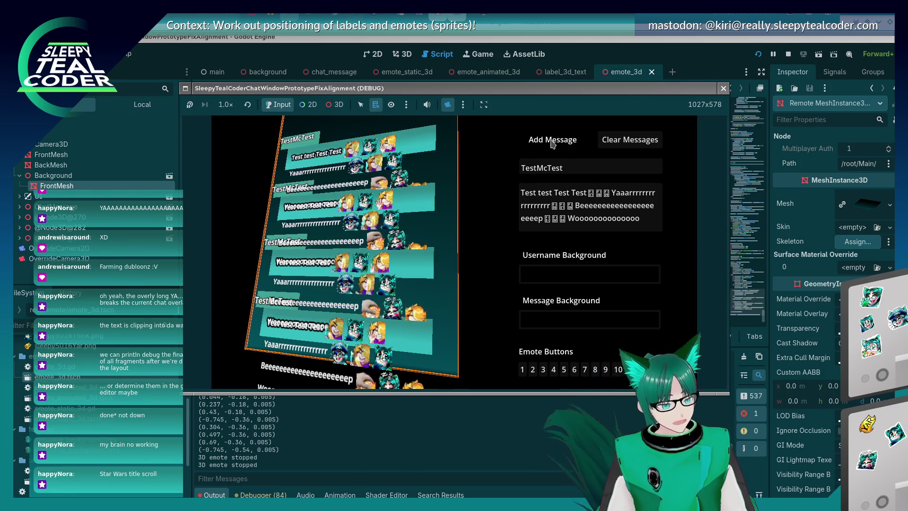
pyautogui.click(552, 144)
pyautogui.click(551, 144)
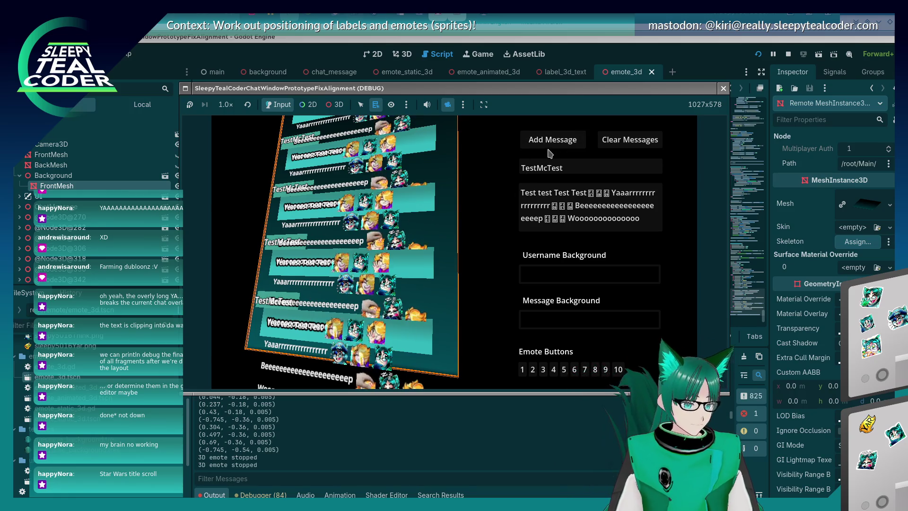
pyautogui.click(552, 140)
pyautogui.click(551, 141)
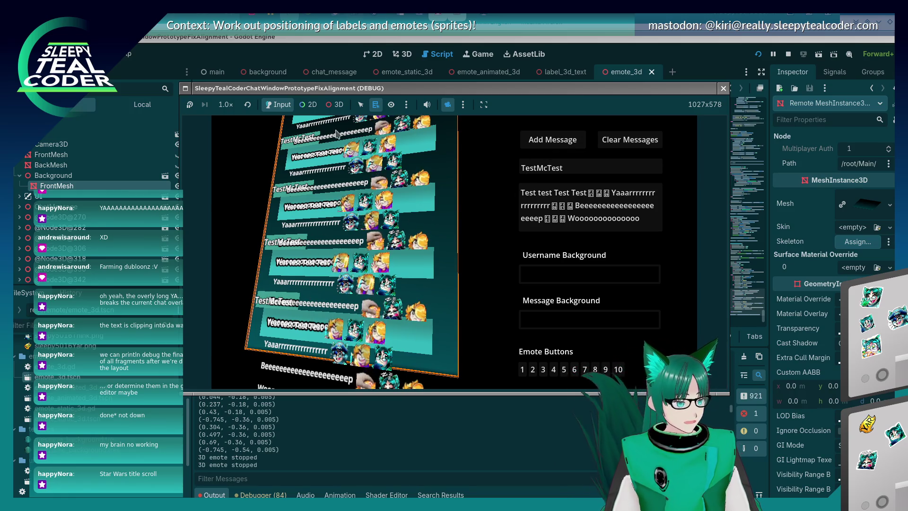
pyautogui.click(335, 105)
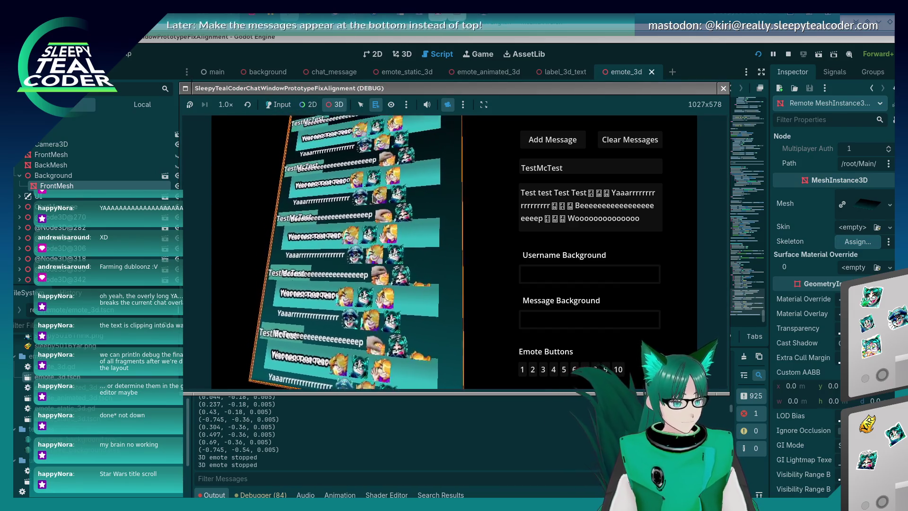
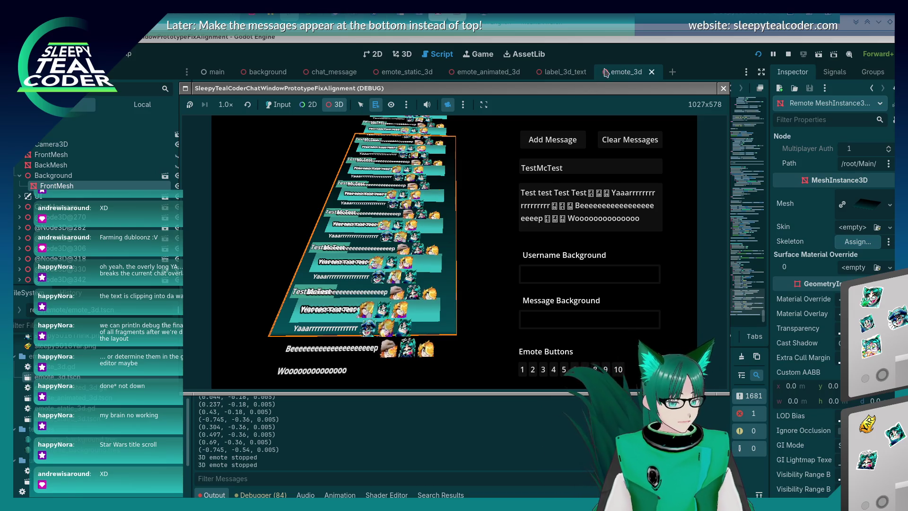
# Stop the chat prototype, relaunch it to check the message layout, then return to the script.
pyautogui.press('F8')
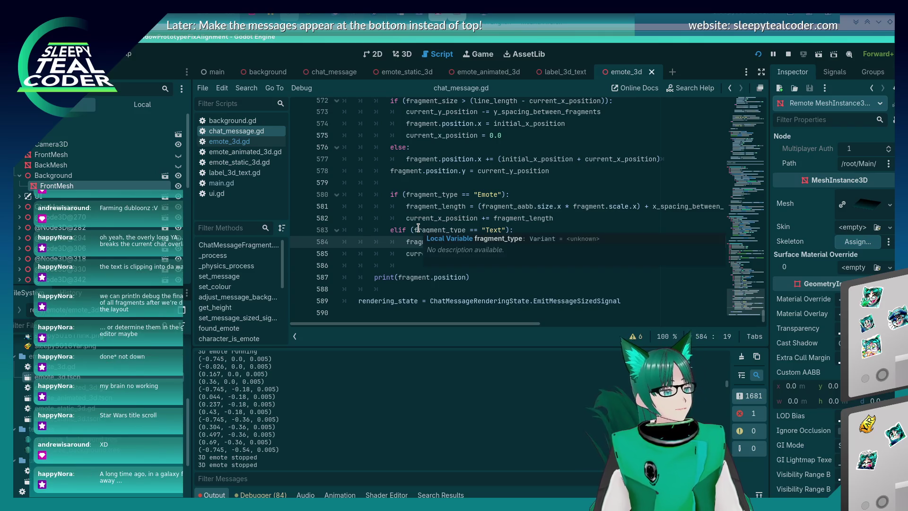
pyautogui.press('F5')
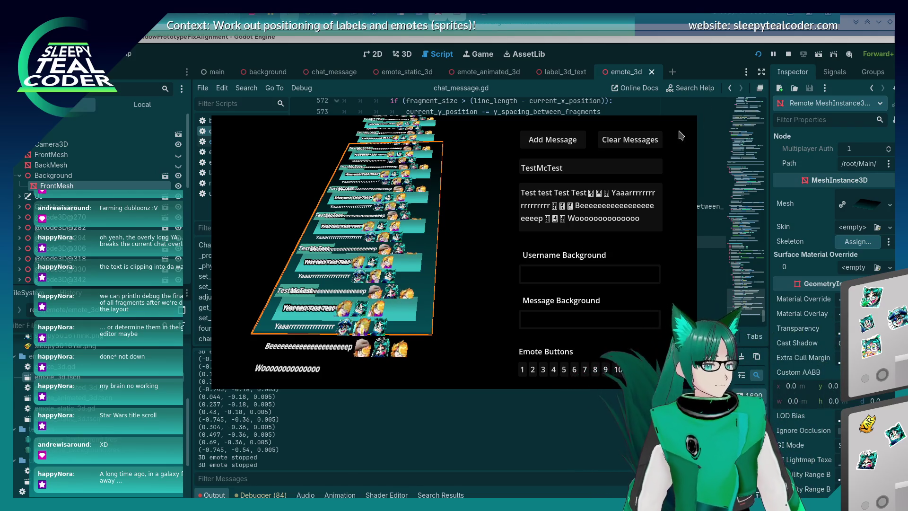
pyautogui.hotkey('alt', 'Tab')
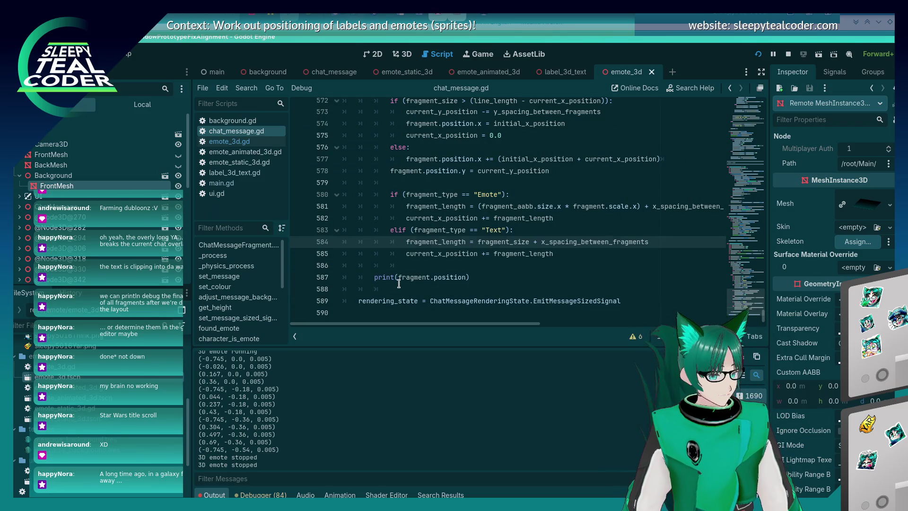
# Move the caret near line 585, scroll up chat_message.gd and open the find bar.
pyautogui.click(401, 284)
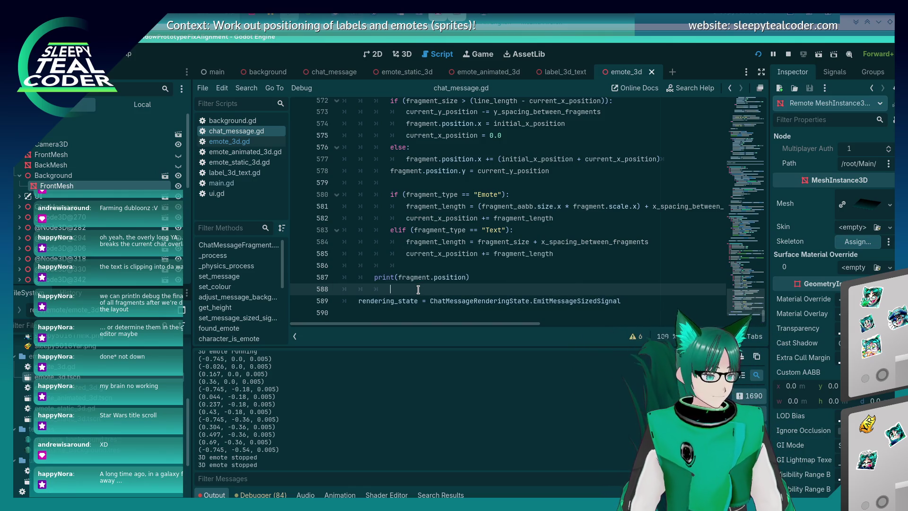
pyautogui.press('Up')
pyautogui.press('Up')
pyautogui.press('Up')
pyautogui.press('End')
pyautogui.press('Down')
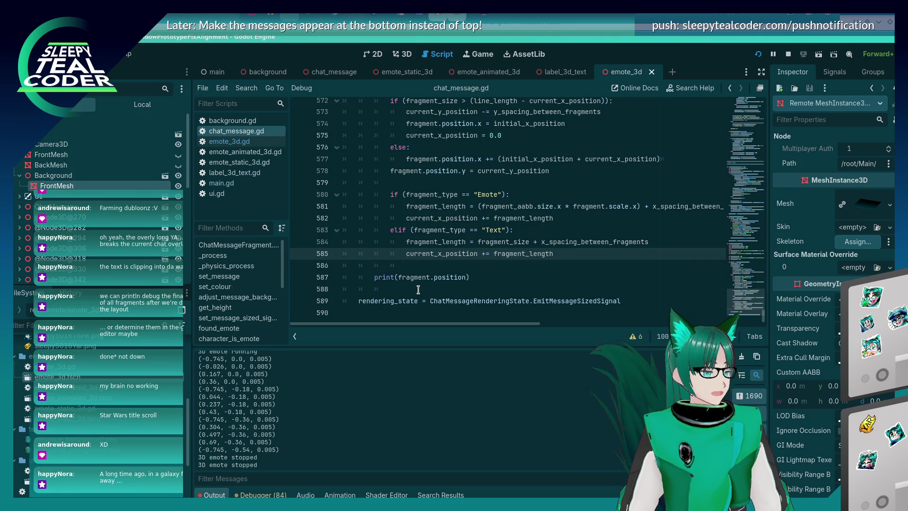
pyautogui.scroll(15, 483, 212)
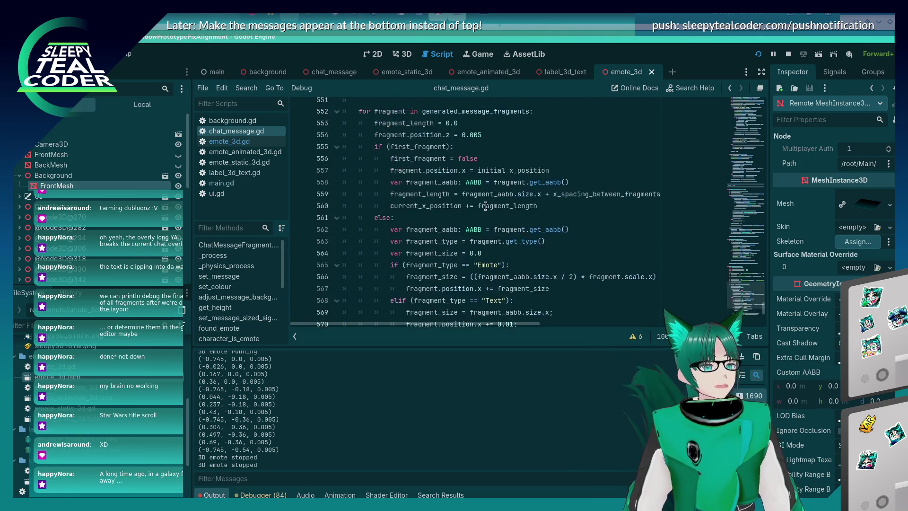
pyautogui.scroll(17, 483, 211)
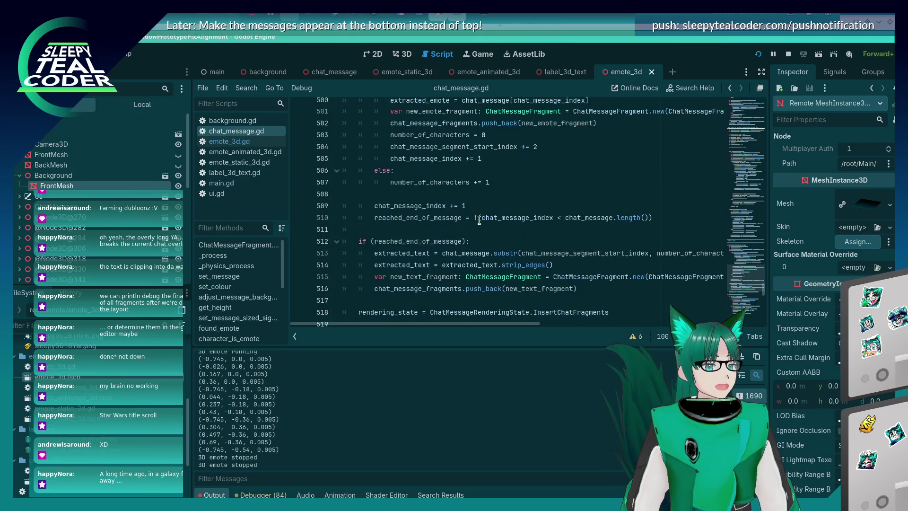
pyautogui.scroll(16, 479, 219)
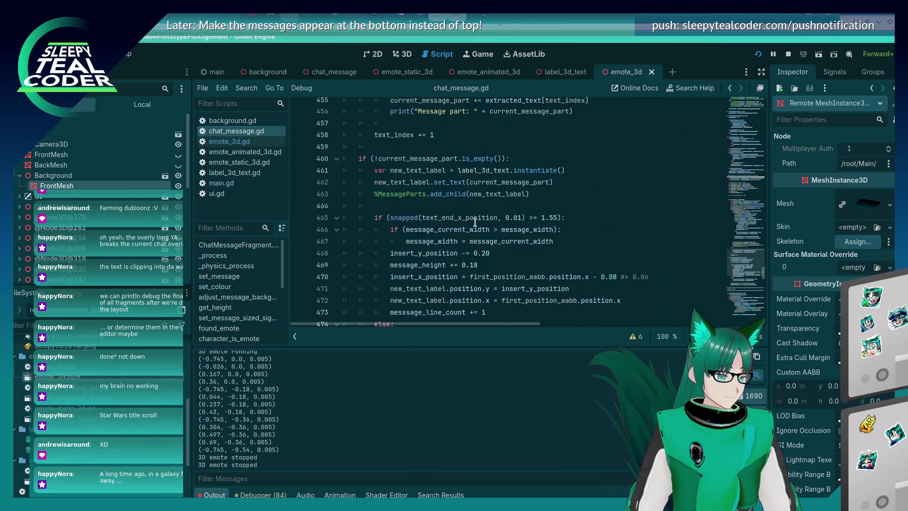
pyautogui.hotkey('ctrl', 'f')
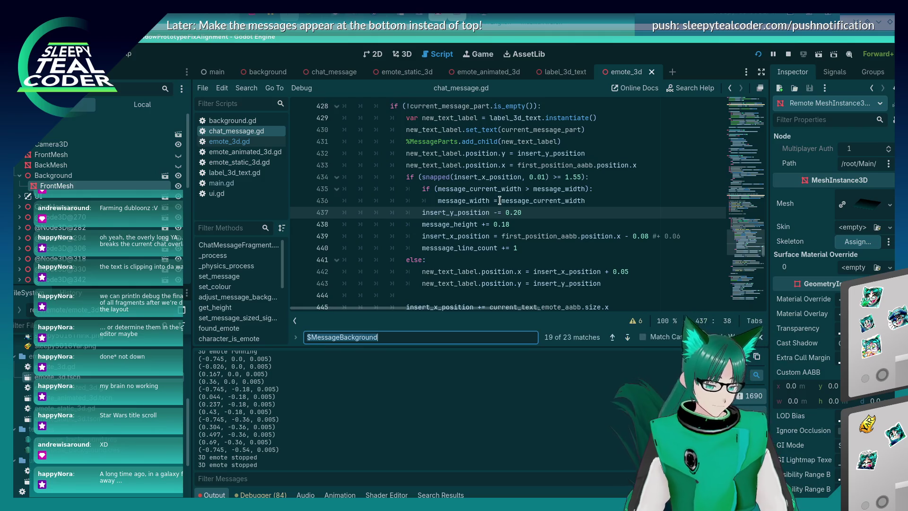
# Search chat_message.gd for '$MessageBackground'.
pyautogui.write('$MessageBV')
pyautogui.press('BackSpace')
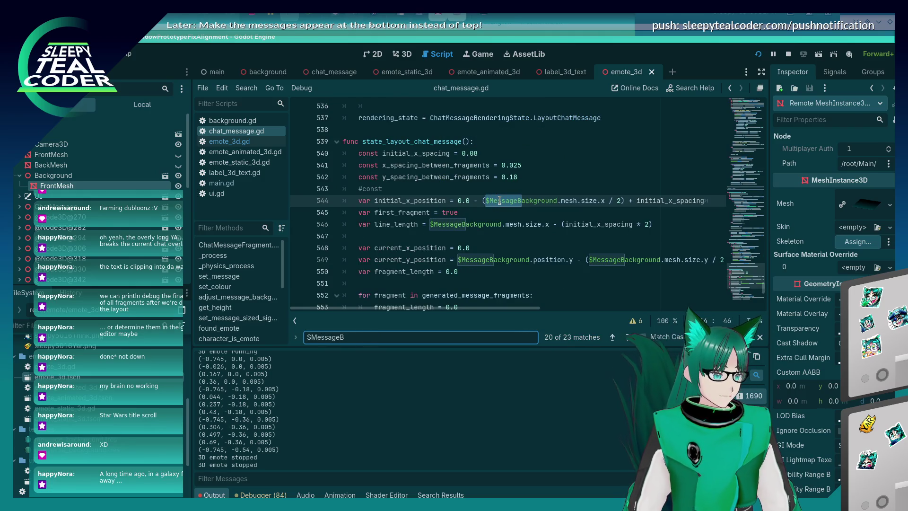
pyautogui.write('ackground')
pyautogui.press('Return')
pyautogui.press('Return')
pyautogui.press('Return')
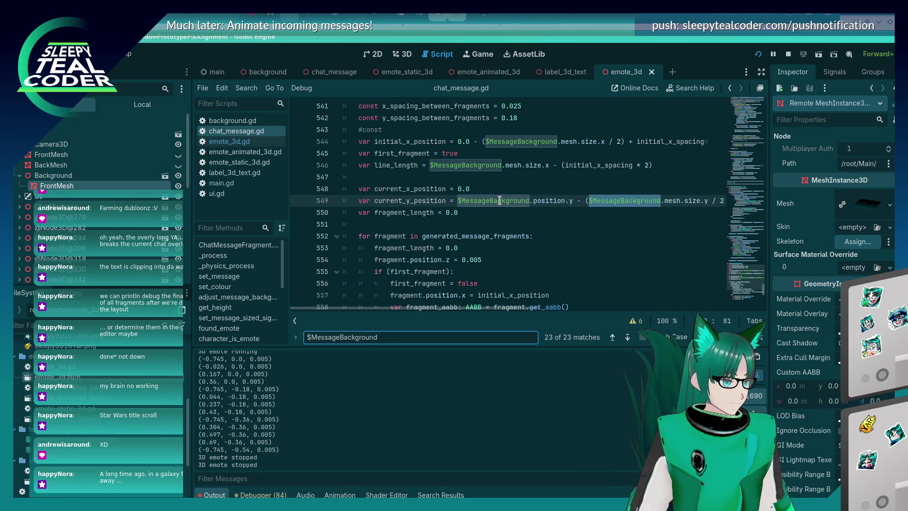
# Step through the matches to the code computing the background's width and height.
pyautogui.press('Return')
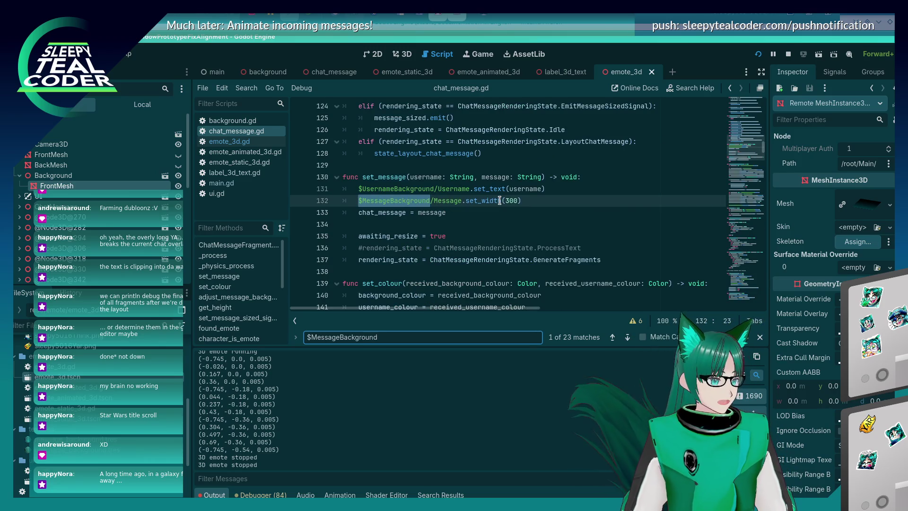
pyautogui.press('Return')
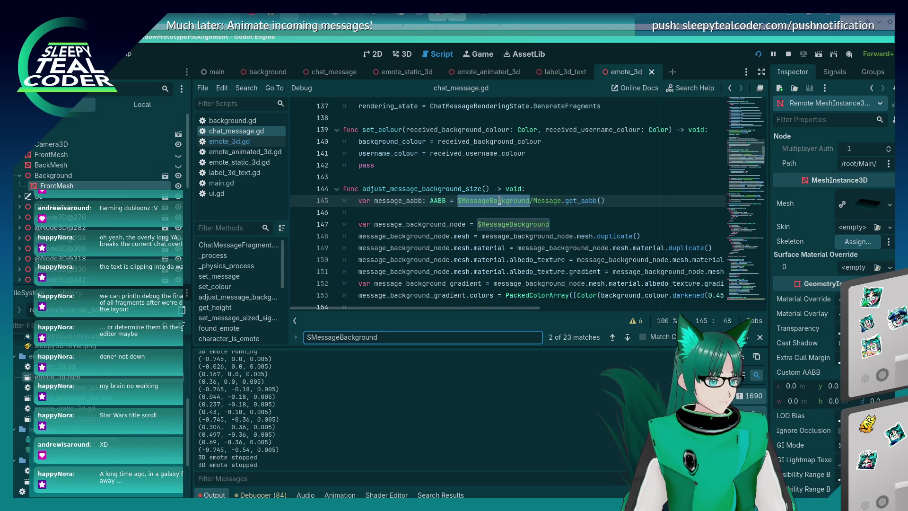
pyautogui.press('Return')
pyautogui.press('Return')
pyautogui.press('Return')
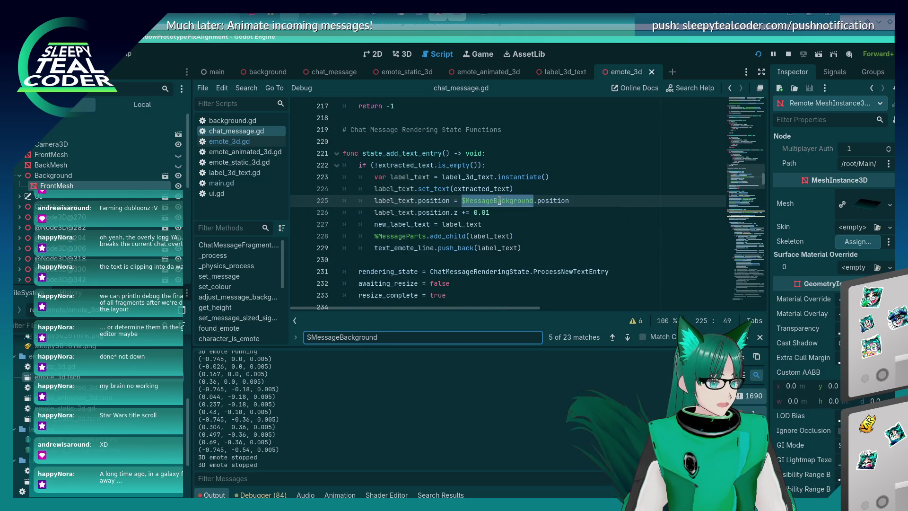
pyautogui.press('Return')
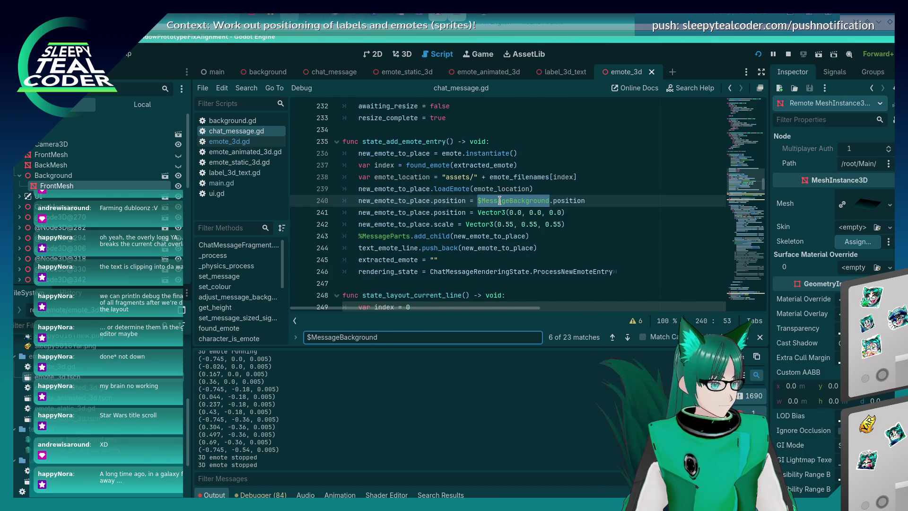
pyautogui.press('Return')
pyautogui.press('Return')
pyautogui.press('Return')
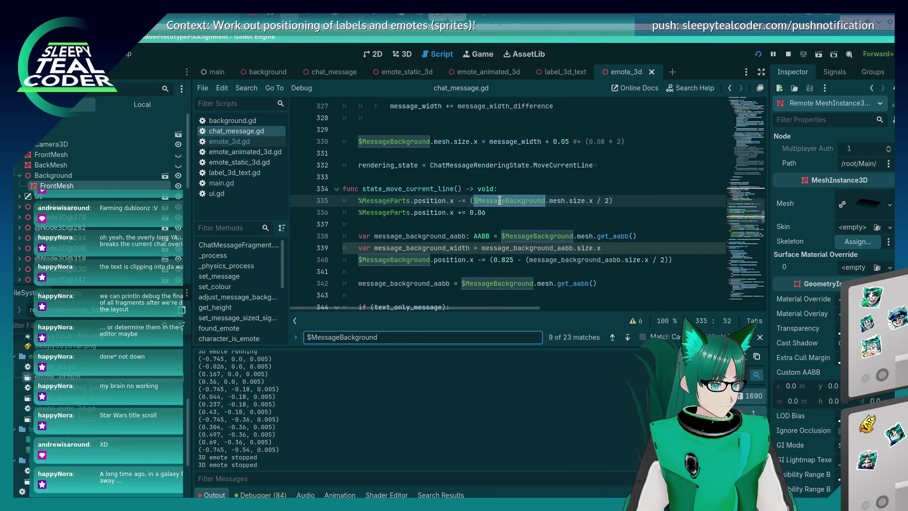
pyautogui.press('Return')
pyautogui.press('Return')
pyautogui.press('Return')
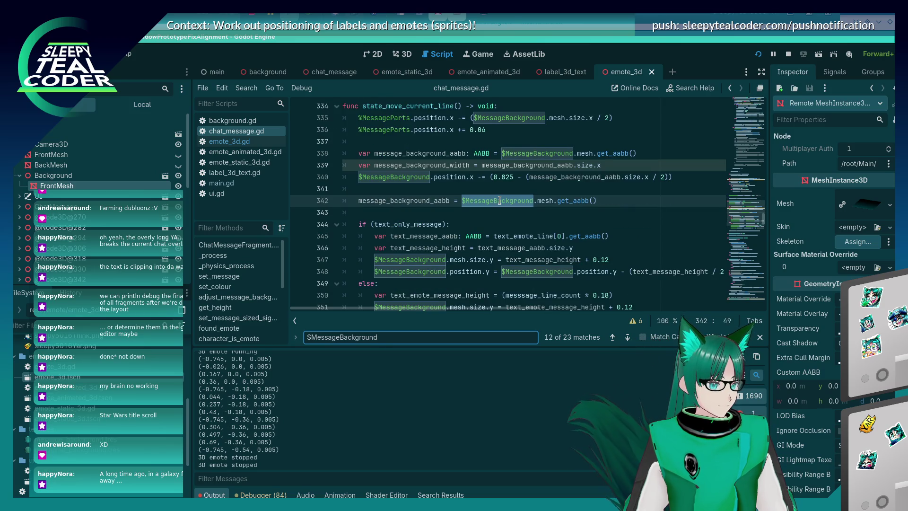
pyautogui.press('Return')
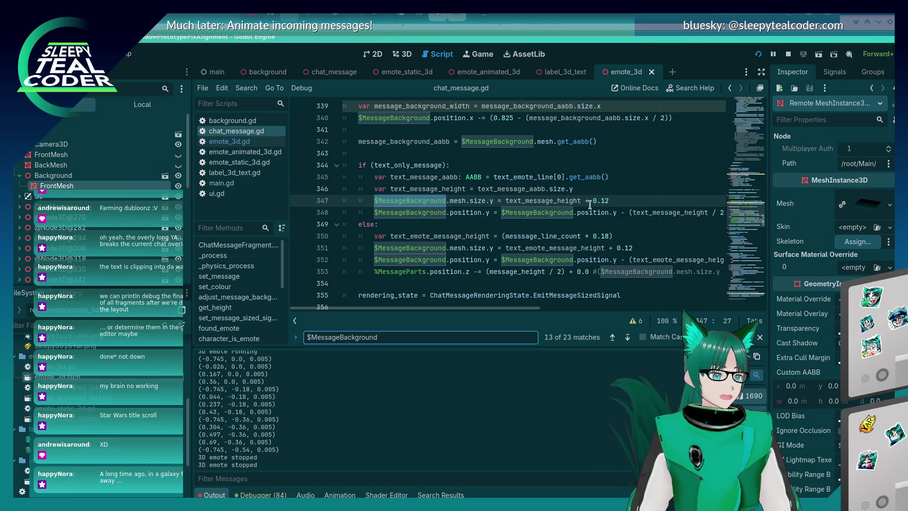
pyautogui.click(576, 238)
pyautogui.scroll(-5, 559, 289)
pyautogui.scroll(-4, 560, 289)
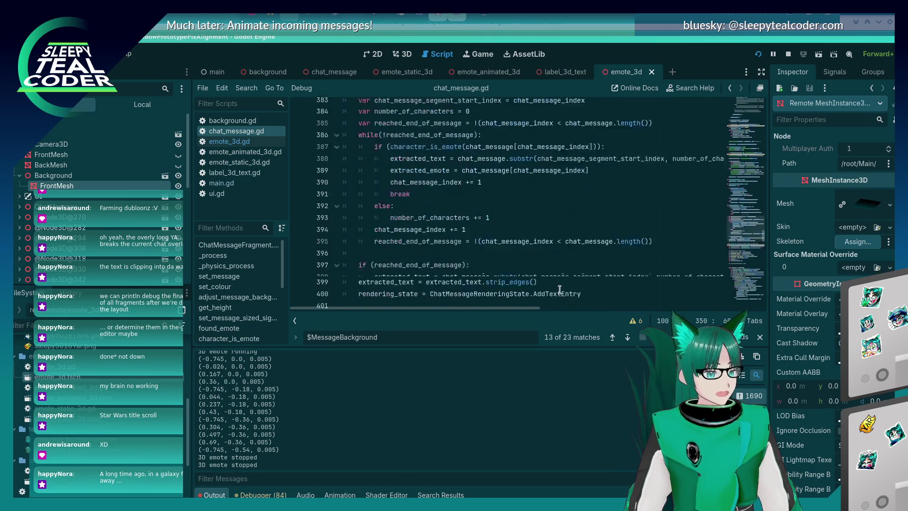
pyautogui.scroll(15, 560, 287)
pyautogui.scroll(-2, 564, 281)
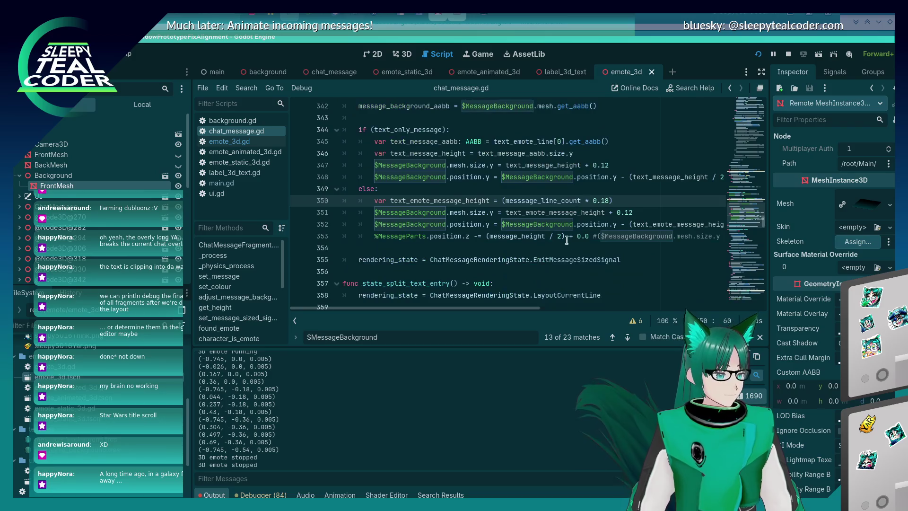
pyautogui.tripleClick(569, 226)
pyautogui.hotkey('shift', 'Up')
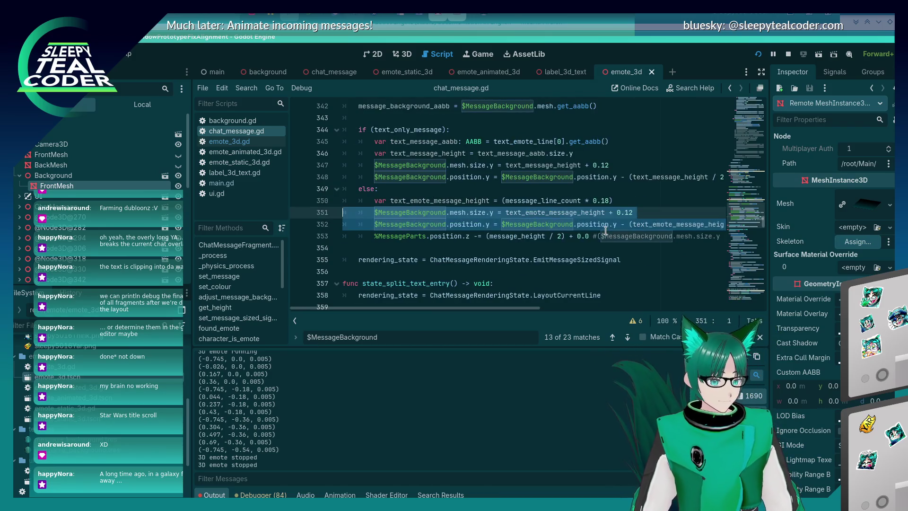
pyautogui.moveTo(558, 200)
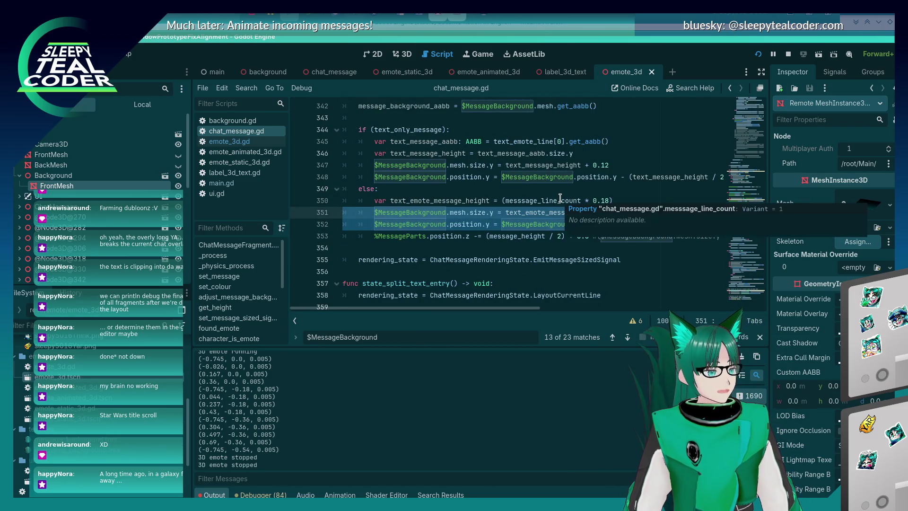
pyautogui.scroll(-3, 557, 189)
pyautogui.scroll(7, 549, 185)
pyautogui.scroll(2, 547, 183)
pyautogui.scroll(-20, 547, 183)
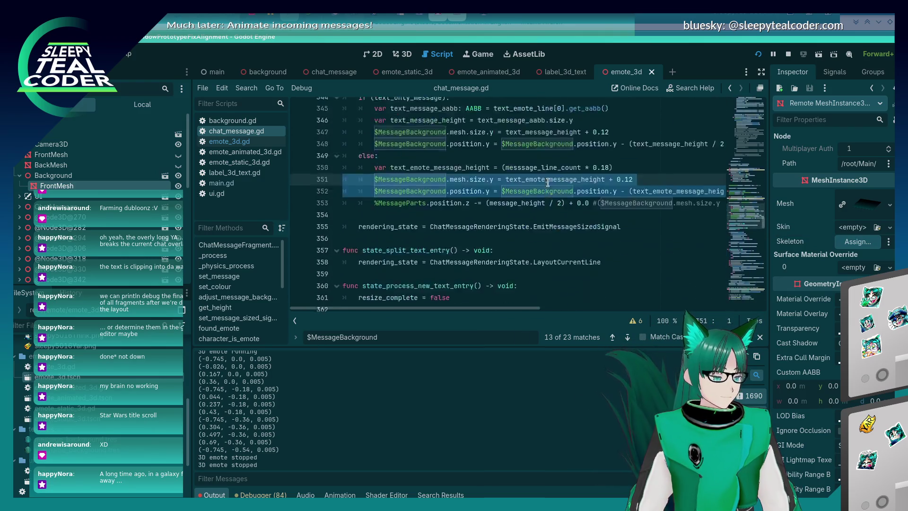
pyautogui.scroll(-20, 553, 176)
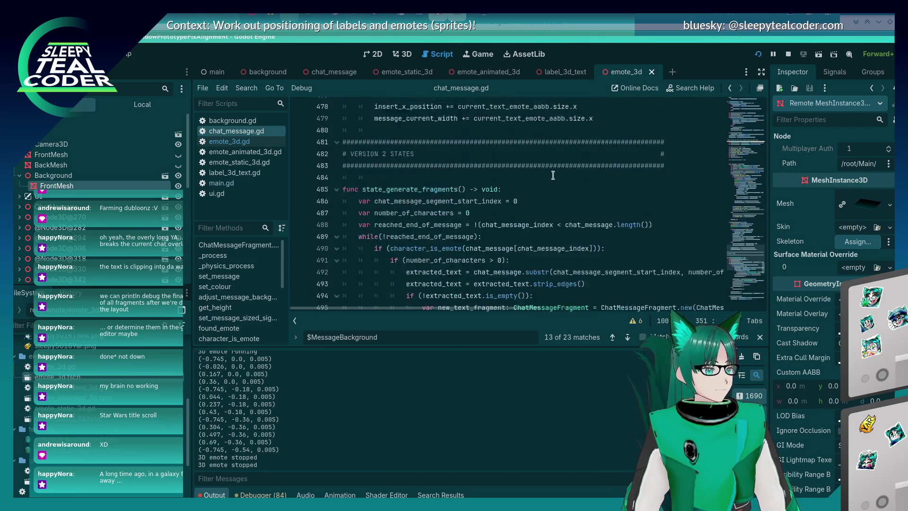
pyautogui.scroll(-4, 552, 176)
pyautogui.scroll(6, 552, 176)
pyautogui.scroll(4, 552, 176)
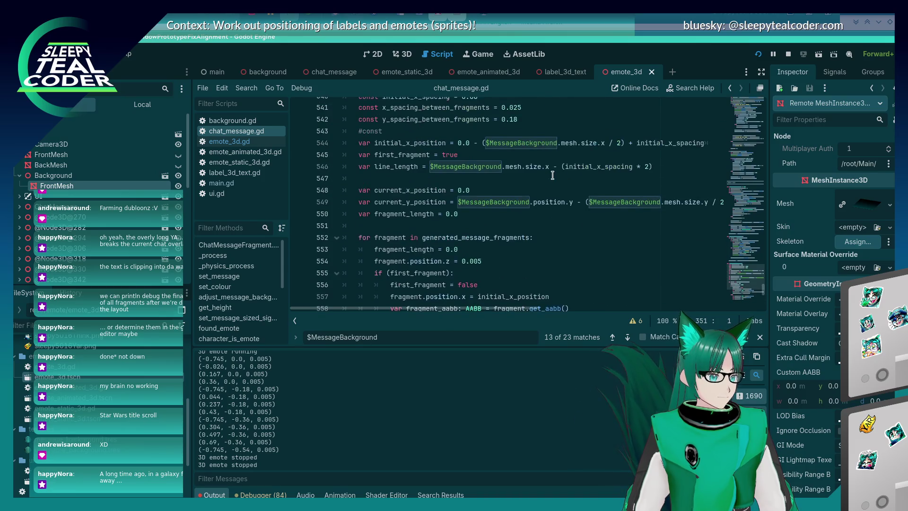
pyautogui.scroll(2, 553, 175)
pyautogui.scroll(-13, 552, 175)
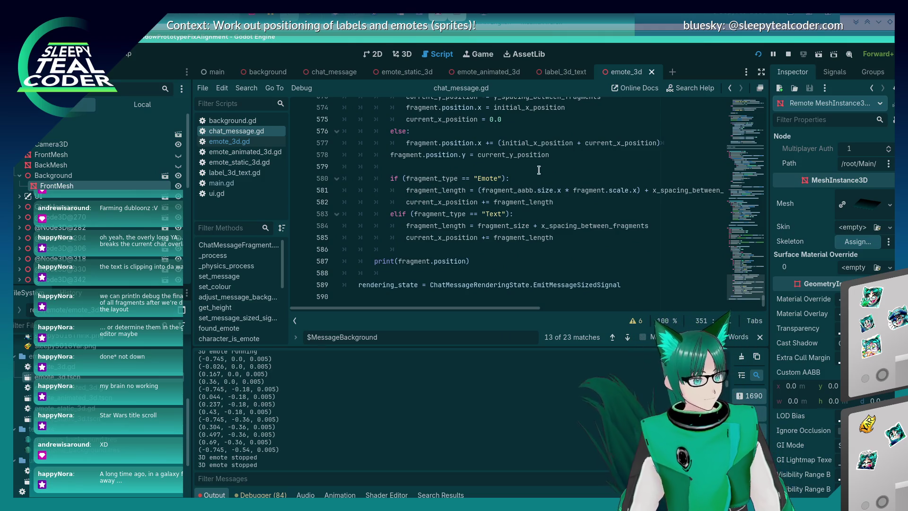
pyautogui.scroll(7, 517, 189)
pyautogui.scroll(5, 516, 189)
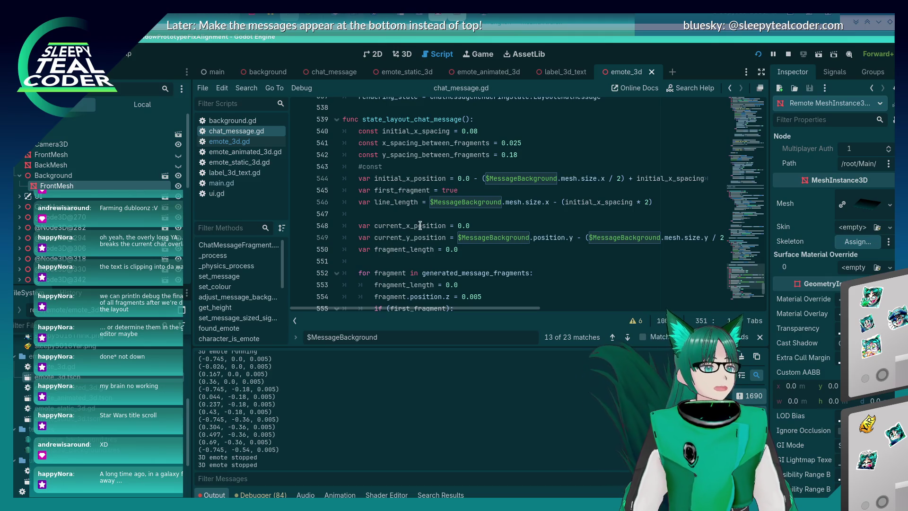
pyautogui.scroll(1, 420, 226)
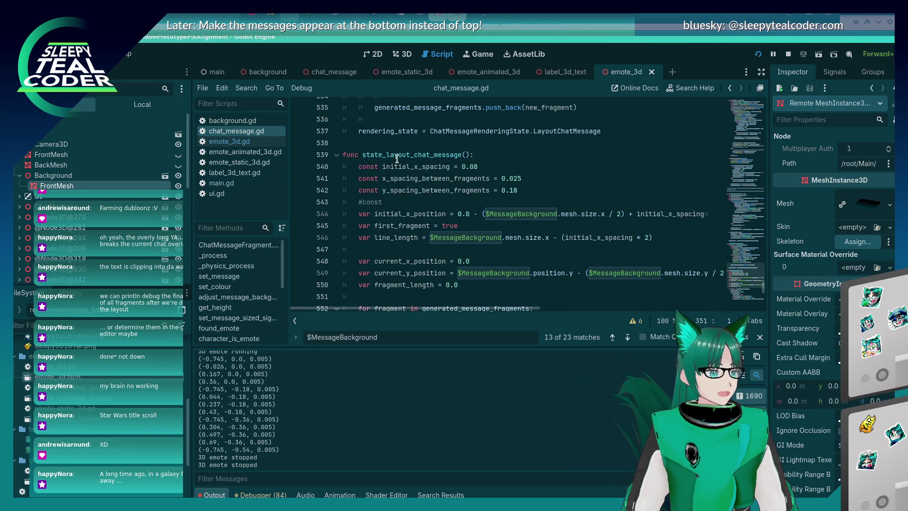
pyautogui.click(399, 164)
pyautogui.scroll(-13, 406, 209)
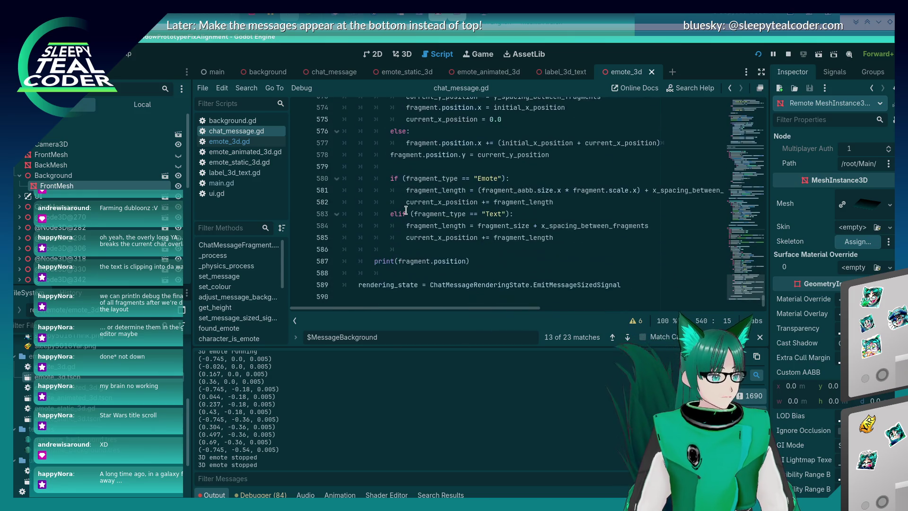
pyautogui.click(378, 285)
pyautogui.click(383, 296)
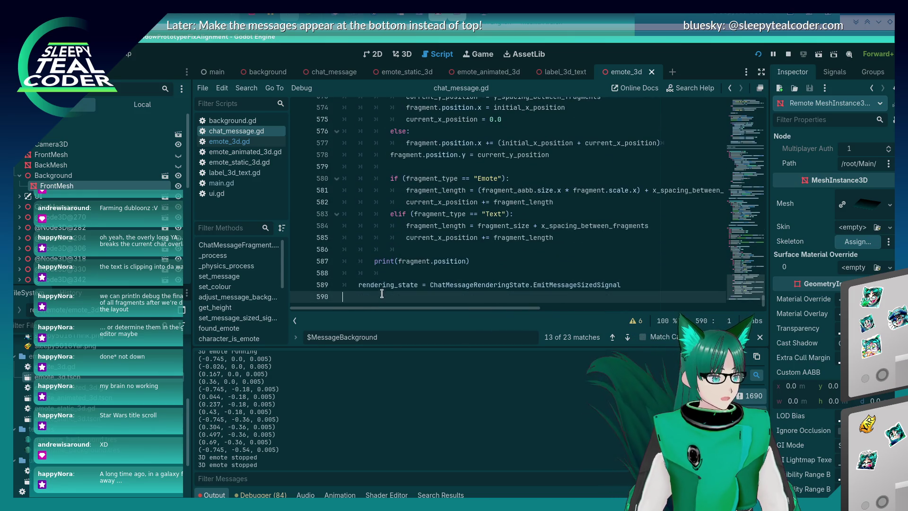
pyautogui.scroll(3, 399, 274)
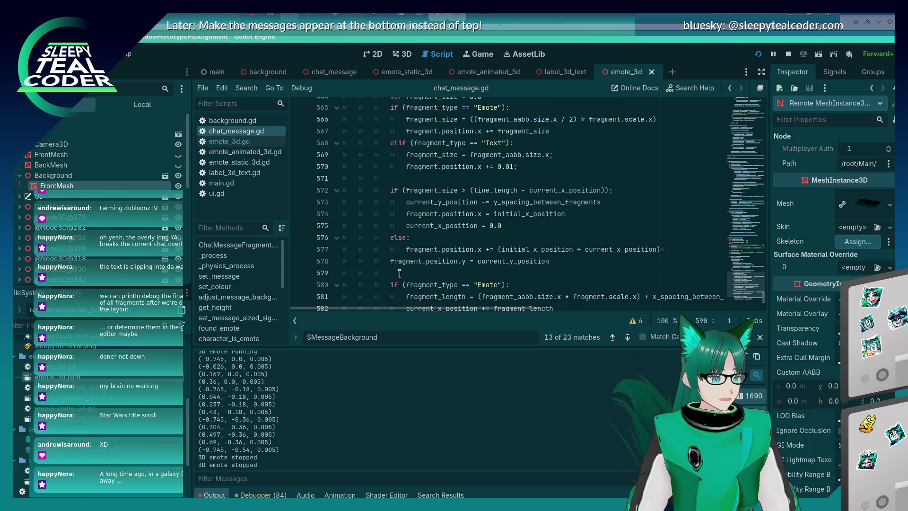
pyautogui.scroll(9, 399, 273)
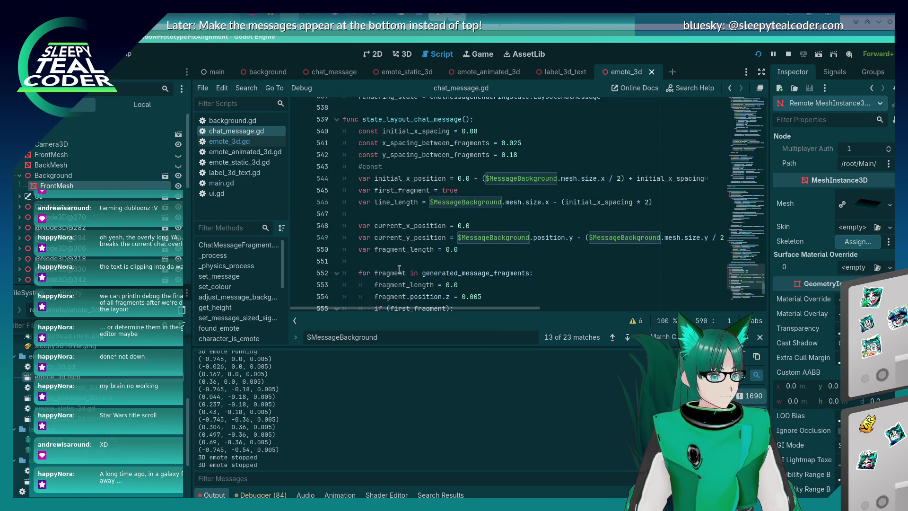
pyautogui.scroll(3, 399, 269)
pyautogui.scroll(-3, 399, 269)
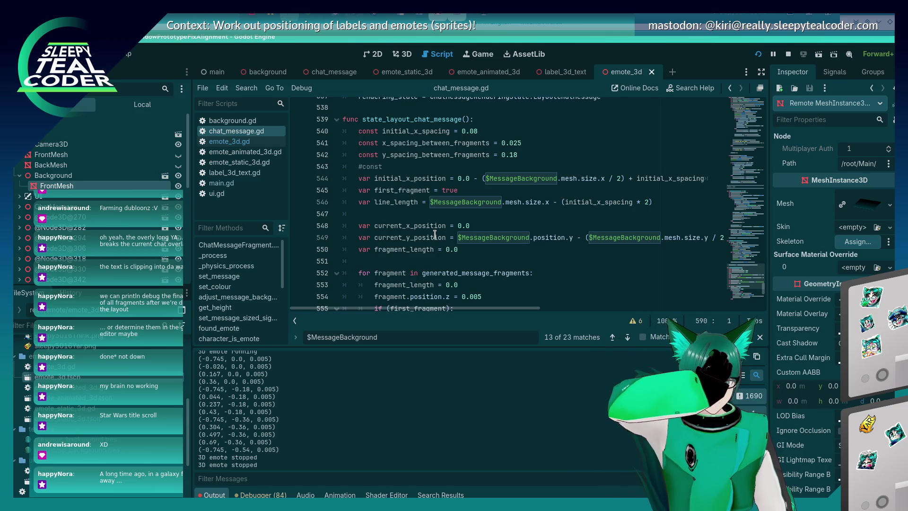
pyautogui.scroll(20, 434, 235)
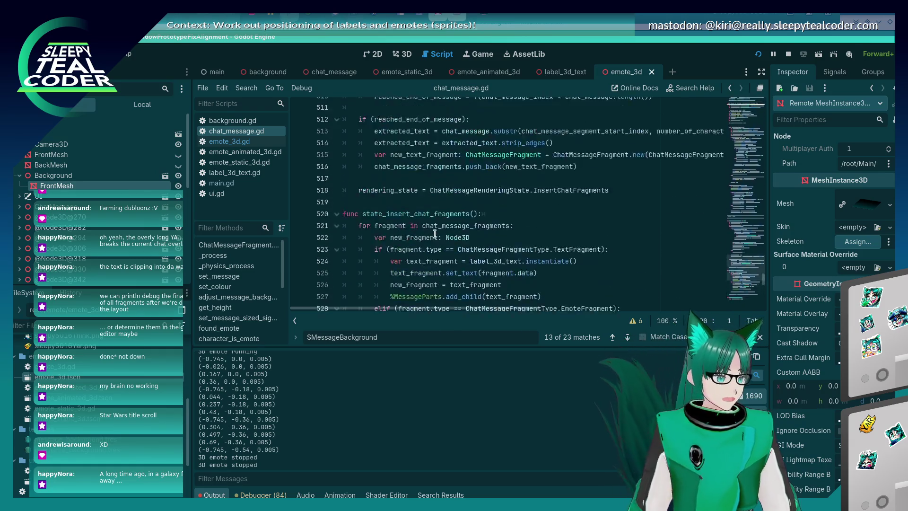
pyautogui.scroll(20, 432, 238)
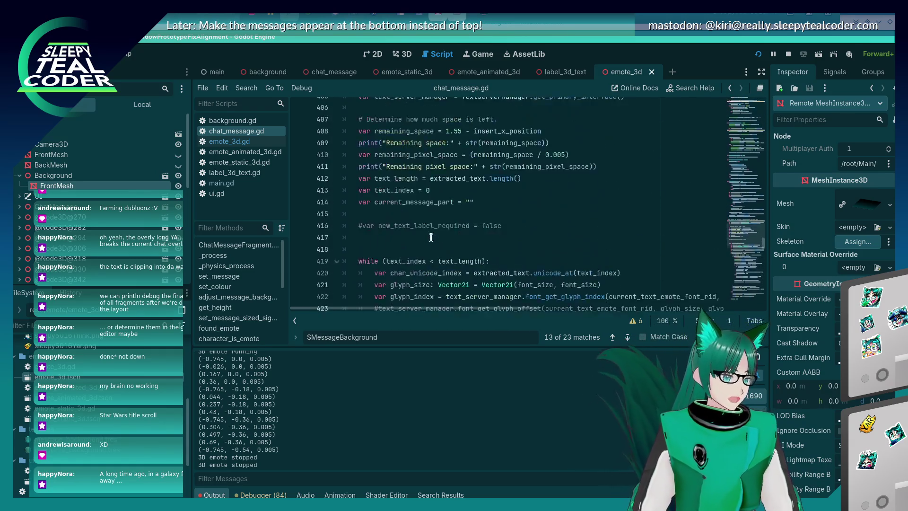
pyautogui.scroll(20, 434, 237)
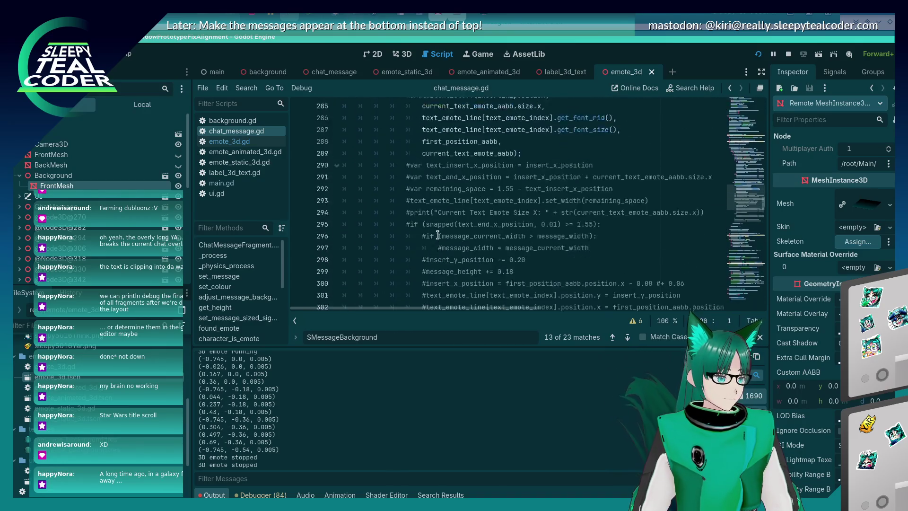
pyautogui.scroll(18, 438, 235)
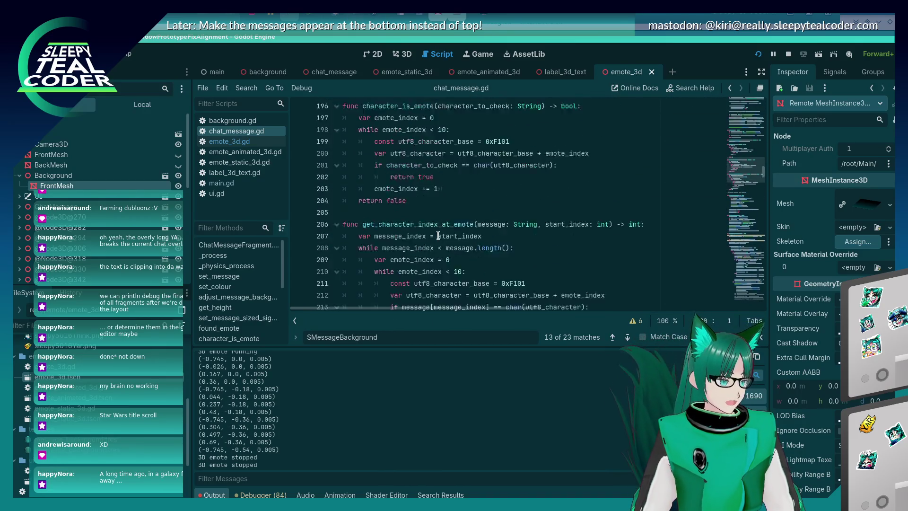
pyautogui.scroll(12, 439, 233)
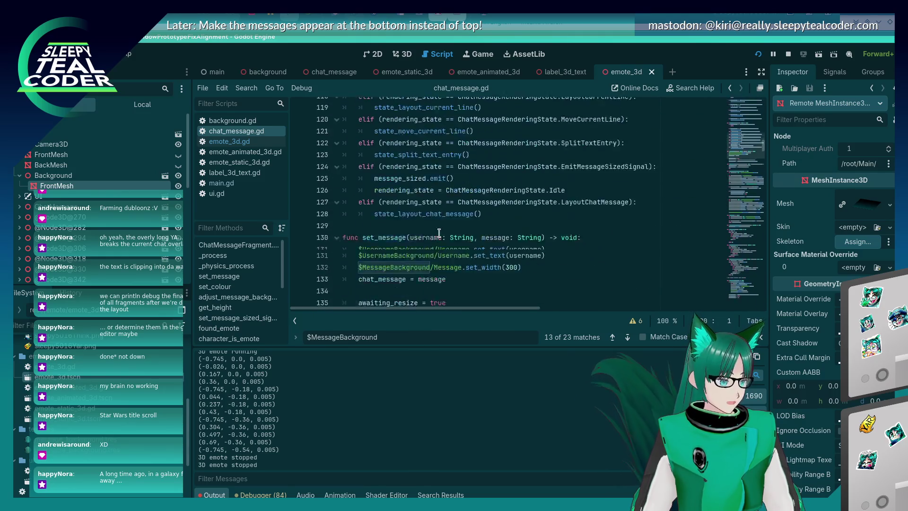
pyautogui.scroll(6, 437, 222)
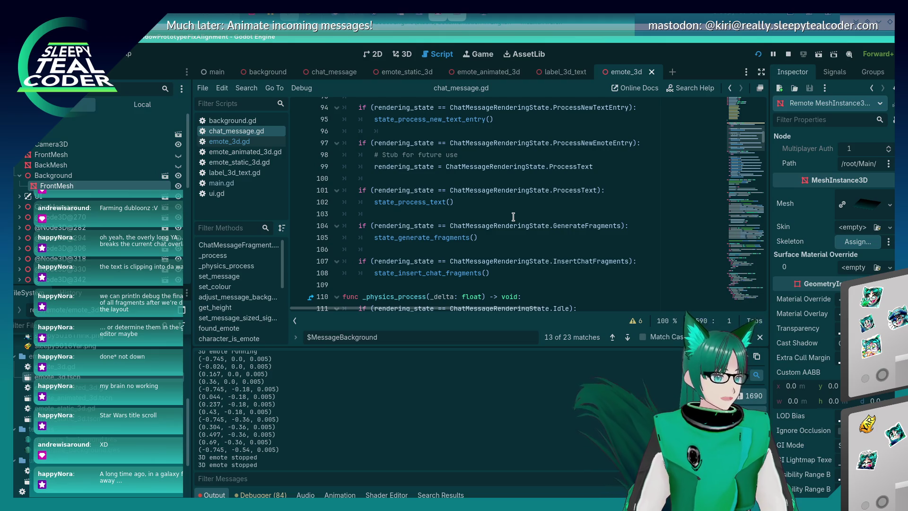
pyautogui.scroll(4, 487, 214)
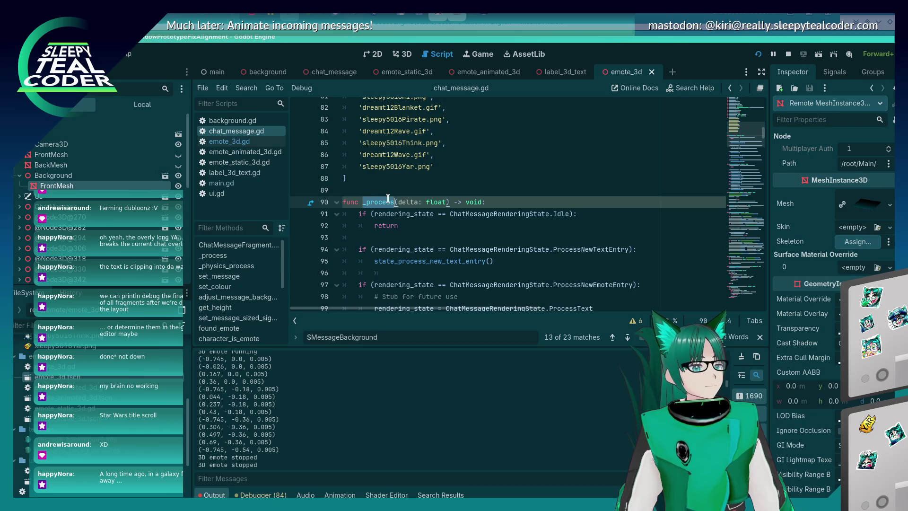
pyautogui.click(412, 208)
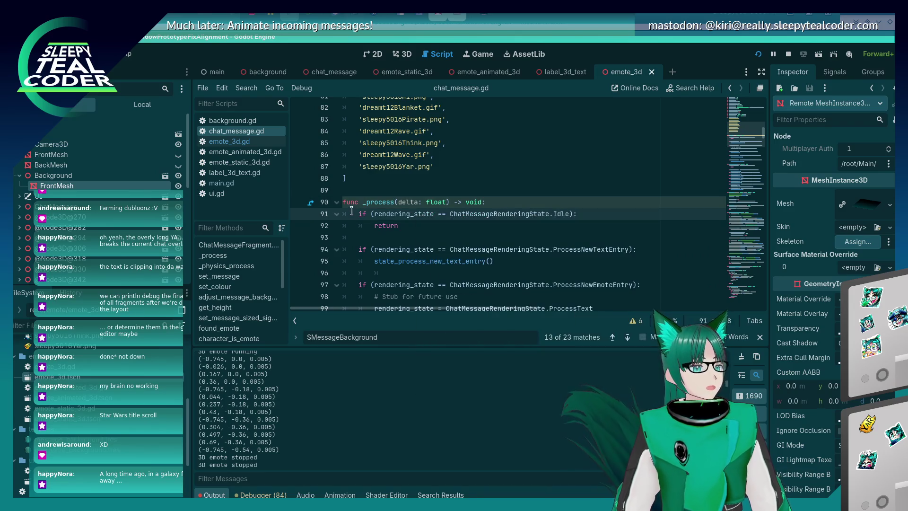
pyautogui.scroll(-2, 392, 213)
pyautogui.moveTo(392, 213)
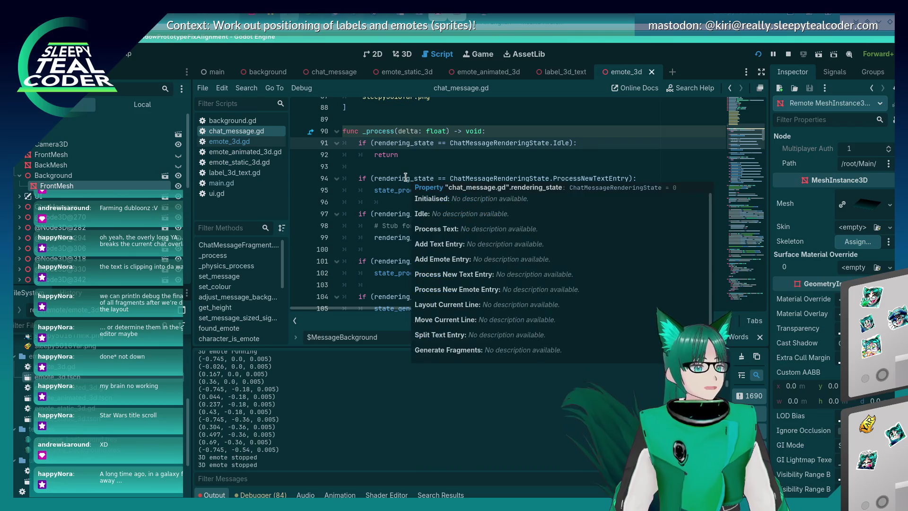
pyautogui.scroll(-5, 378, 184)
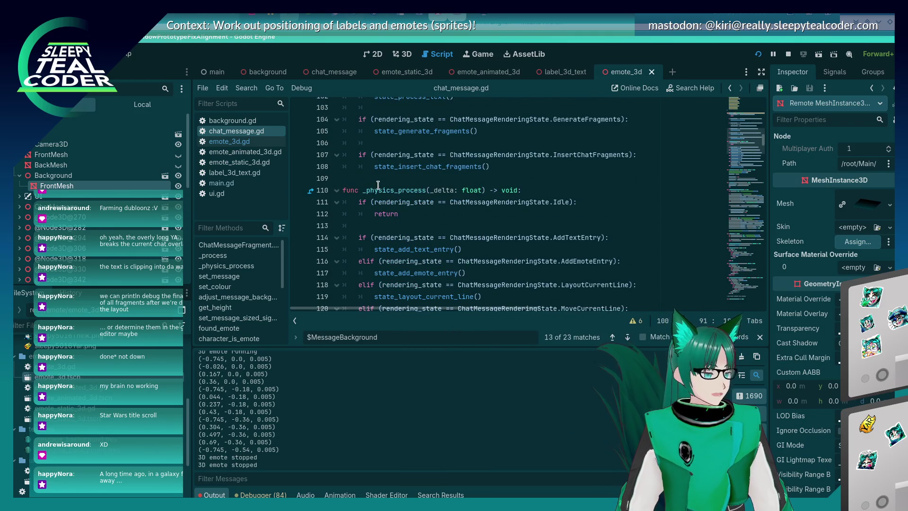
pyautogui.scroll(2, 378, 185)
pyautogui.scroll(-5, 348, 214)
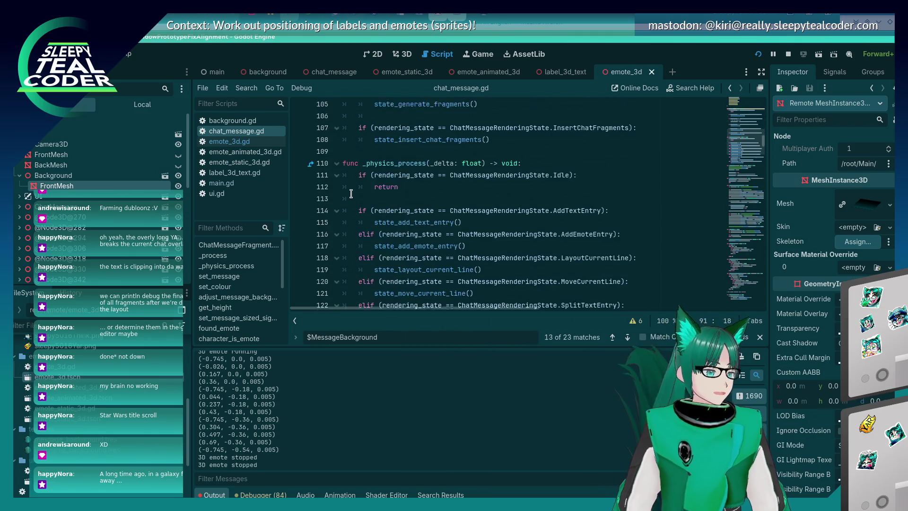
pyautogui.scroll(5, 402, 236)
pyautogui.doubleClick(416, 241)
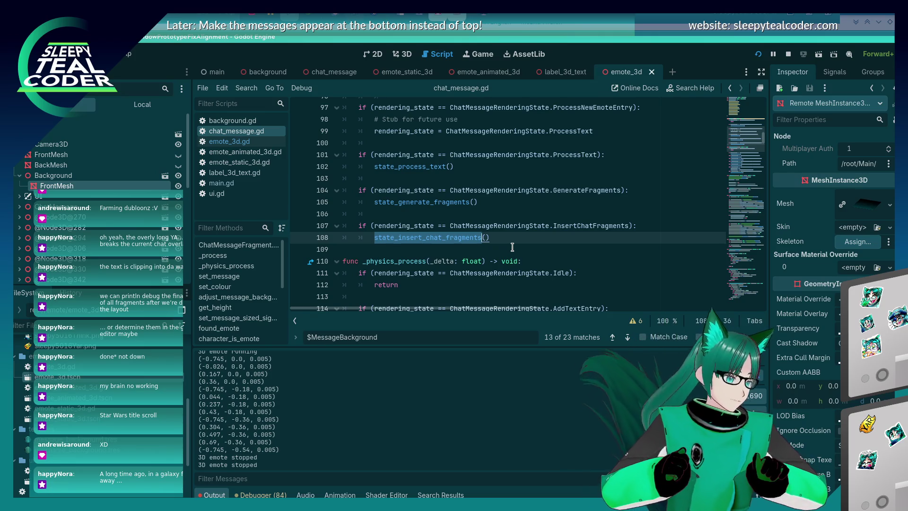
pyautogui.scroll(-1, 490, 210)
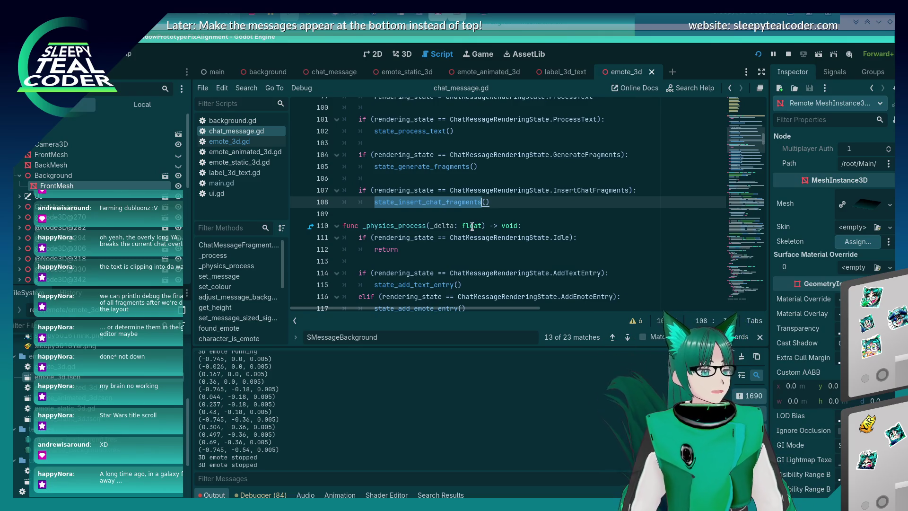
pyautogui.scroll(-3, 472, 229)
pyautogui.scroll(-3, 473, 229)
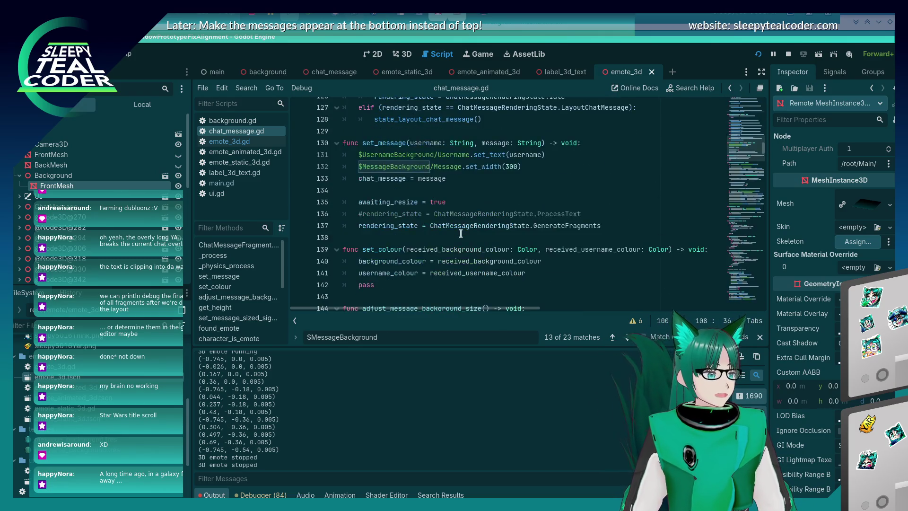
pyautogui.click(460, 228)
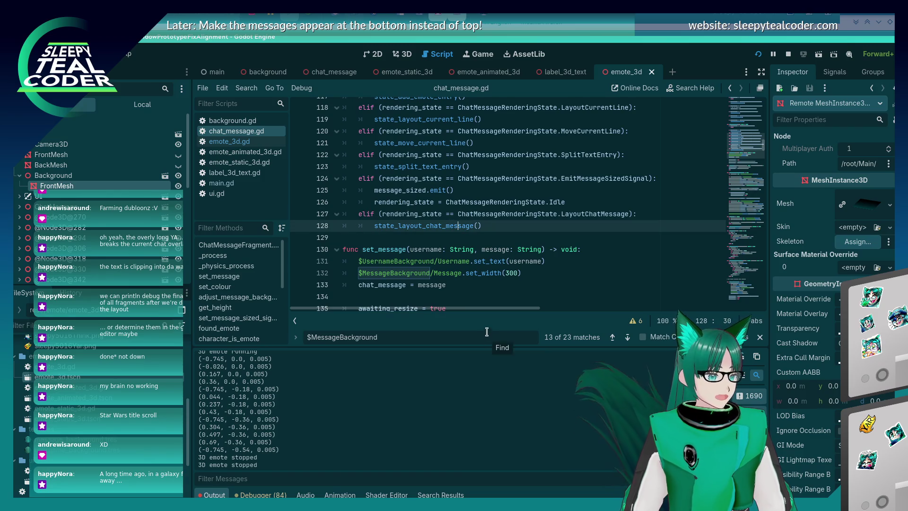
pyautogui.moveTo(463, 253)
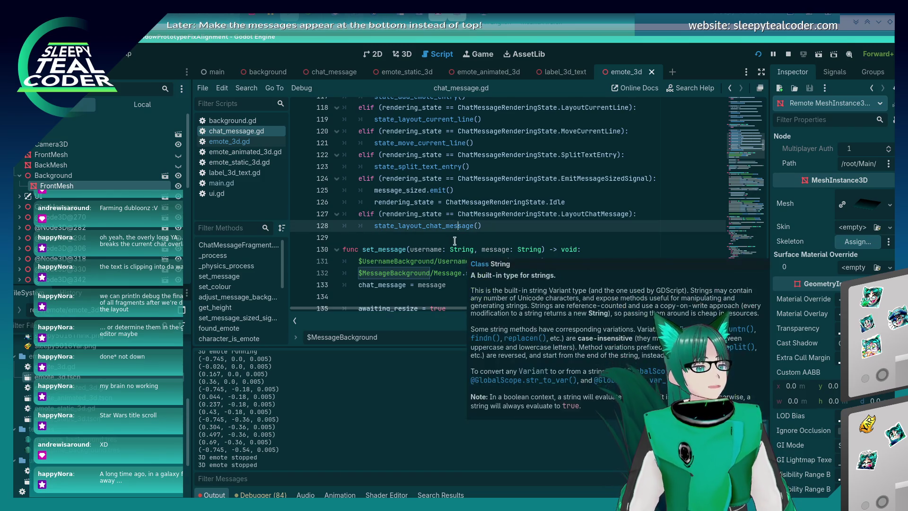
pyautogui.click(442, 227)
pyautogui.keyDown('ctrl'); pyautogui.click(442, 227); pyautogui.keyUp('ctrl')
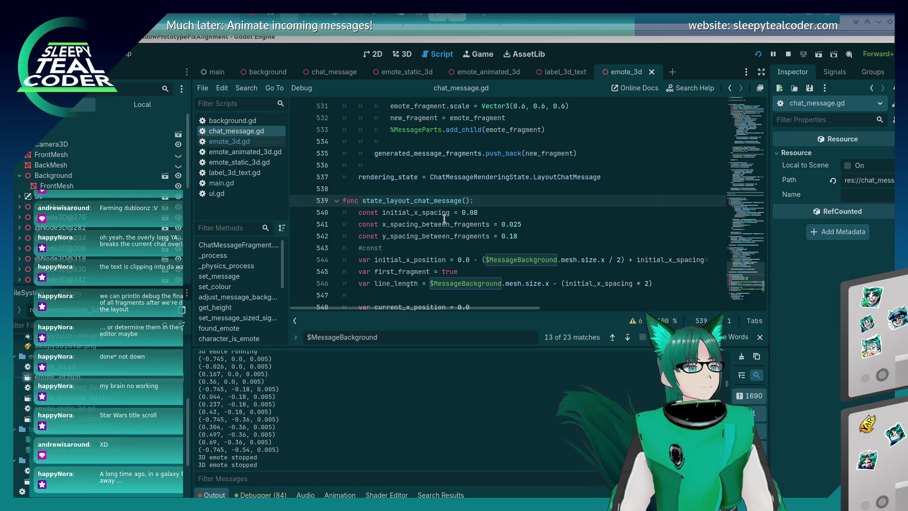
# Delete the leftover #const line, save, and add a blank line after the spacing constants.
pyautogui.click(415, 250)
pyautogui.tripleClick(415, 250)
pyautogui.press('BackSpace')
pyautogui.press('BackSpace')
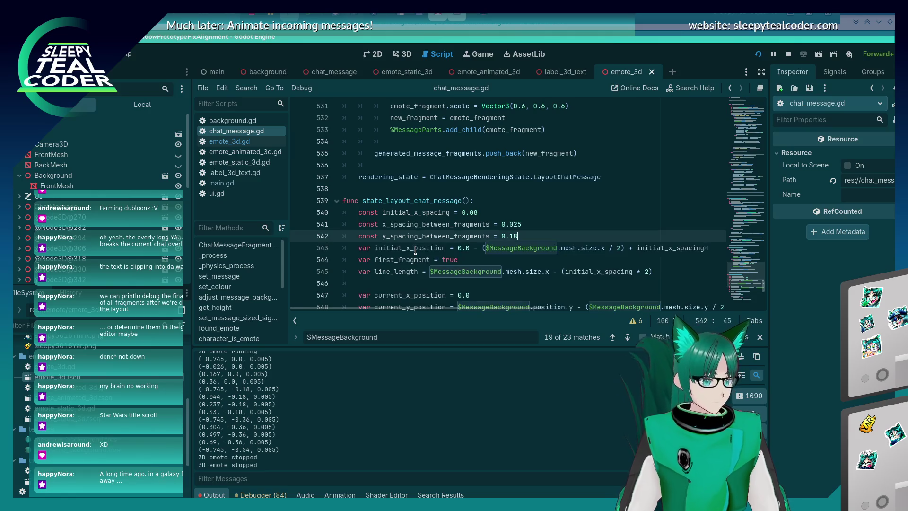
pyautogui.hotkey('ctrl', 's')
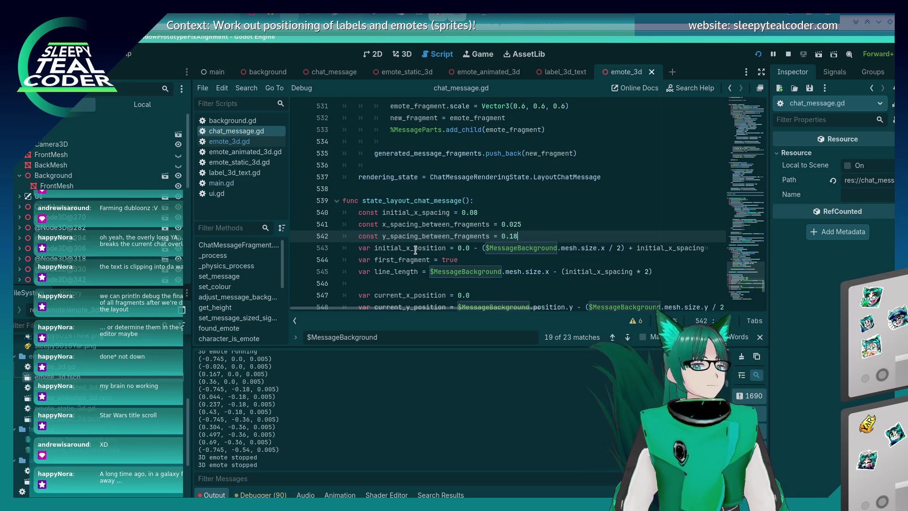
pyautogui.press('Return')
# Declare a new 'var line_count' variable beside the line-length variables and save.
pyautogui.hotkey('ctrl', 'End')
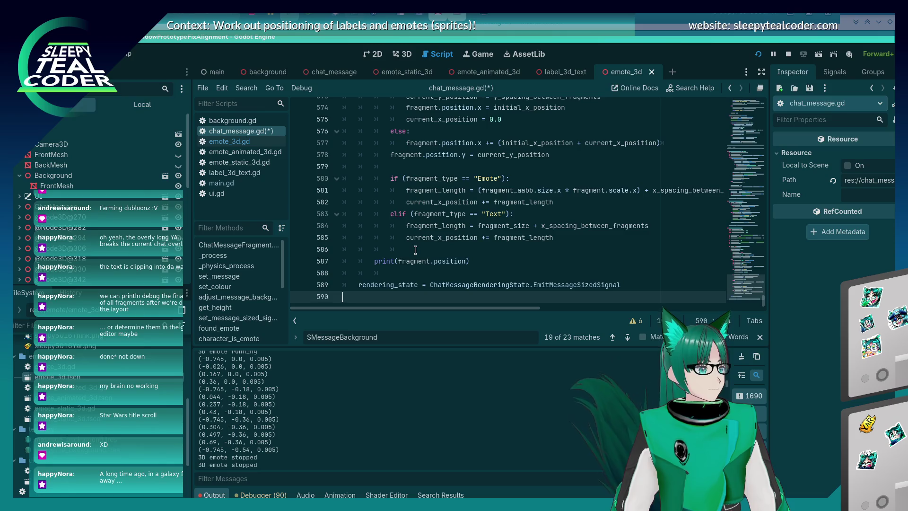
pyautogui.scroll(2, 416, 249)
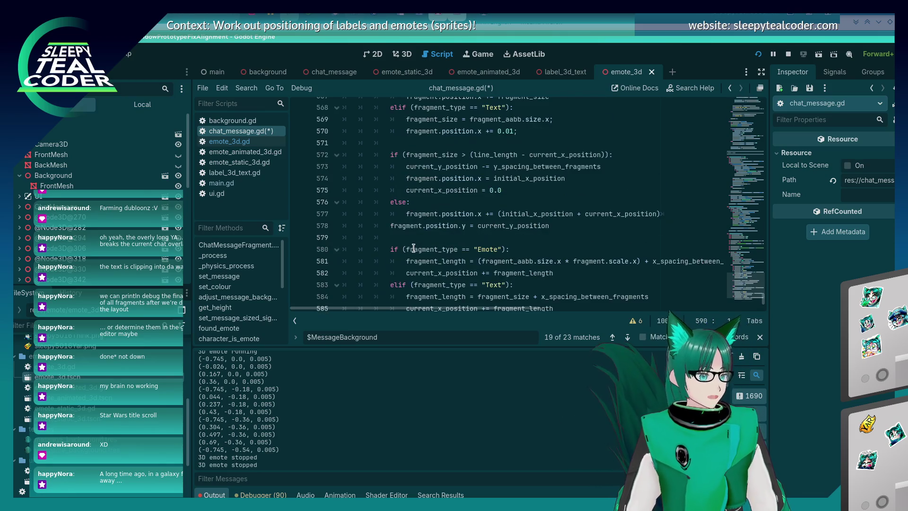
pyautogui.scroll(11, 414, 248)
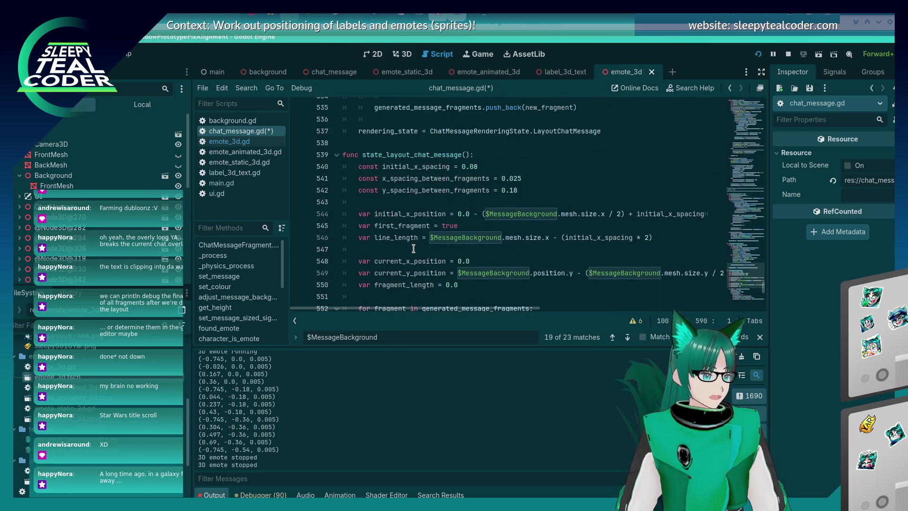
pyautogui.click(479, 281)
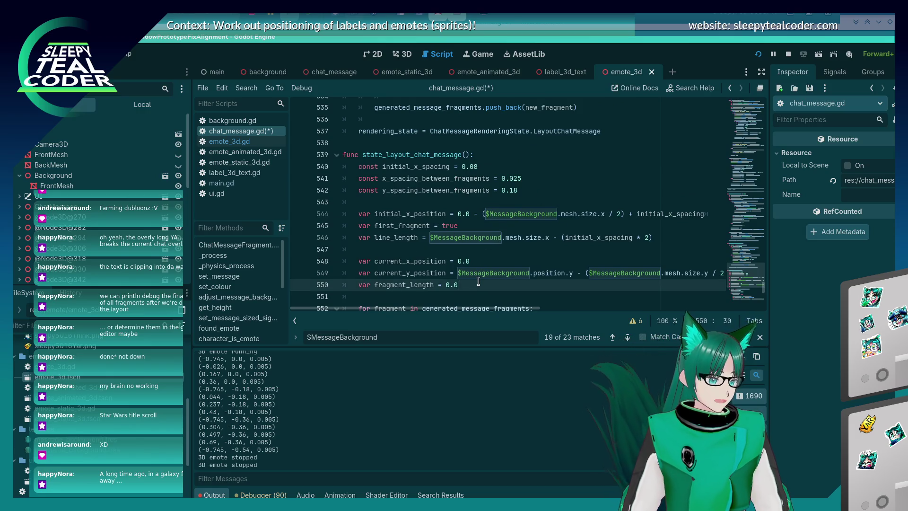
pyautogui.click(519, 190)
pyautogui.scroll(-2, 518, 191)
pyautogui.click(483, 219)
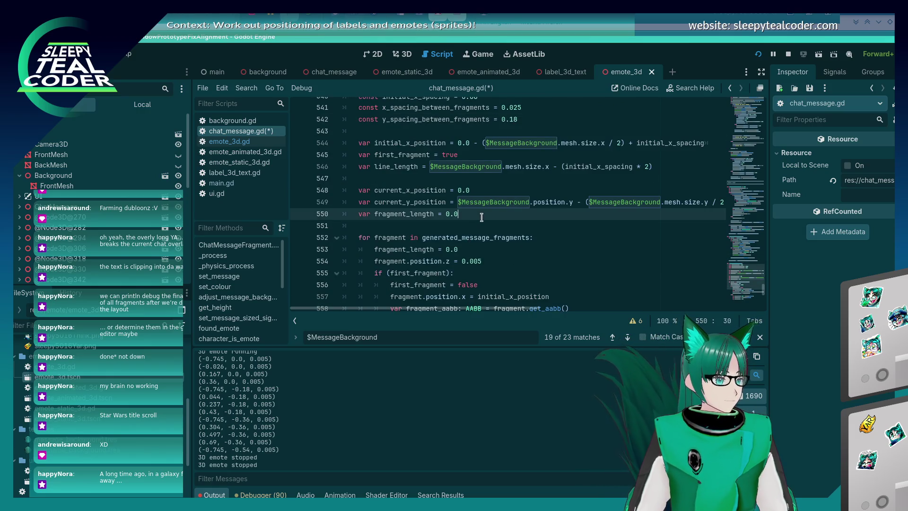
pyautogui.press('Return')
pyautogui.write('v')
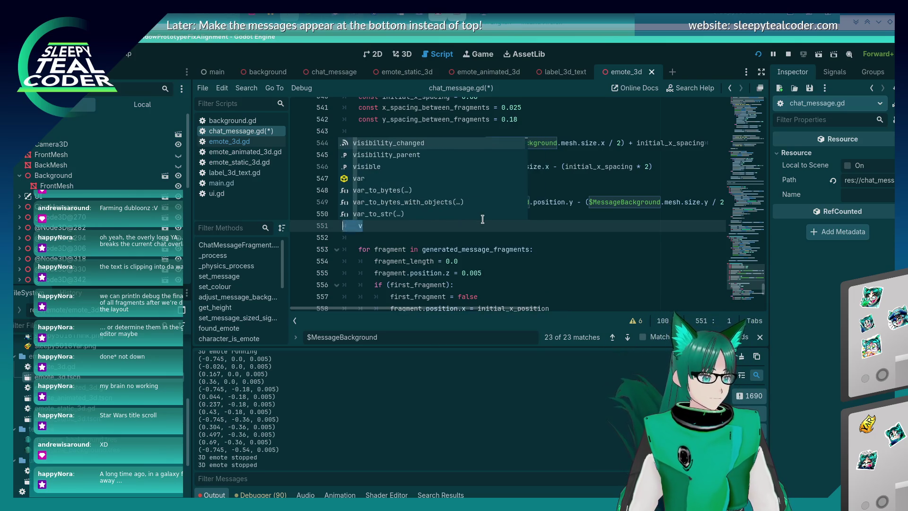
pyautogui.press('BackSpace')
pyautogui.press('BackSpace')
pyautogui.press('Up')
pyautogui.press('Up')
pyautogui.press('Up')
pyautogui.press('Return')
pyautogui.press('Up')
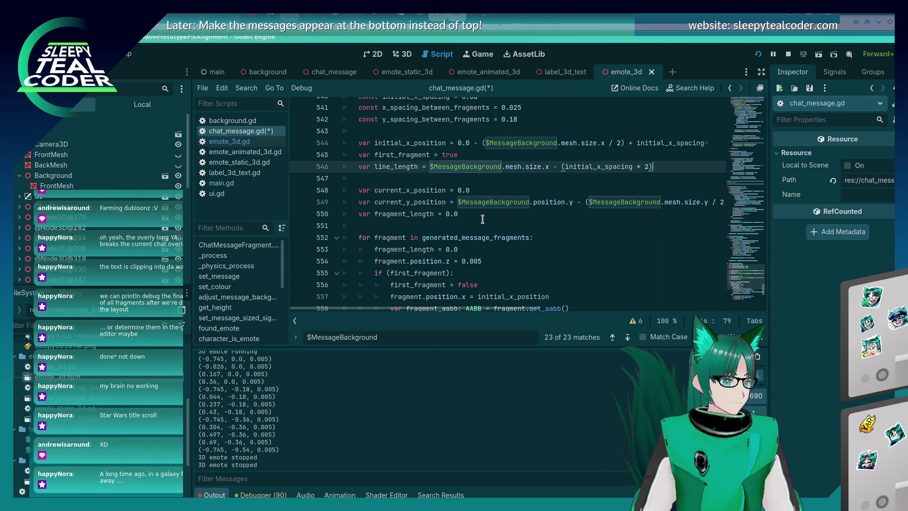
pyautogui.write('var line_c')
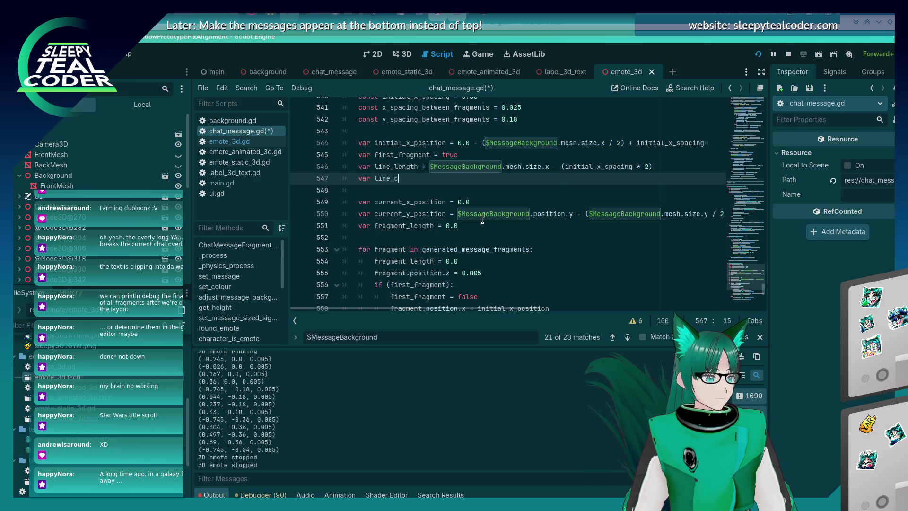
pyautogui.write('ount = 1')
pyautogui.hotkey('ctrl', 's')
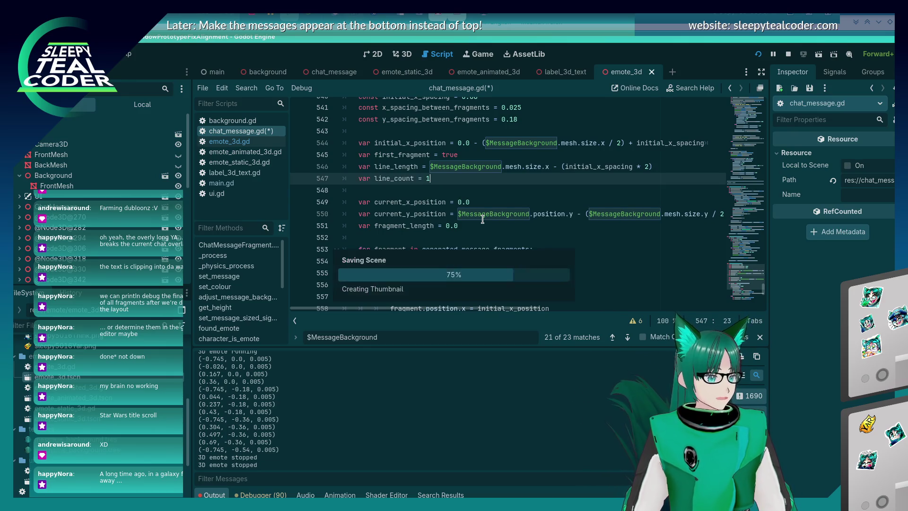
# Add 'line_count += 1' inside the line-wrap branch and save.
pyautogui.doubleClick(405, 180)
pyautogui.scroll(-9, 554, 218)
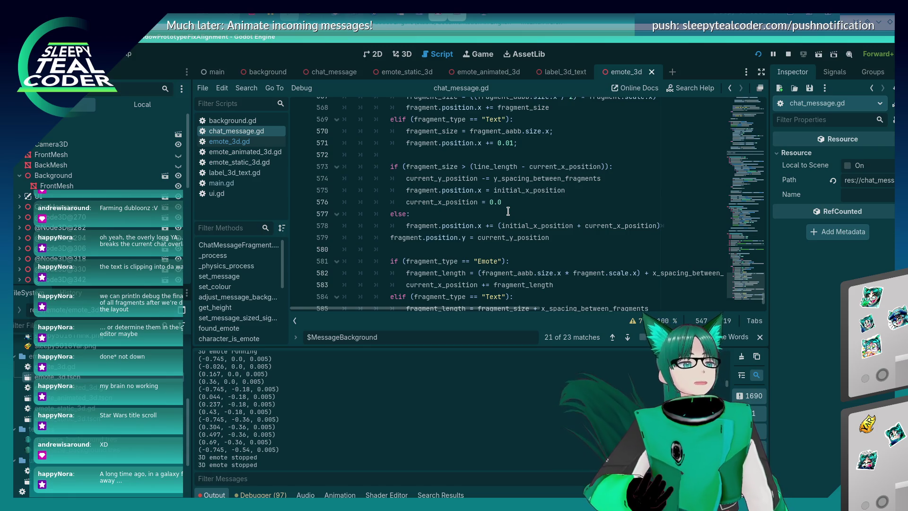
pyautogui.scroll(1, 475, 208)
pyautogui.scroll(1, 475, 209)
pyautogui.scroll(-1, 478, 213)
pyautogui.click(517, 237)
pyautogui.press('Return')
pyautogui.write('line_count')
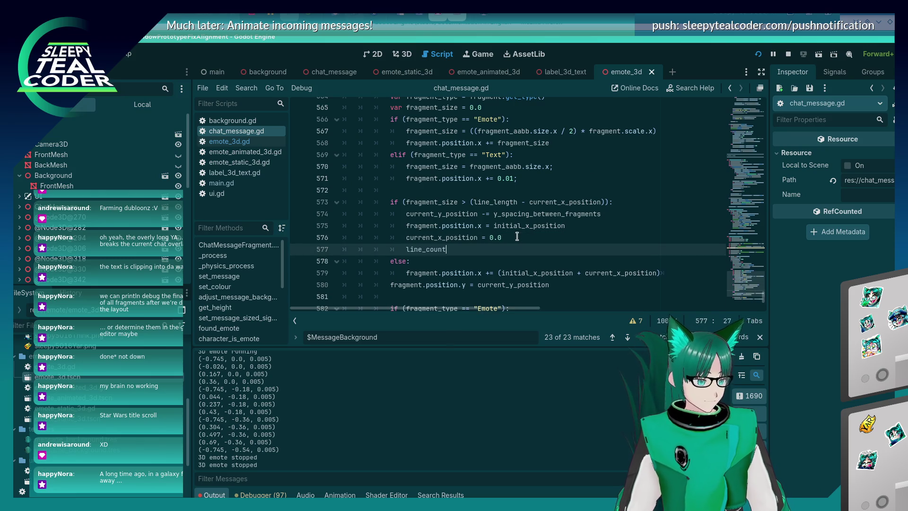
pyautogui.write(' += 1')
pyautogui.hotkey('ctrl', 's')
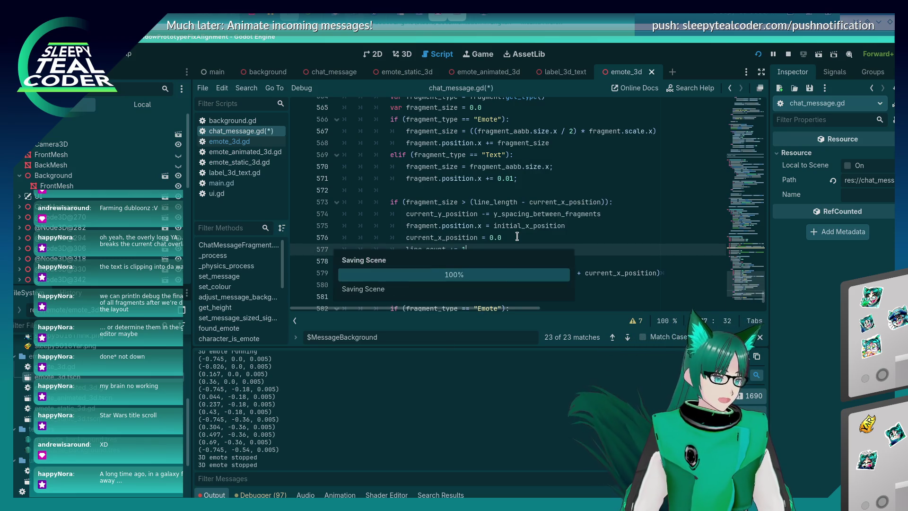
# Delete the print(fragment.position) debug line and leave blank lines after line 589.
pyautogui.scroll(-2, 518, 231)
pyautogui.scroll(-1, 518, 231)
pyautogui.click(481, 260)
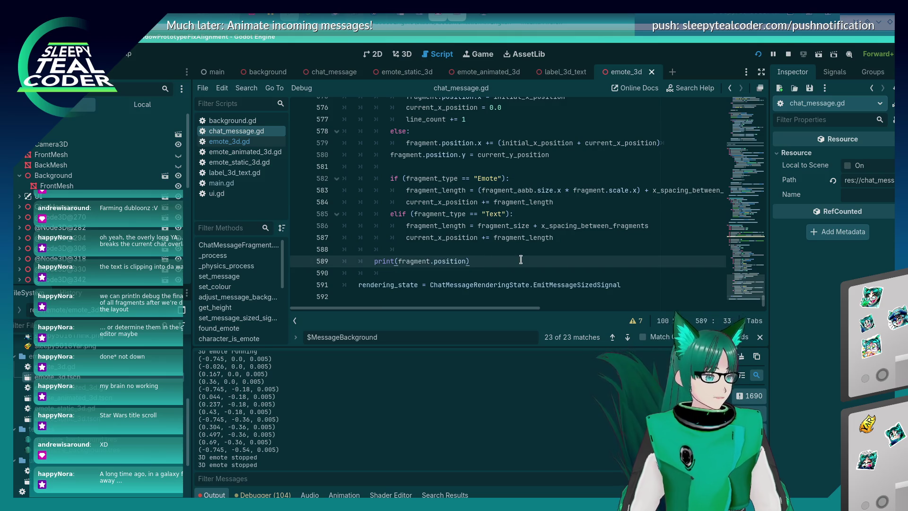
pyautogui.hotkey('shift', 'Home')
pyautogui.press('BackSpace')
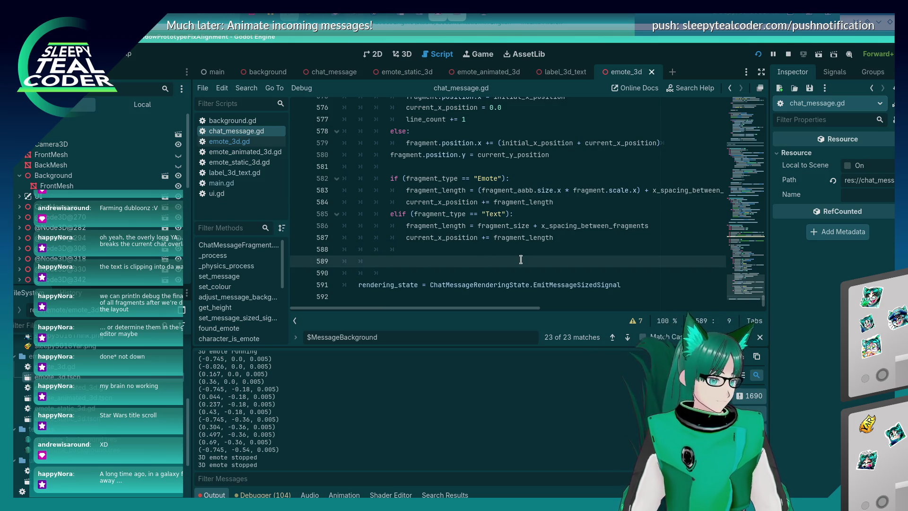
pyautogui.scroll(6, 521, 257)
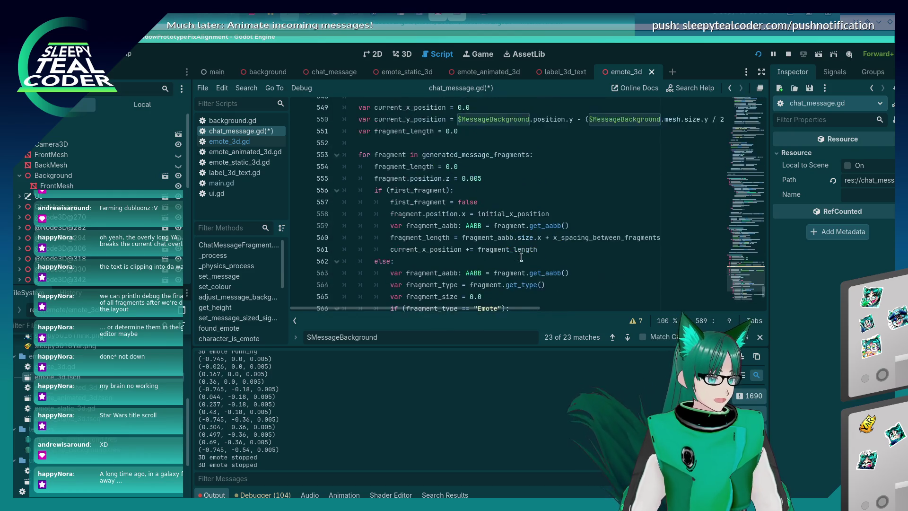
pyautogui.scroll(-6, 521, 256)
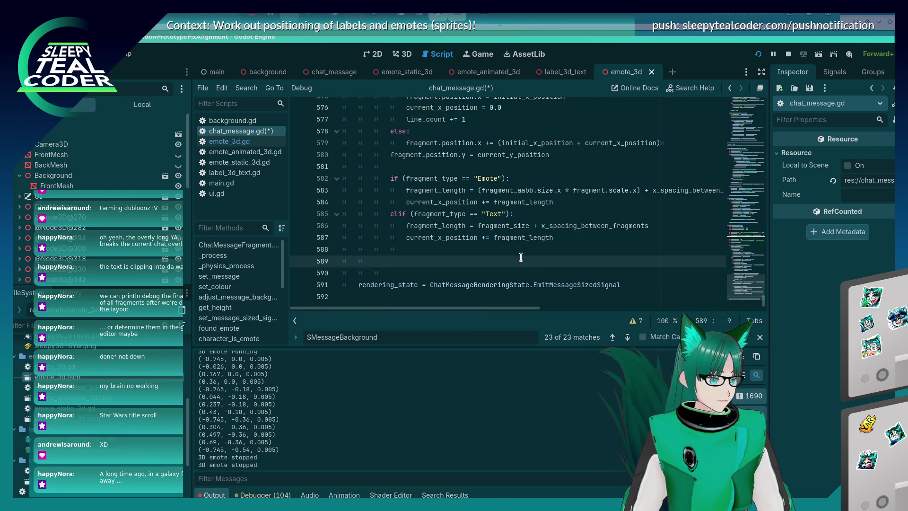
pyautogui.press('Return')
pyautogui.press('Up')
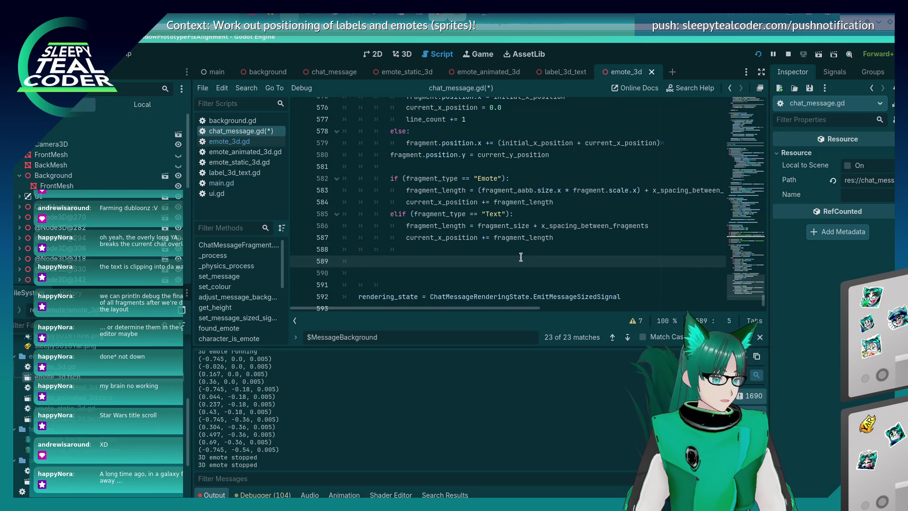
pyautogui.scroll(16, 521, 257)
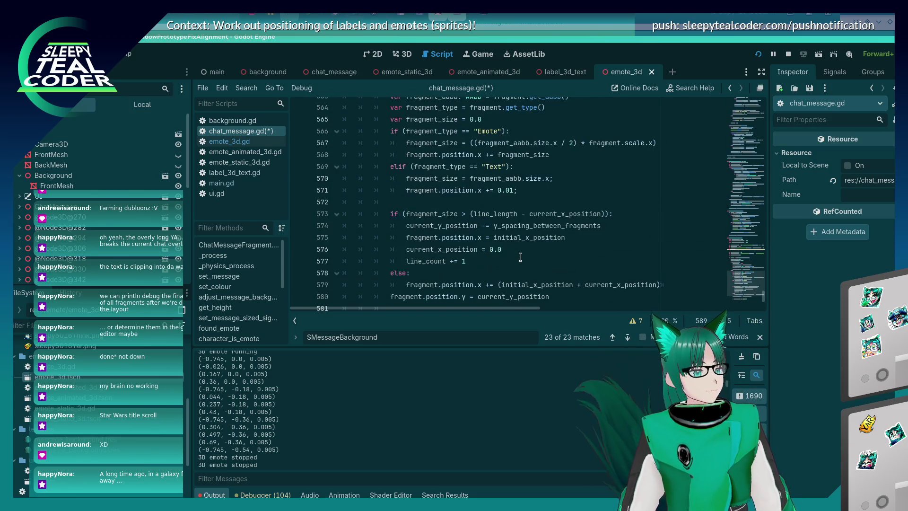
# Copy the background resize lines 350–352 and paste them at line 589.
pyautogui.scroll(20, 521, 257)
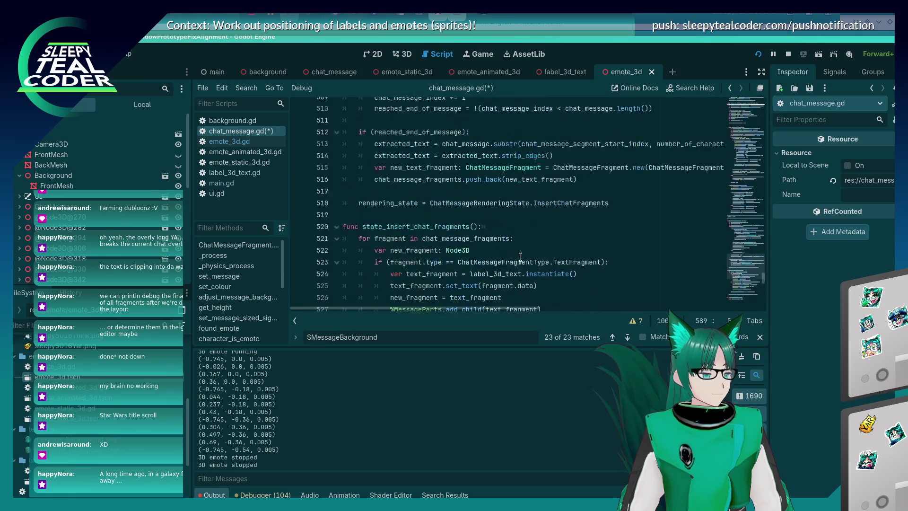
pyautogui.scroll(20, 521, 256)
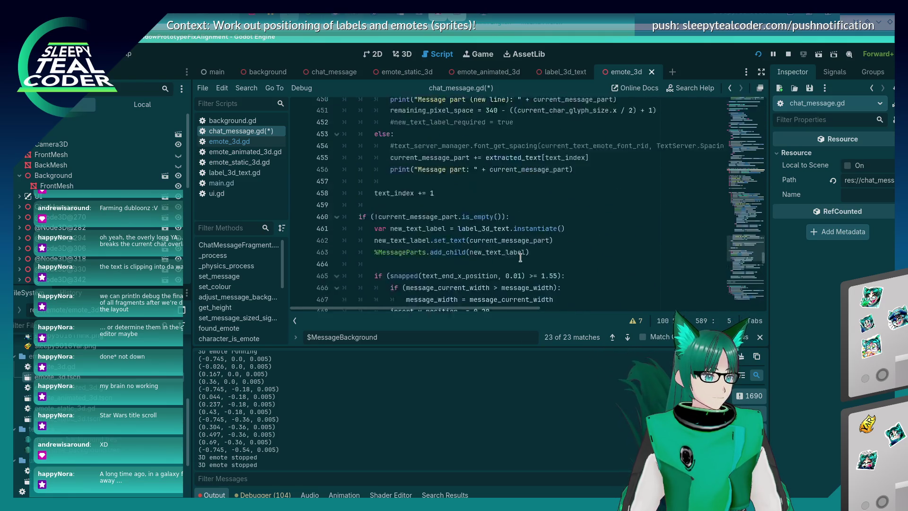
pyautogui.scroll(12, 520, 257)
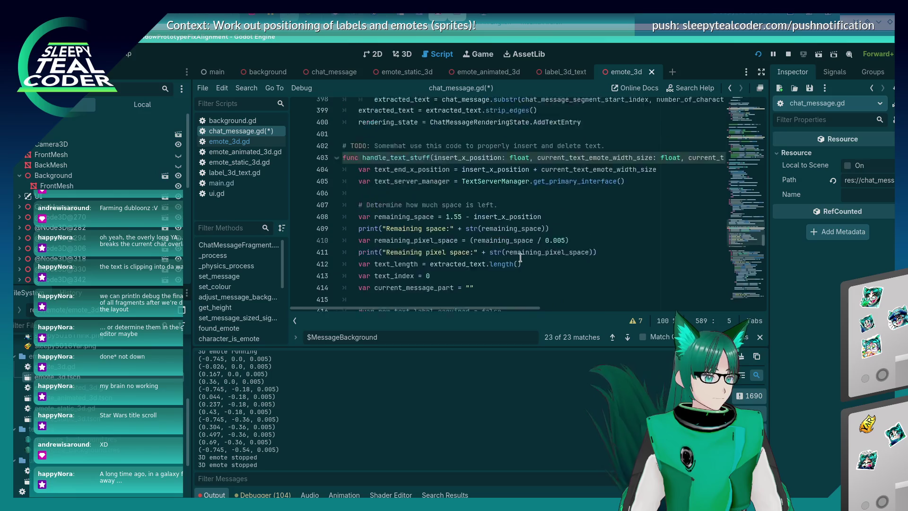
pyautogui.scroll(10, 520, 257)
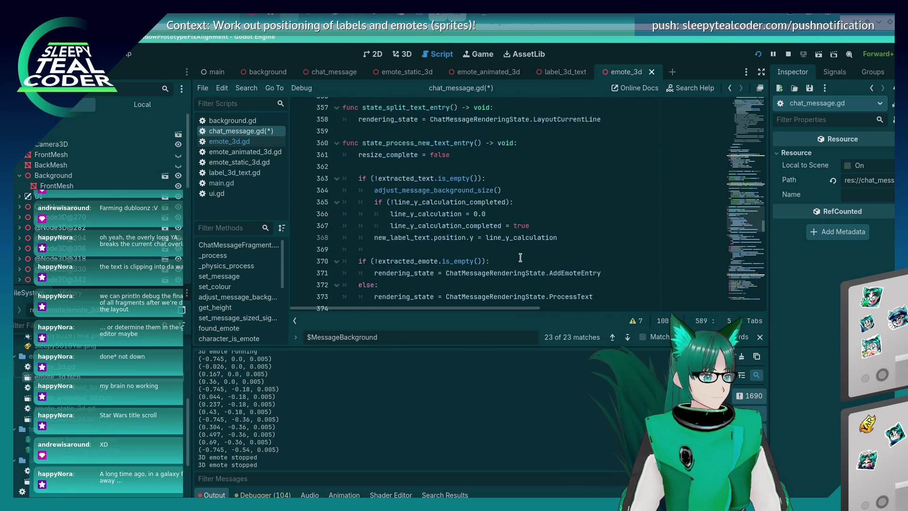
pyautogui.click(535, 235)
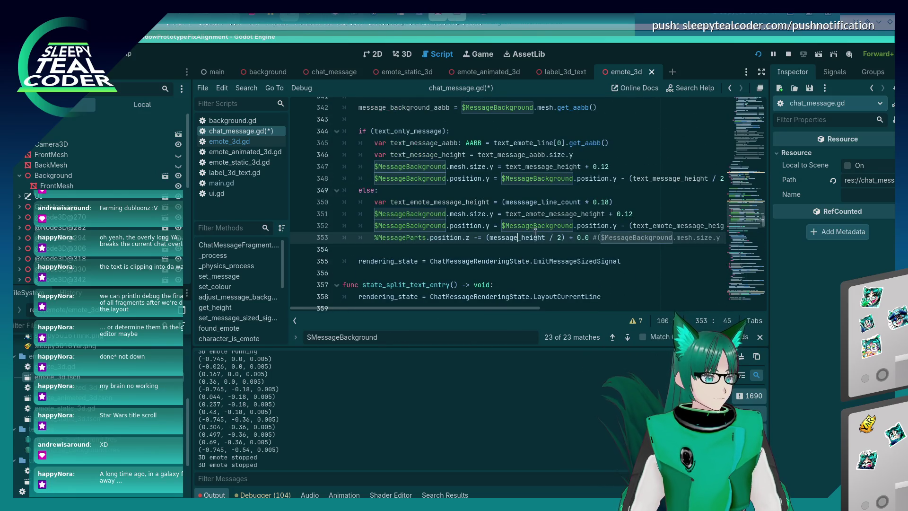
pyautogui.tripleClick(588, 225)
pyautogui.hotkey('shift', 'Up')
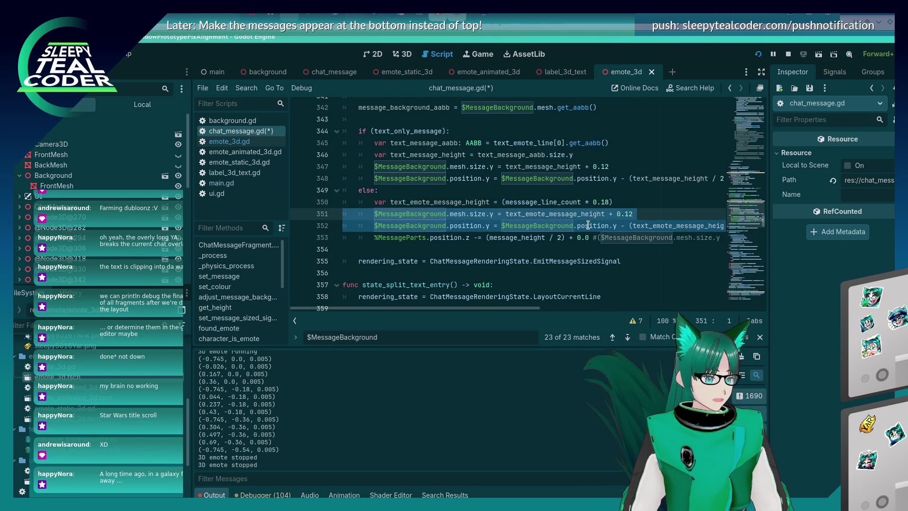
pyautogui.hotkey('shift', 'Up')
pyautogui.hotkey('ctrl', 'c')
pyautogui.hotkey('ctrl', 'End')
pyautogui.press('Up')
pyautogui.press('Up')
pyautogui.press('Up')
pyautogui.hotkey('ctrl', 'v')
pyautogui.press('Up')
pyautogui.press('Up')
# Rename the pasted variable to message_height, replace 0.18 with y_spacing_between_fragments, and save.
pyautogui.press('Home')
pyautogui.press('Right')
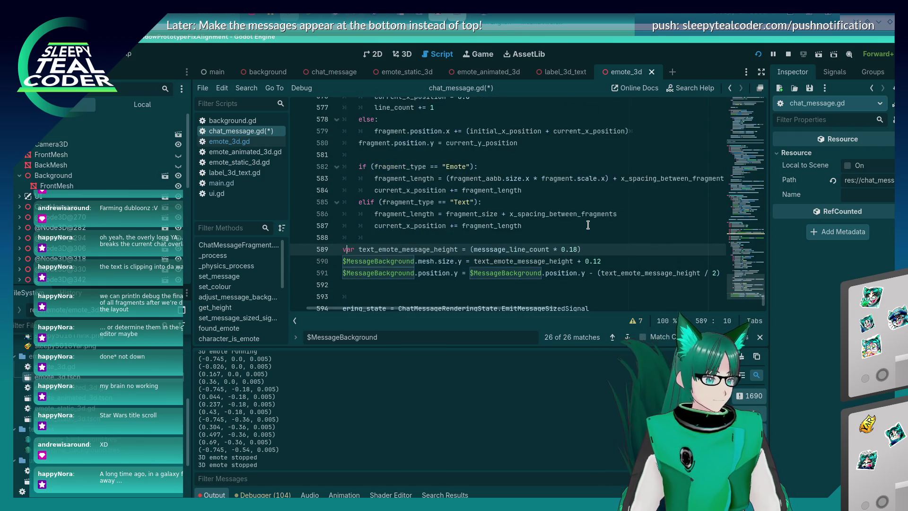
pyautogui.press('Right')
pyautogui.press('Right')
pyautogui.press('Right')
pyautogui.press('Delete')
pyautogui.press('Delete')
pyautogui.press('Delete')
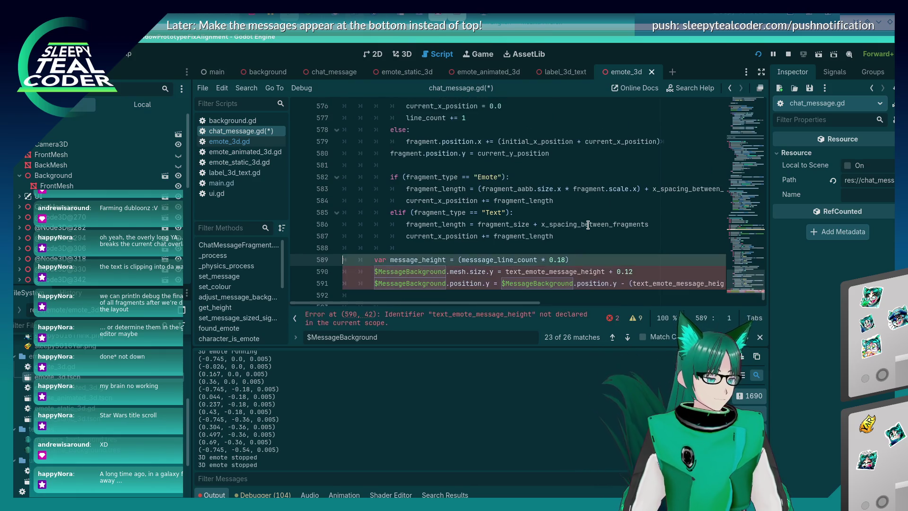
pyautogui.scroll(14, 588, 225)
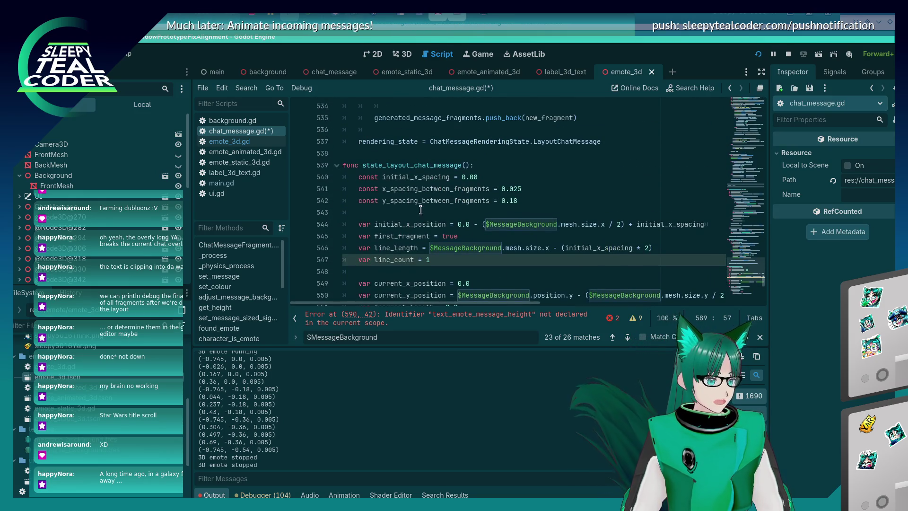
pyautogui.doubleClick(430, 201)
pyautogui.scroll(-12, 559, 260)
pyautogui.scroll(-3, 559, 259)
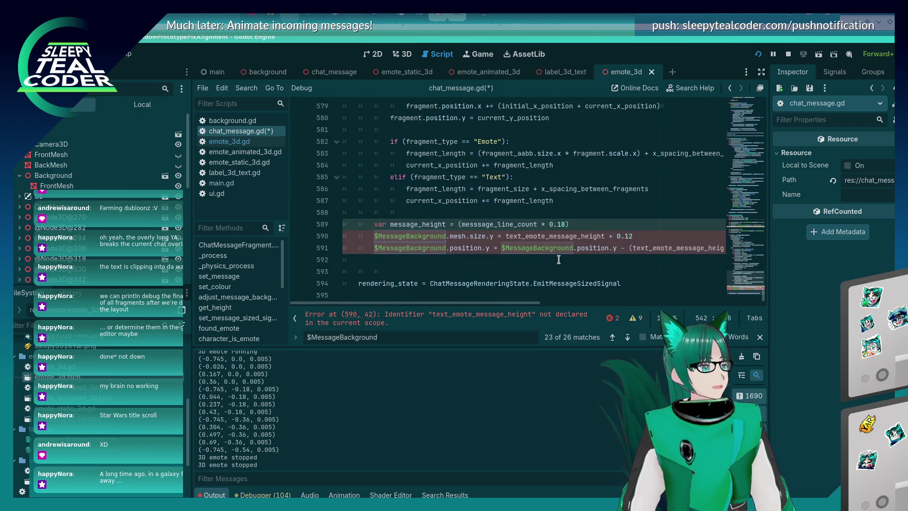
pyautogui.click(567, 225)
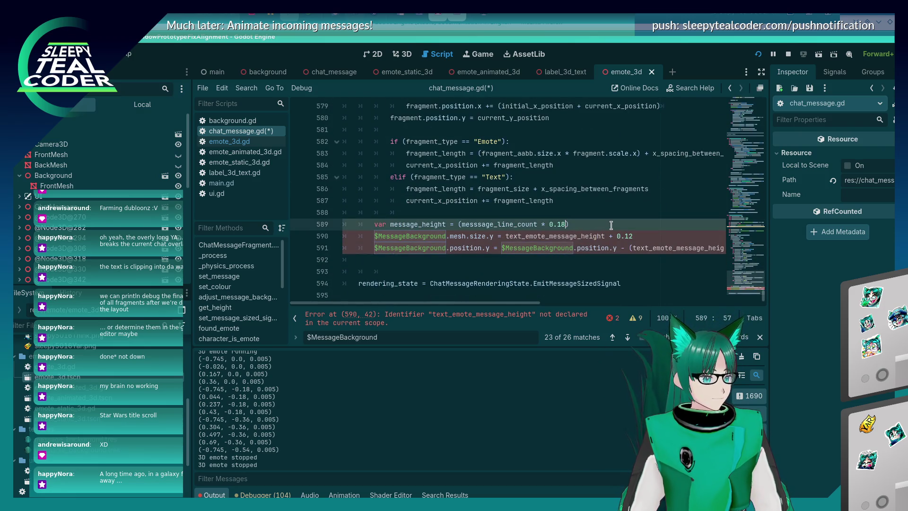
pyautogui.press('BackSpace')
pyautogui.press('BackSpace')
pyautogui.press('BackSpace')
pyautogui.hotkey('ctrl', 'v')
pyautogui.hotkey('ctrl', 's')
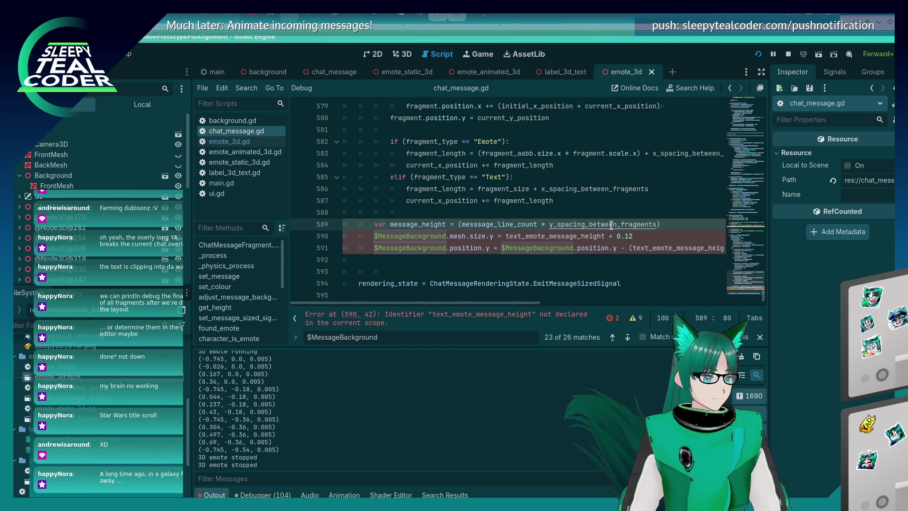
# Replace text_emote_message_height on lines 590 and 591 with message_height and save.
pyautogui.click(562, 268)
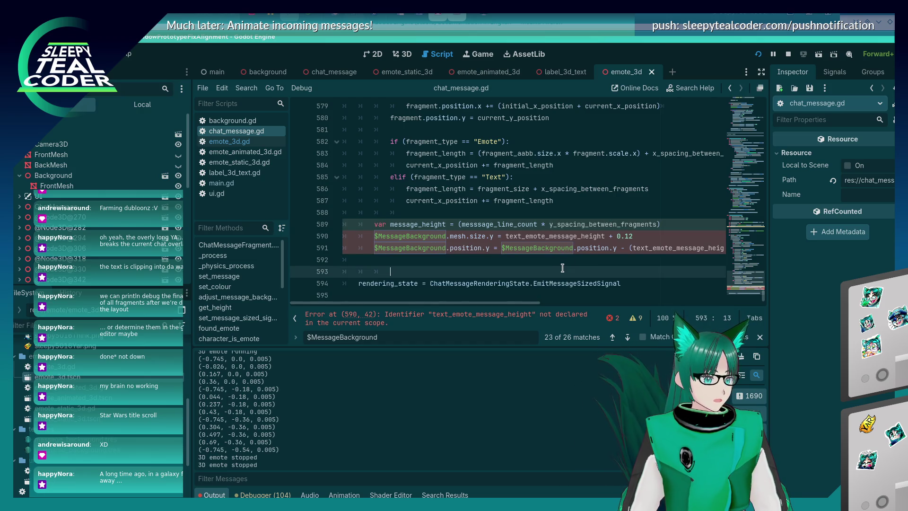
pyautogui.doubleClick(435, 224)
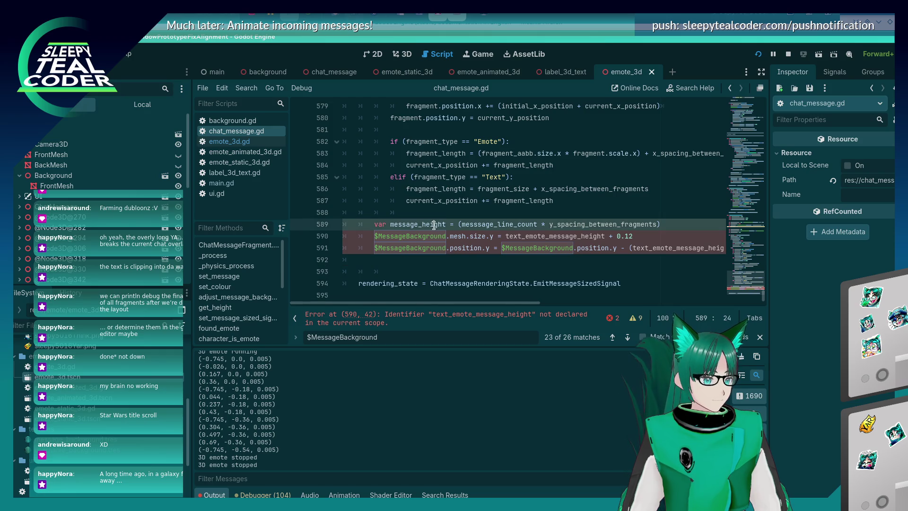
pyautogui.doubleClick(547, 237)
pyautogui.hotkey('ctrl', 'v')
pyautogui.hotkey('ctrl', 's')
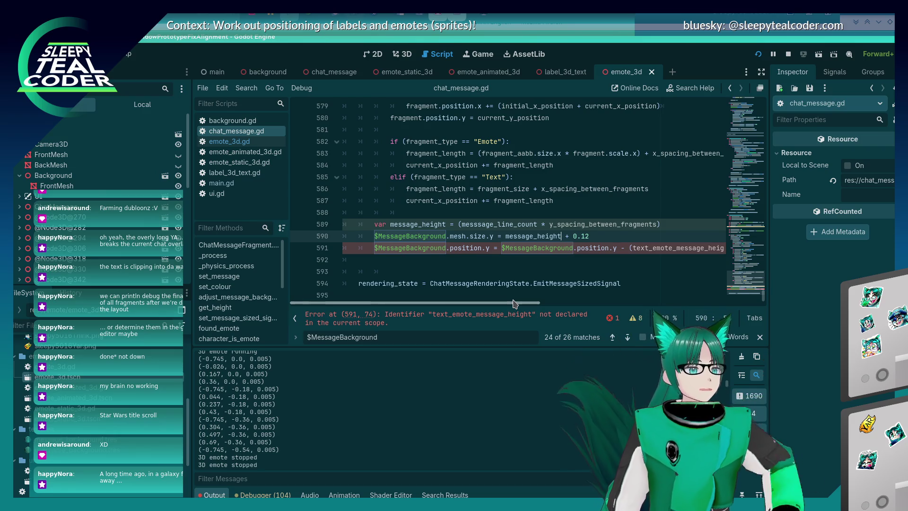
pyautogui.hscroll(3, 515, 306)
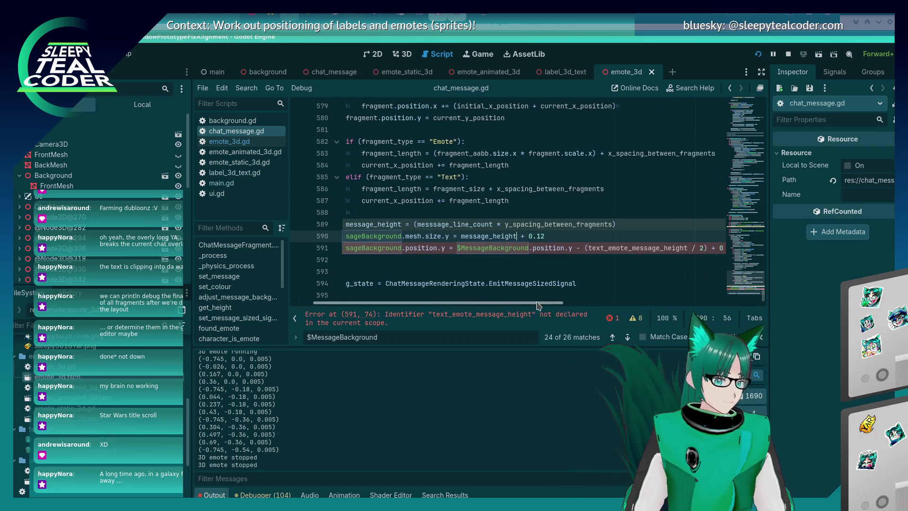
pyautogui.doubleClick(490, 234)
pyautogui.hotkey('ctrl', 'c')
pyautogui.doubleClick(661, 248)
pyautogui.hotkey('ctrl', 'v')
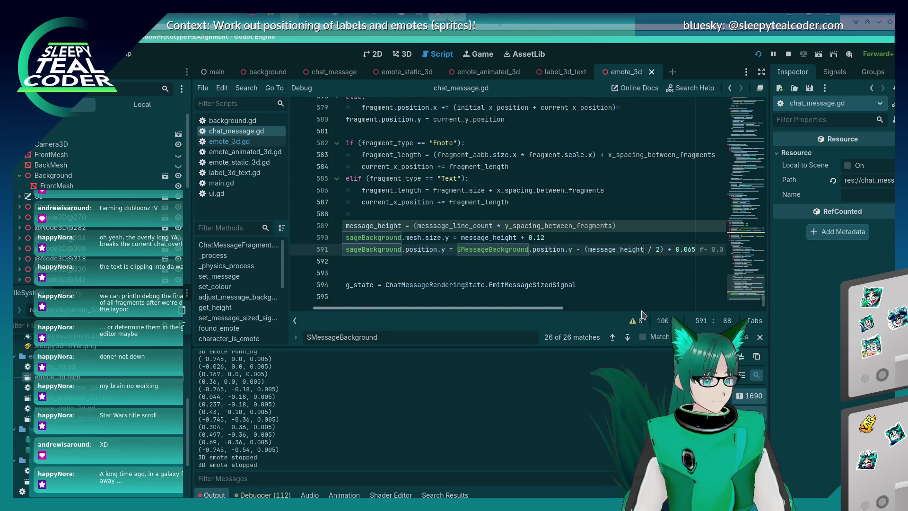
# Run the project to test the new background sizing.
pyautogui.hscroll(-3, 527, 308)
pyautogui.click(451, 262)
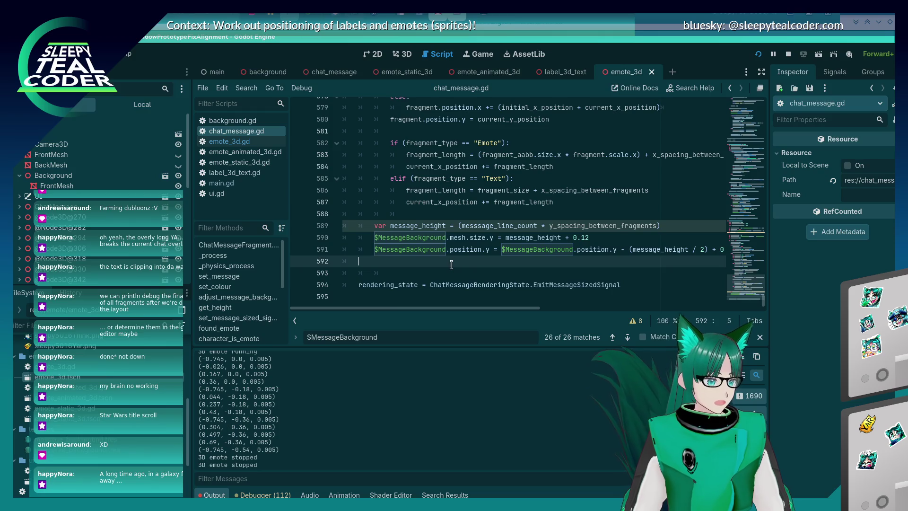
pyautogui.press('F5')
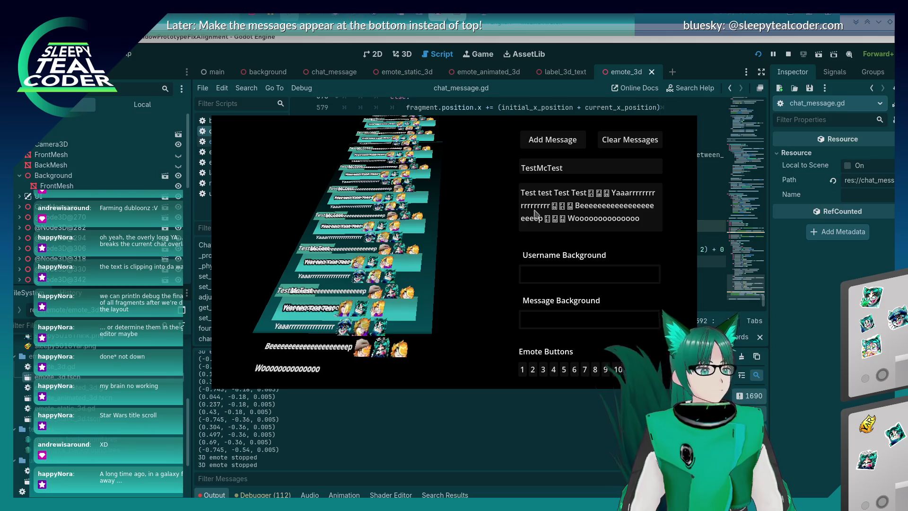
# In the running game, clear existing chat messages and restart the game.
pyautogui.hotkey('alt', 'Tab')
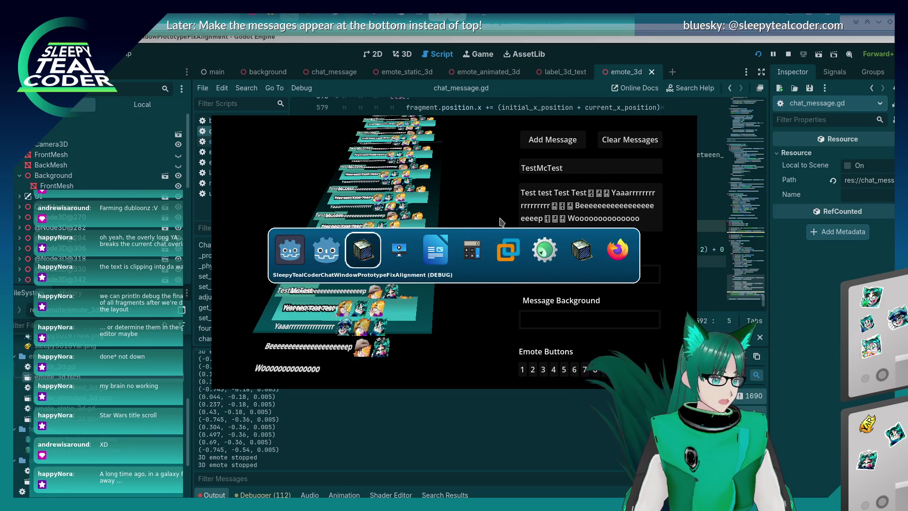
pyautogui.click(278, 105)
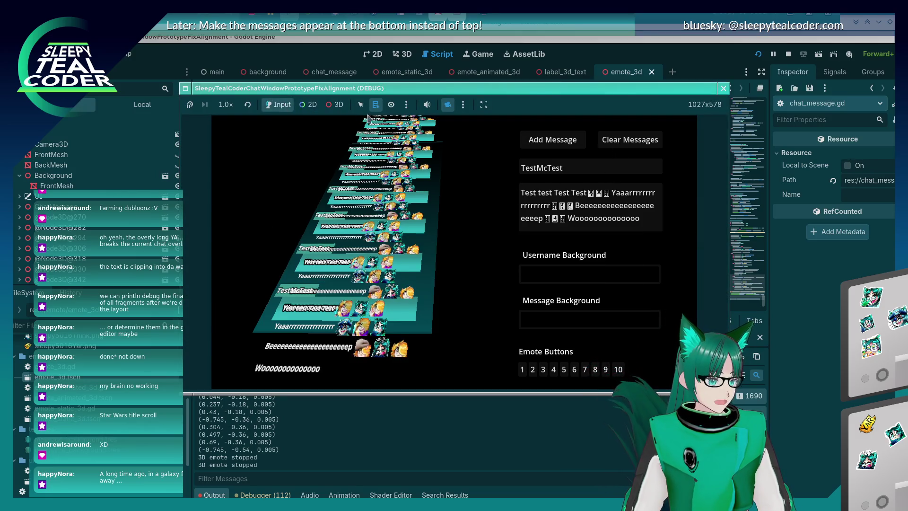
pyautogui.click(630, 140)
pyautogui.click(758, 54)
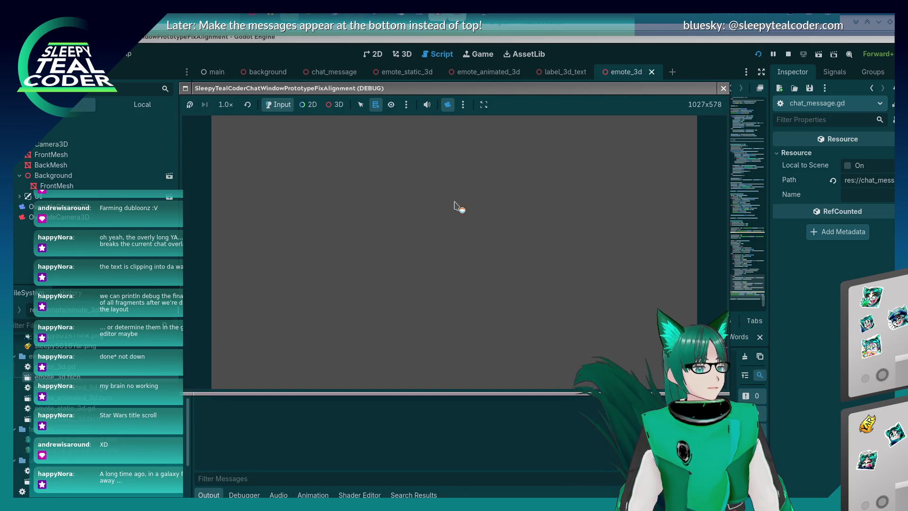
# Post a test message with an emote and 'Yarrrrrrrrr' replacing the repeated words.
pyautogui.click(552, 145)
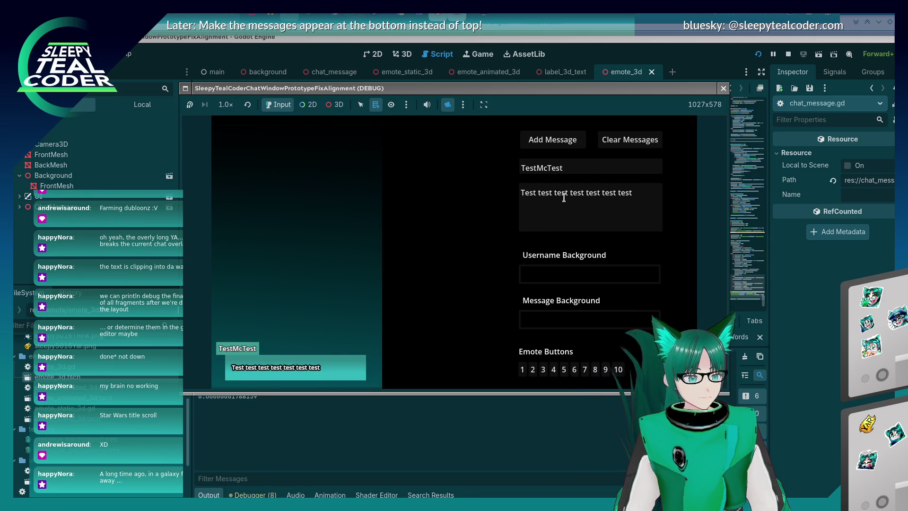
pyautogui.moveTo(554, 194); pyautogui.dragTo(633, 193)
pyautogui.press('BackSpace')
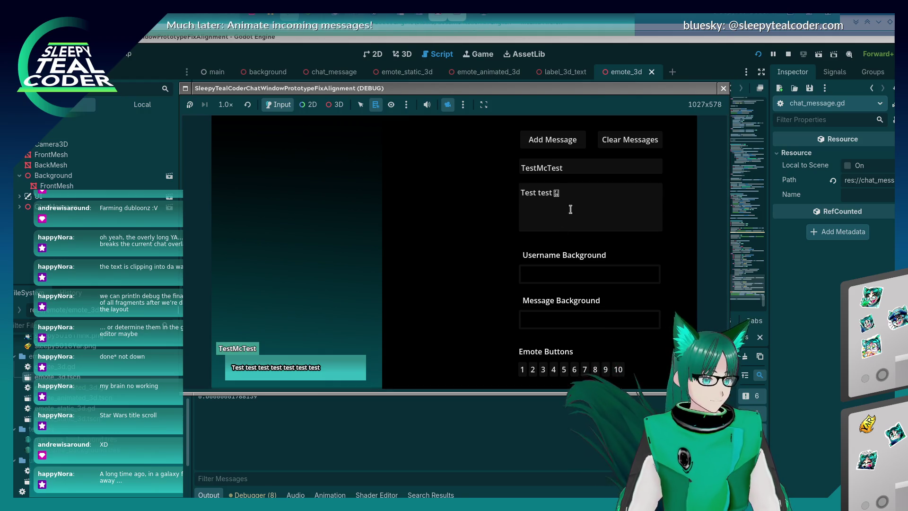
pyautogui.click(569, 211)
pyautogui.write('😀 Y')
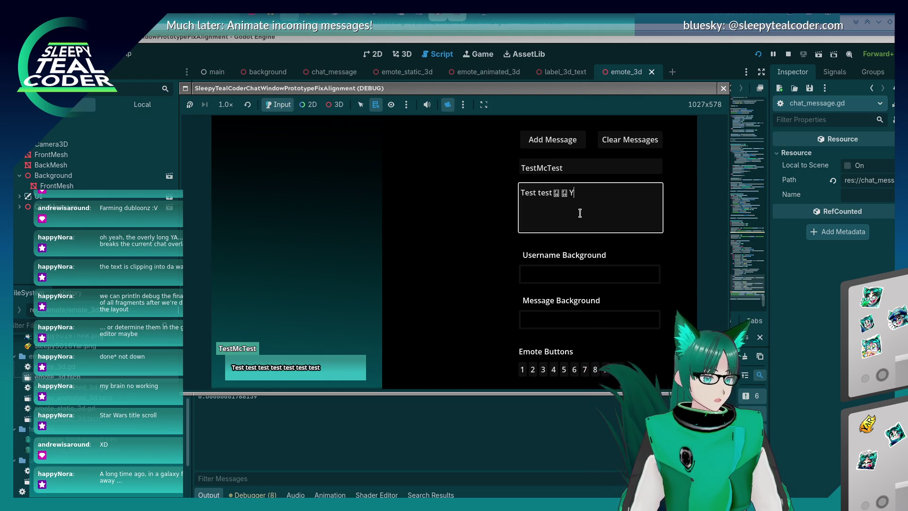
pyautogui.write('arrrrrrrrr')
pyautogui.click(562, 148)
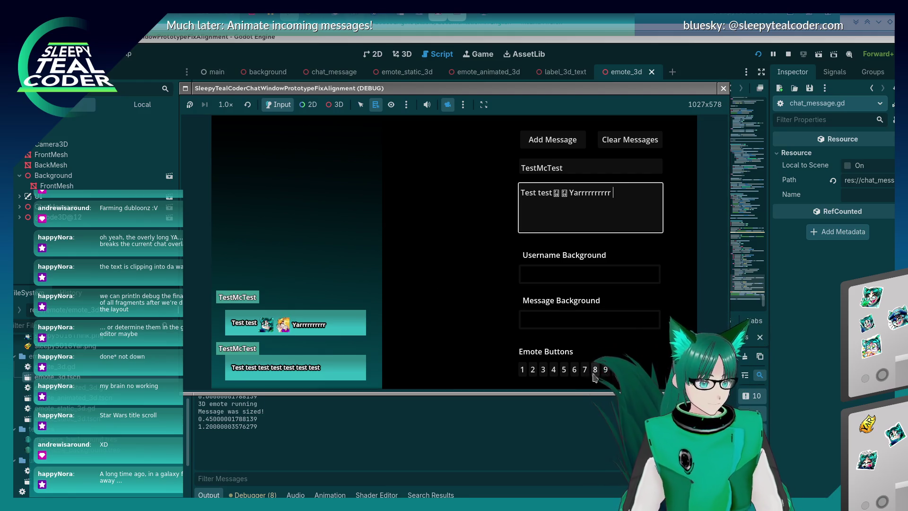
# Post a message with two more emotes and 'Beeeeeeeeeeeeeeeeeeep', then stop the game.
pyautogui.click(608, 370)
pyautogui.click(607, 370)
pyautogui.click(637, 209)
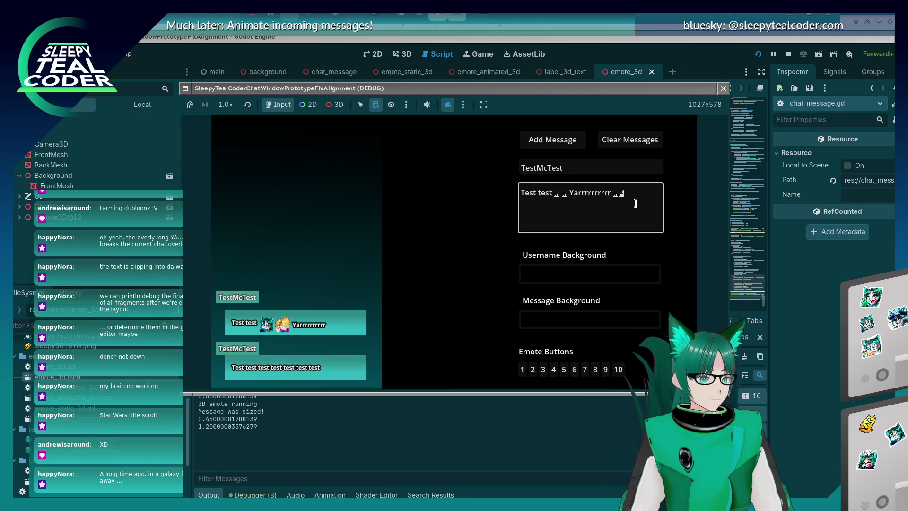
pyautogui.write('Beeeeeeeeeeeeeeeeeeep')
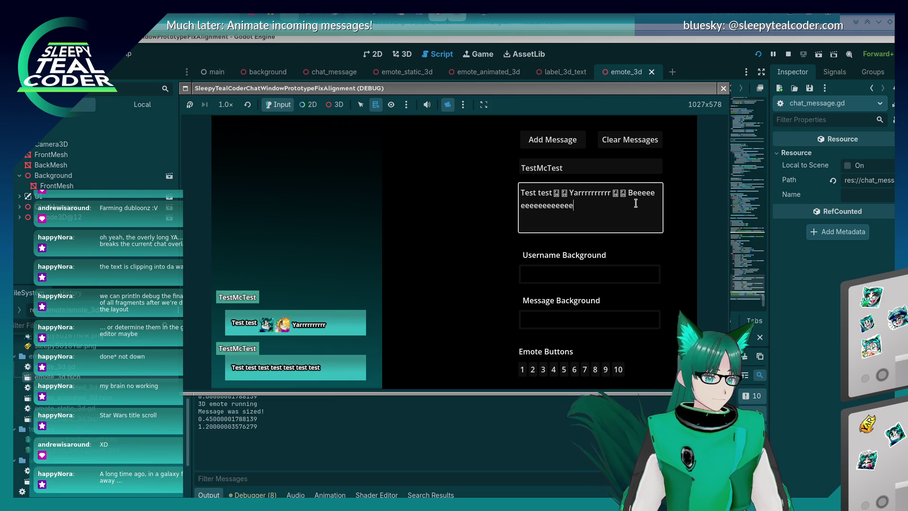
pyautogui.click(553, 139)
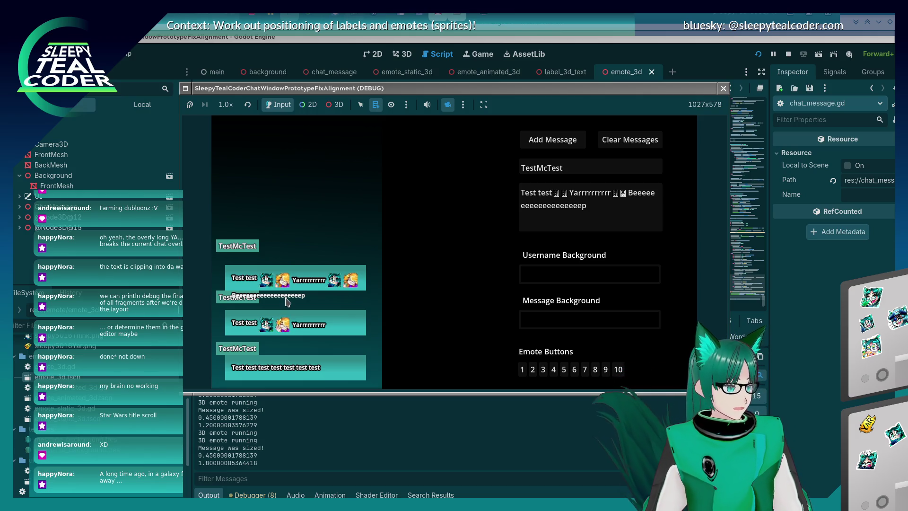
pyautogui.press('F8')
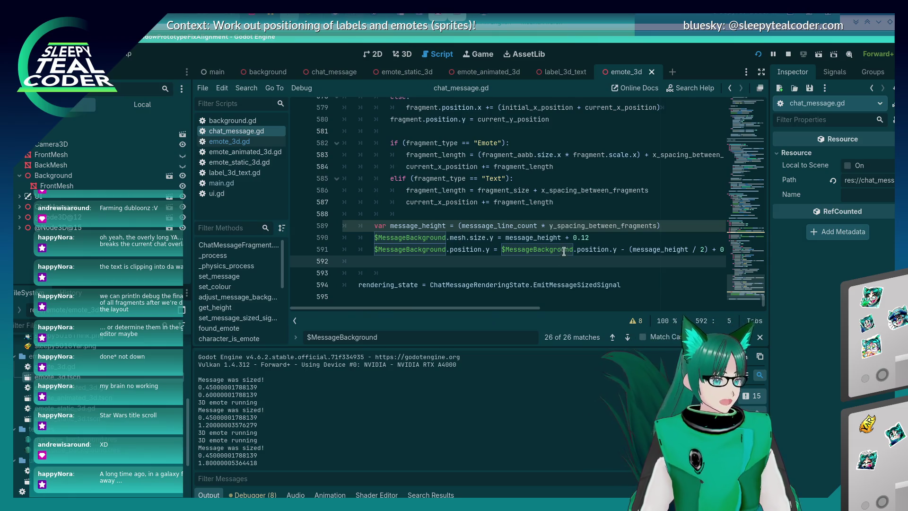
# Correct the misspelled messsage_line_count to line_count in the height calculation and save.
pyautogui.click(506, 226)
pyautogui.scroll(5, 505, 225)
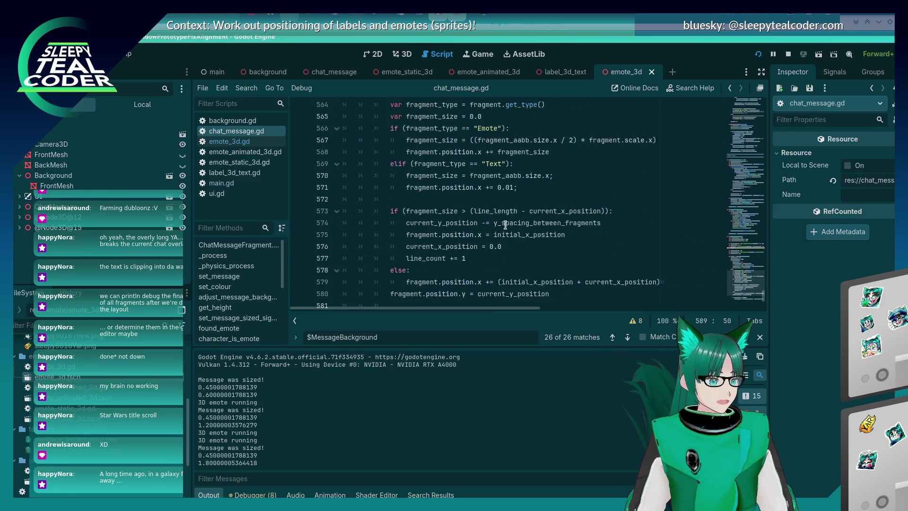
pyautogui.scroll(8, 430, 253)
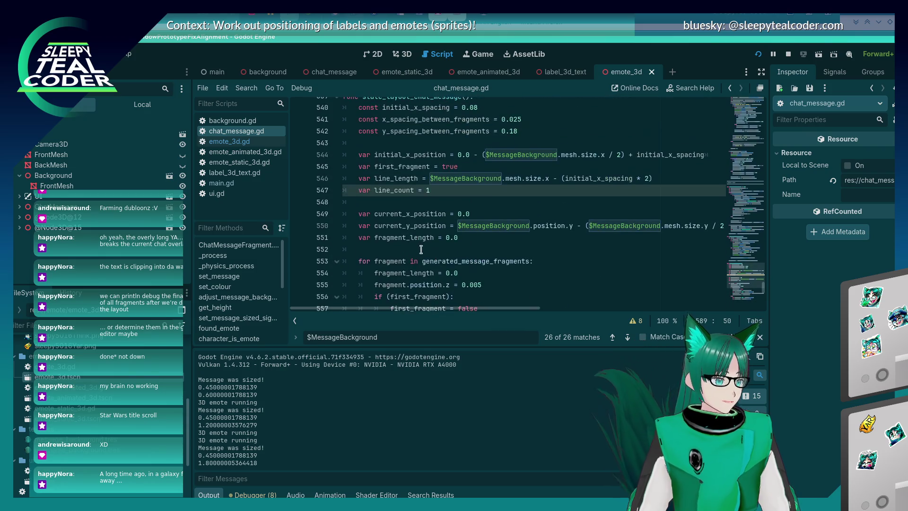
pyautogui.click(390, 194)
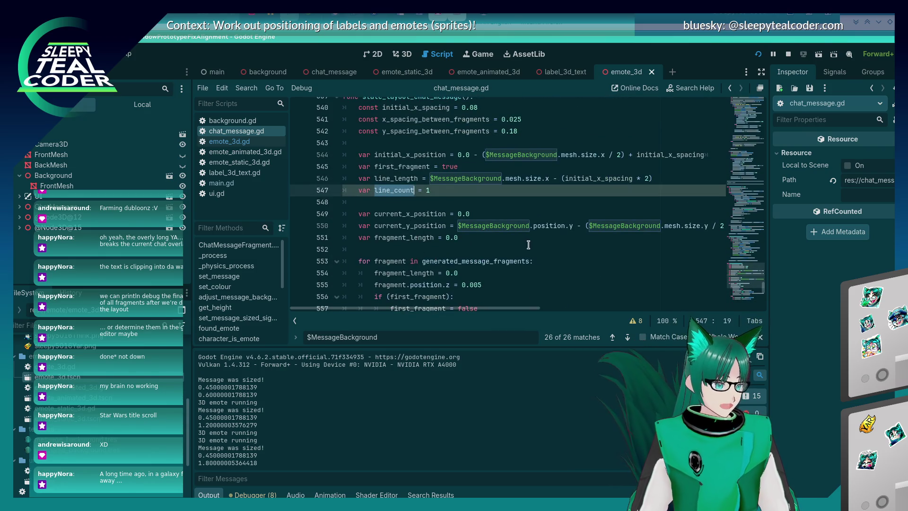
pyautogui.scroll(-13, 528, 244)
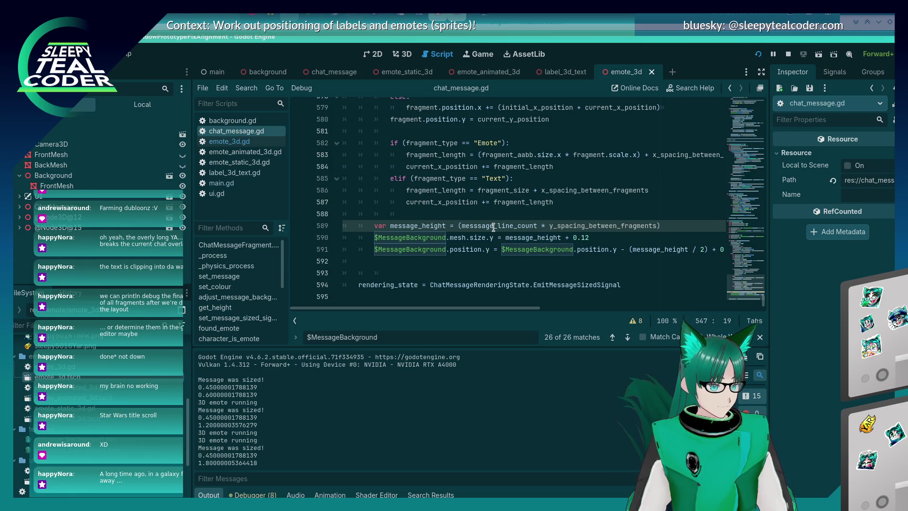
pyautogui.doubleClick(493, 225)
pyautogui.write('line_count')
pyautogui.hotkey('ctrl', 's')
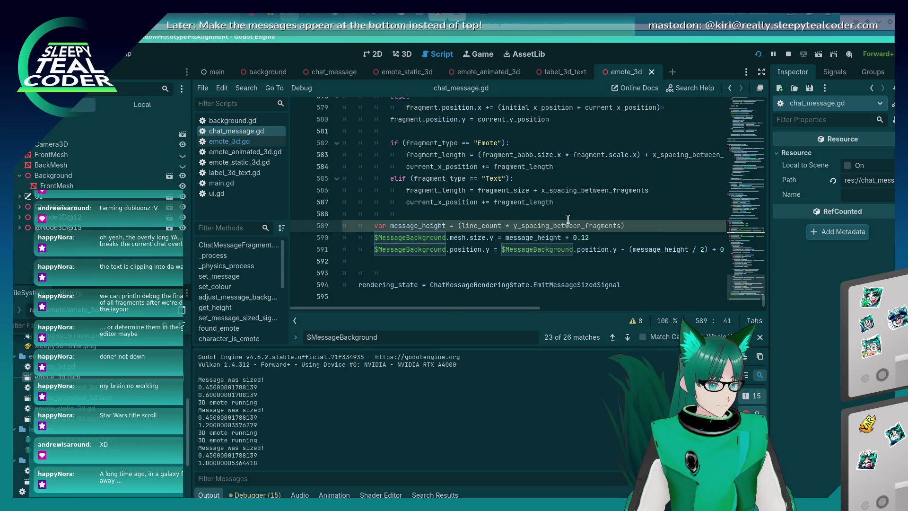
# Run the game, post a test chat message, and return to the script editor.
pyautogui.click(568, 218)
pyautogui.press('F5')
pyautogui.click(552, 142)
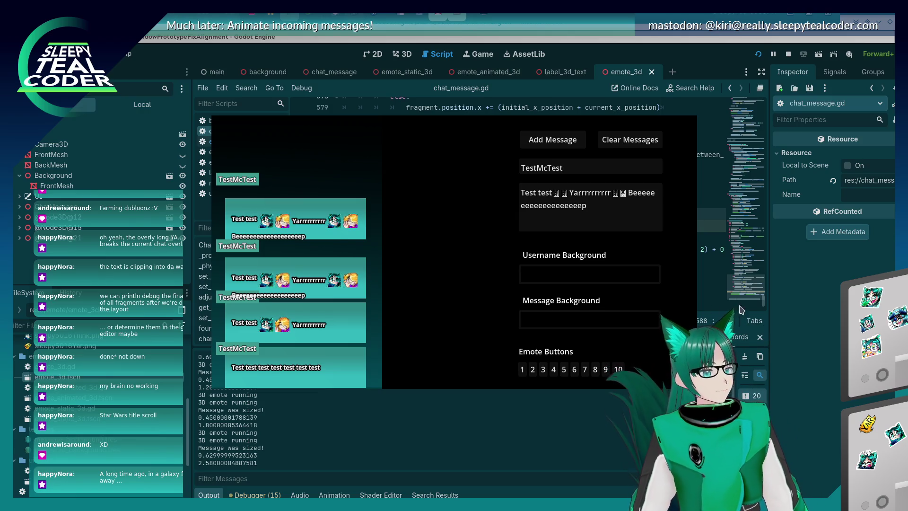
pyautogui.click(793, 311)
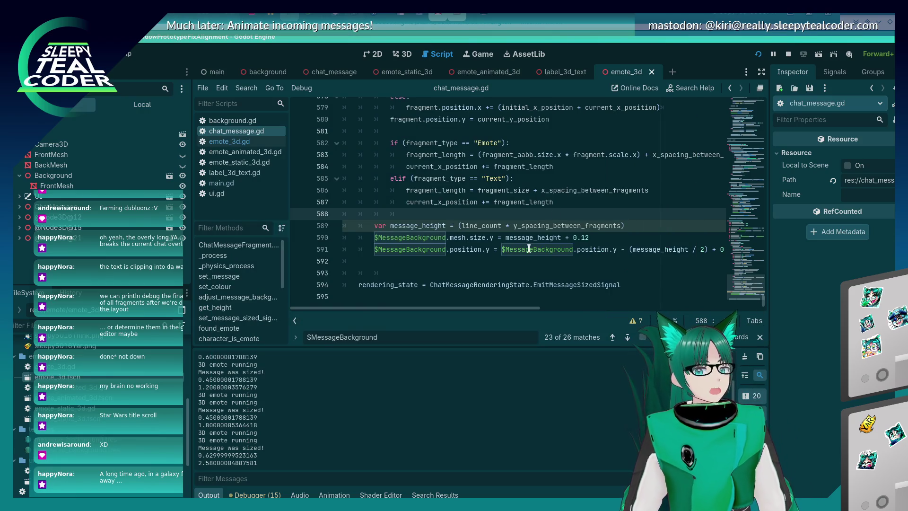
pyautogui.click(471, 269)
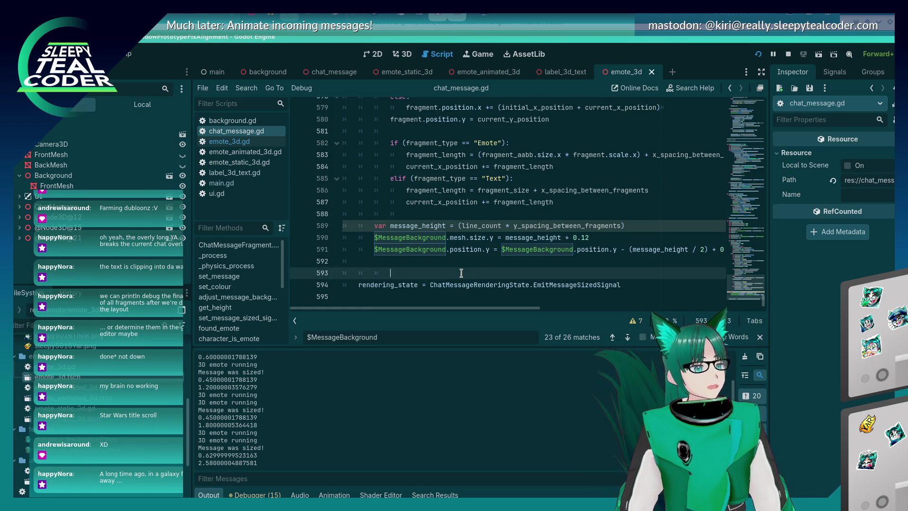
pyautogui.click(462, 266)
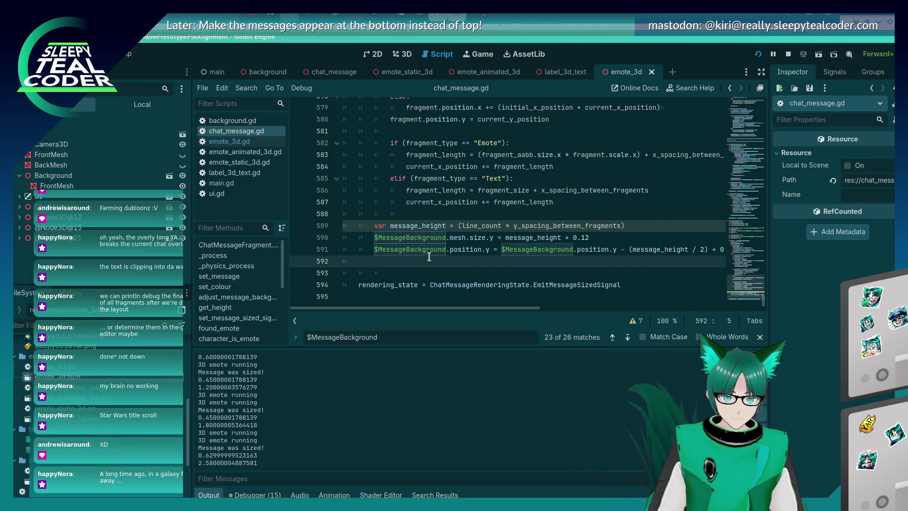
pyautogui.click(518, 253)
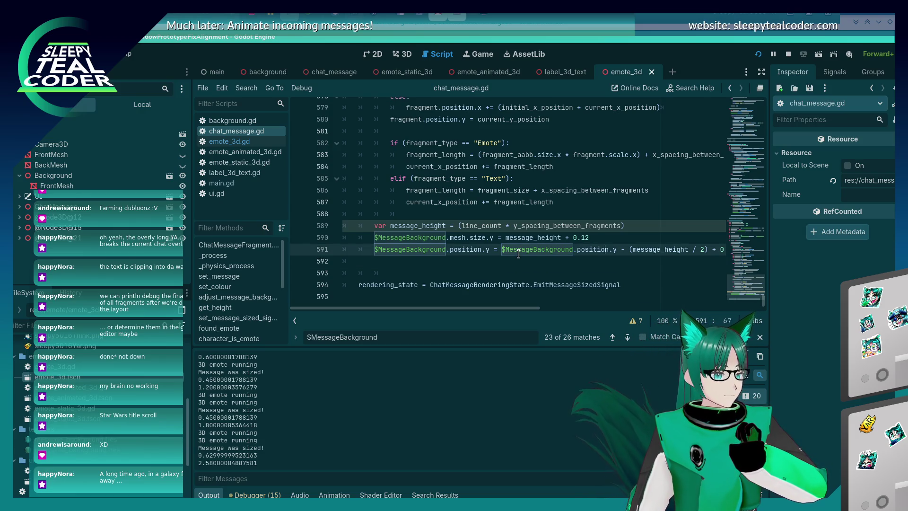
pyautogui.press('Right')
pyautogui.press('Right')
pyautogui.press('Right')
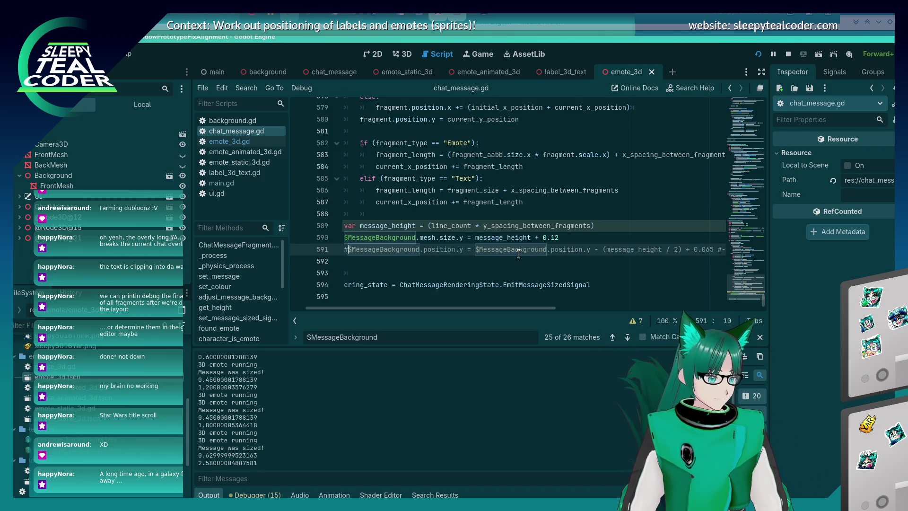
# Comment out line 591 and add a new line setting $MessageBackground.position.y to itself minus a message height.
pyautogui.write('#')
pyautogui.hotkey('shift', 'Right')
pyautogui.hotkey('shift', 'Right')
pyautogui.hotkey('shift', 'Right')
pyautogui.hotkey('shift', 'Right')
pyautogui.hotkey('shift', 'Right')
pyautogui.hotkey('shift', 'Right')
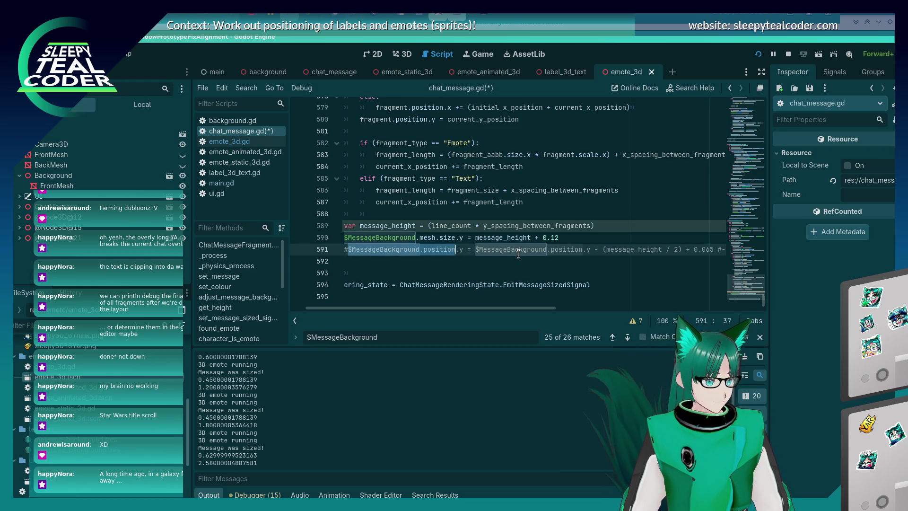
pyautogui.hotkey('ctrl', 'c')
pyautogui.press('Up')
pyautogui.press('End')
pyautogui.press('Return')
pyautogui.hotkey('ctrl', 'v')
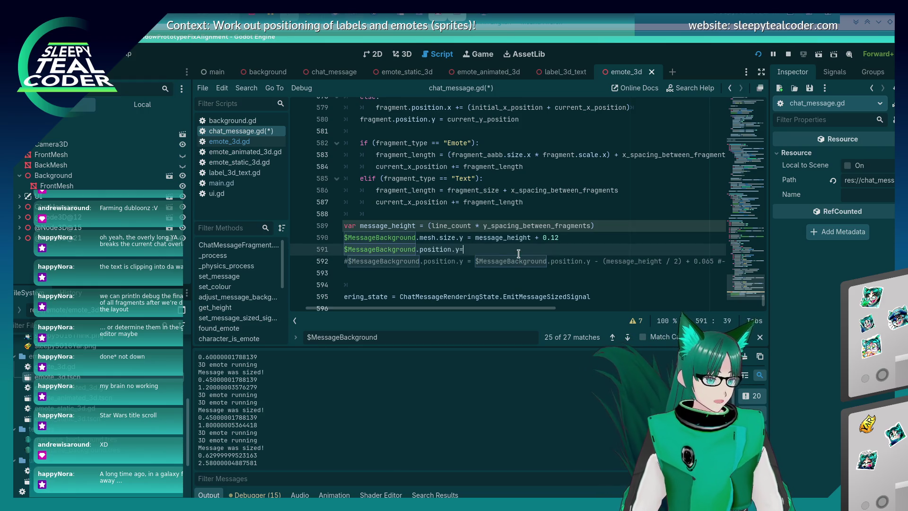
pyautogui.write('=')
pyautogui.hotkey('ctrl', 'v')
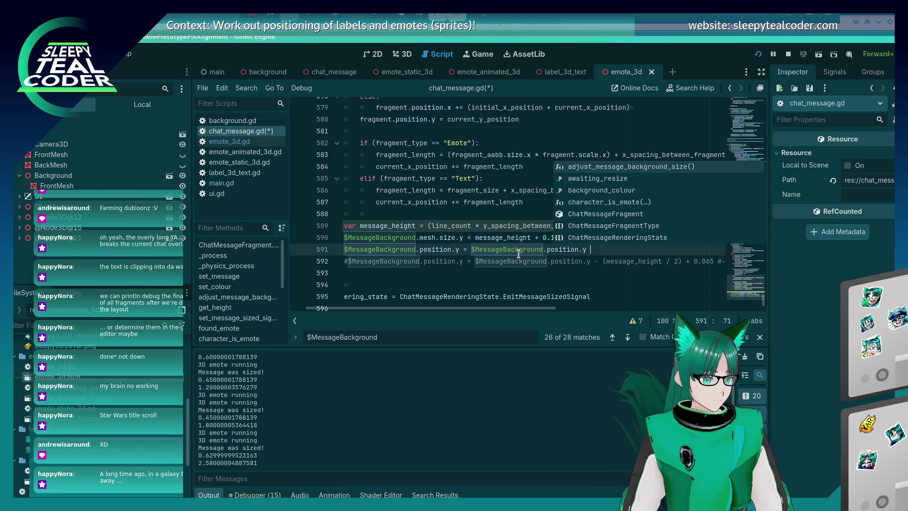
pyautogui.write('- message')
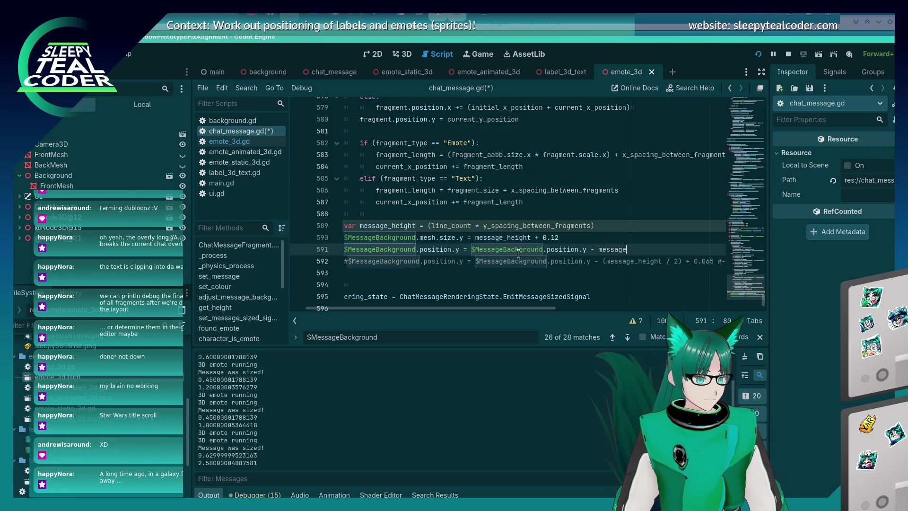
pyautogui.press('Escape')
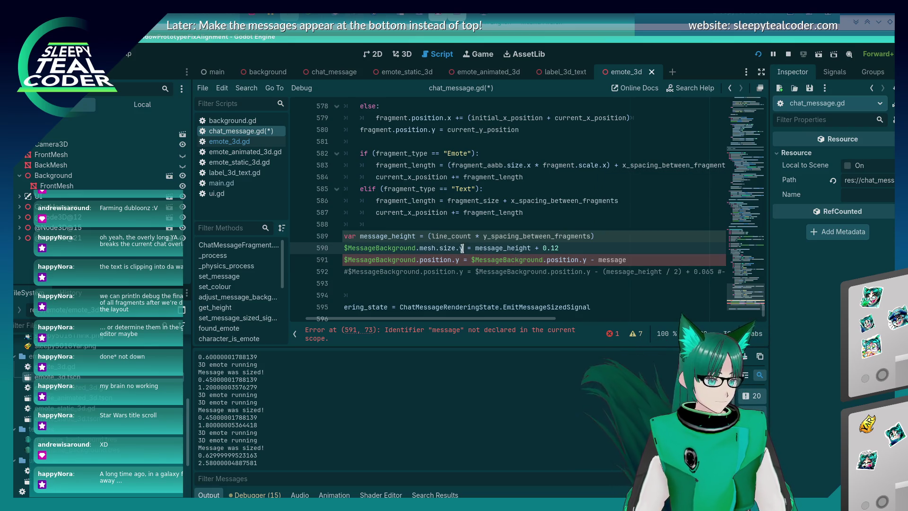
# Subtract $MessageBackground.mesh.size.y instead of the undeclared identifier, then save, run and post a test message.
pyautogui.doubleClick(521, 248)
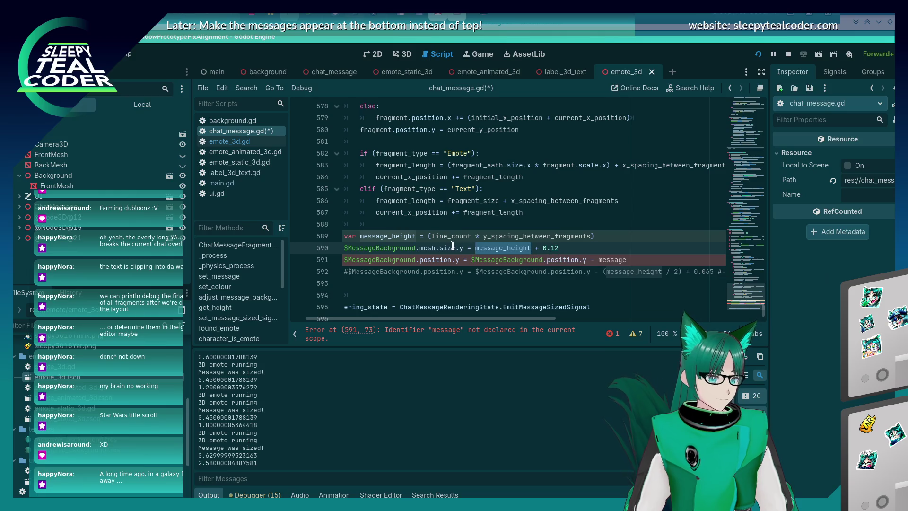
pyautogui.click(466, 249)
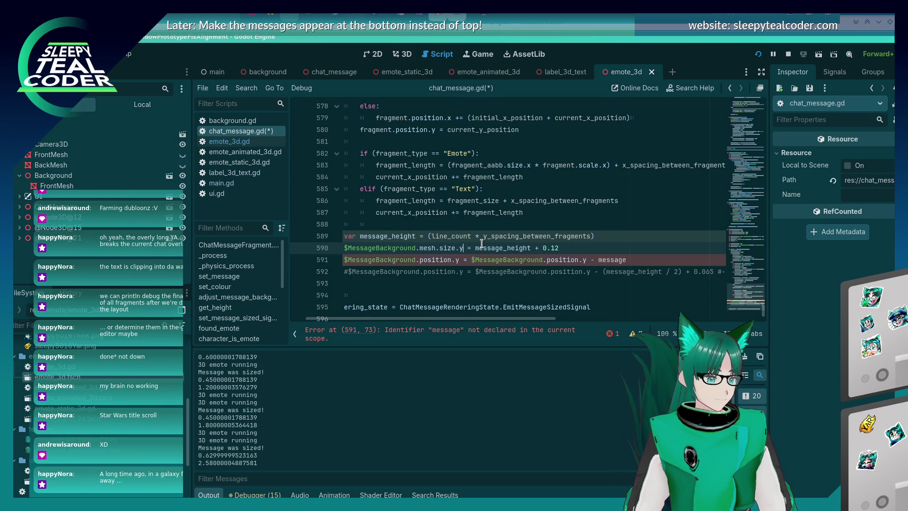
pyautogui.press('Down')
pyautogui.press('End')
pyautogui.press('BackSpace')
pyautogui.press('BackSpace')
pyautogui.press('BackSpace')
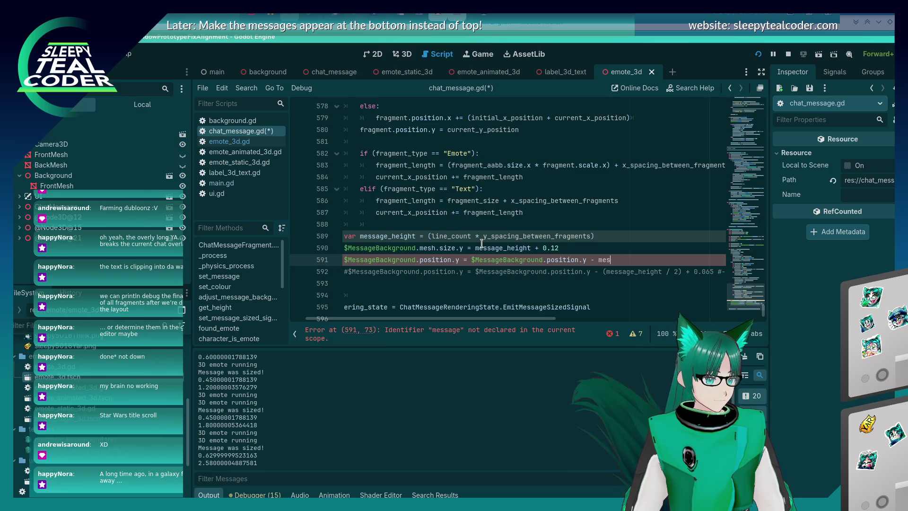
pyautogui.hotkey('ctrl', 'v')
pyautogui.press('F5')
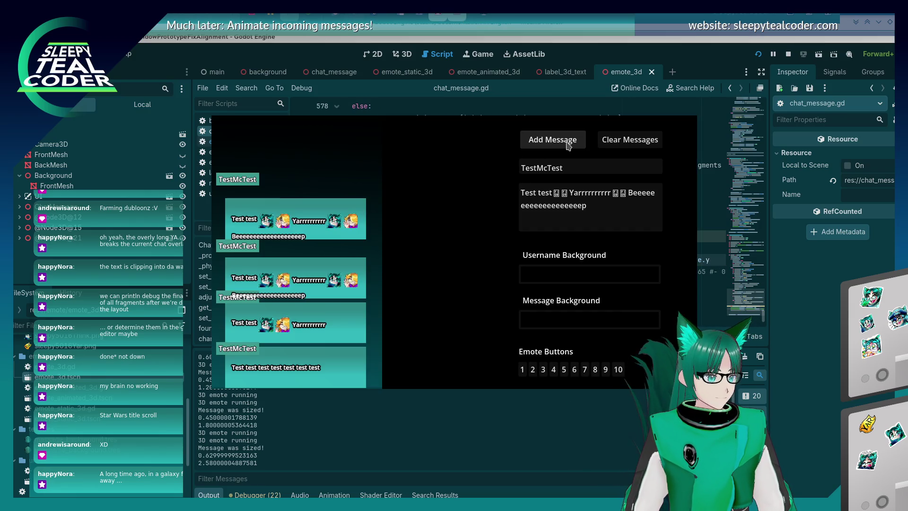
pyautogui.click(568, 145)
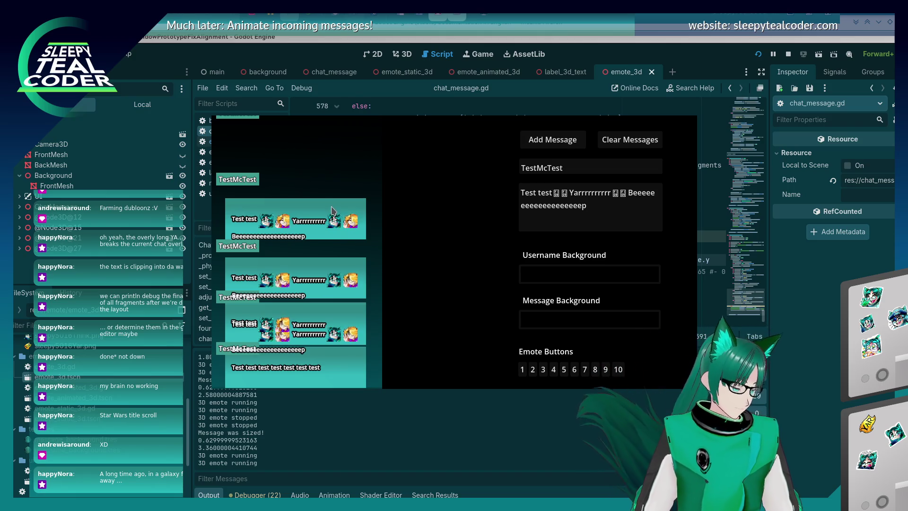
# Post another chat message, clear all messages, then post one fresh test message.
pyautogui.press('space')
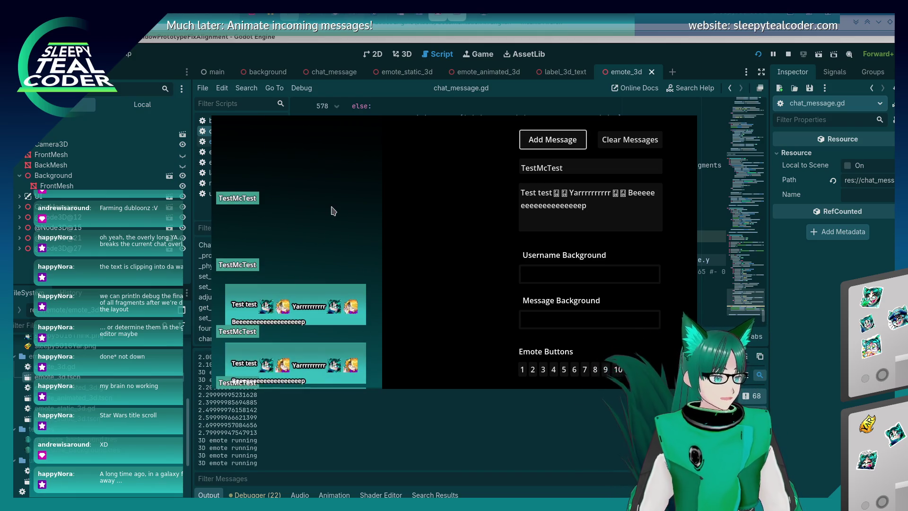
pyautogui.click(629, 140)
pyautogui.click(554, 136)
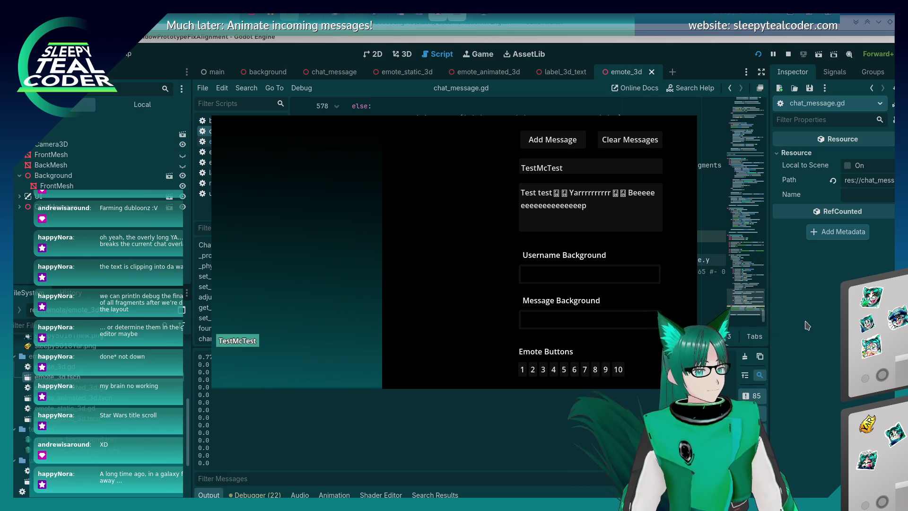
# Return to the script editor with the caret at the end of line 590.
pyautogui.click(614, 265)
pyautogui.click(591, 240)
pyautogui.click(590, 248)
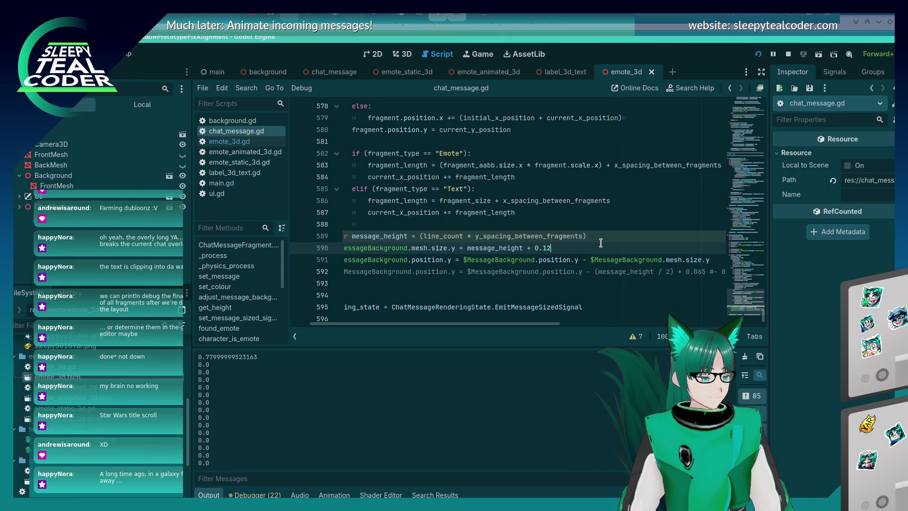
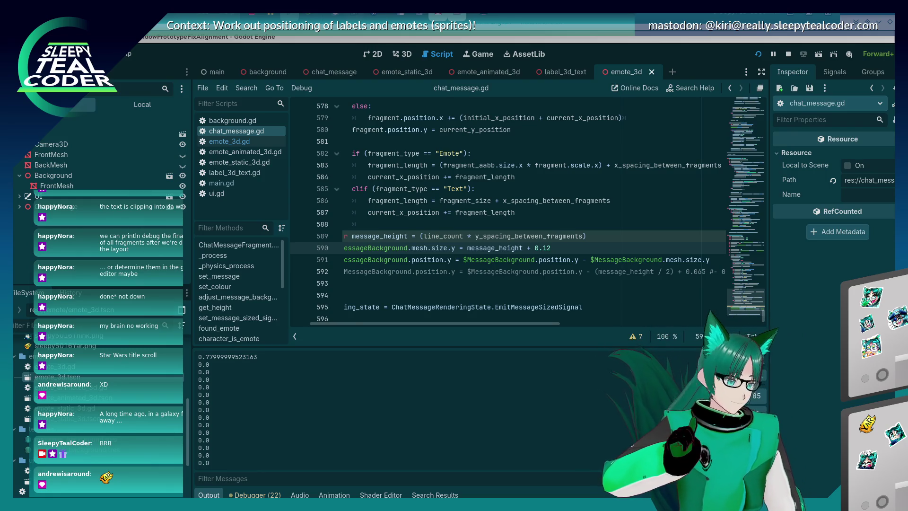
# Review the sizing log and code, then save and launch the game to test background sizing.
pyautogui.scroll(3, 243, 421)
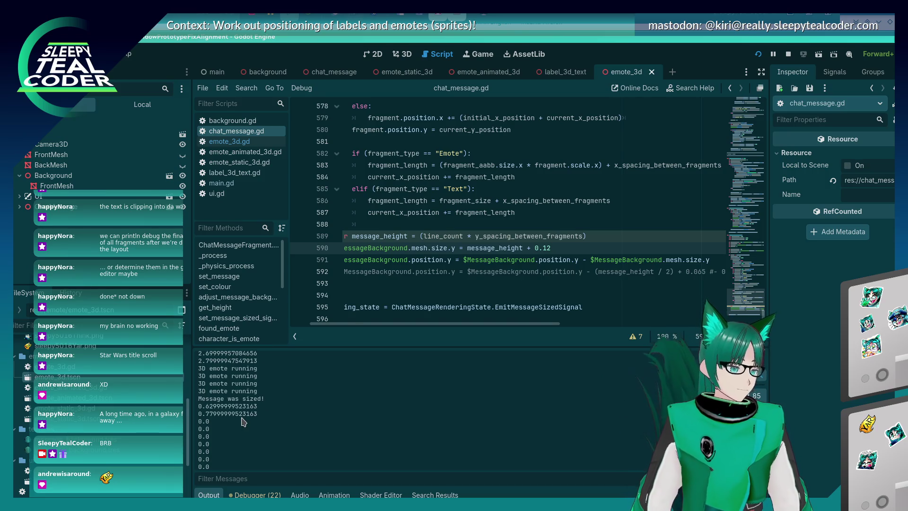
pyautogui.moveTo(403, 324); pyautogui.dragTo(324, 326)
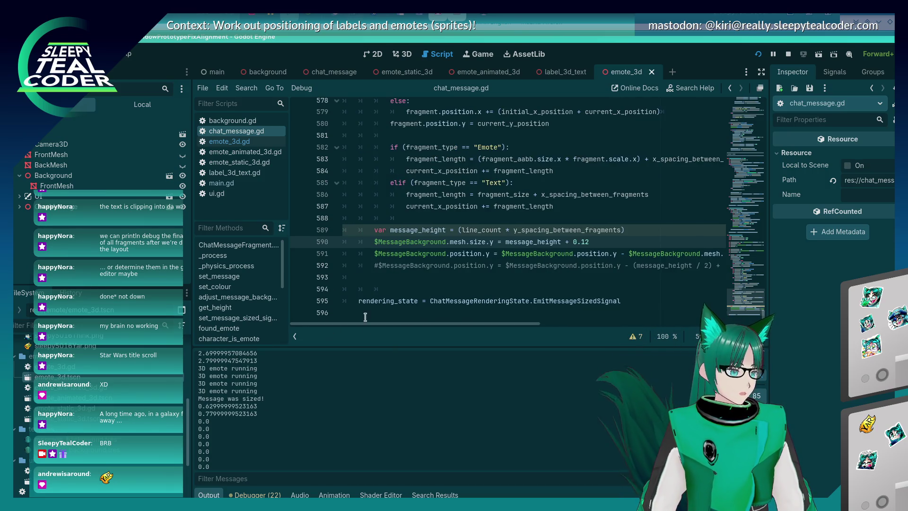
pyautogui.scroll(-3, 295, 431)
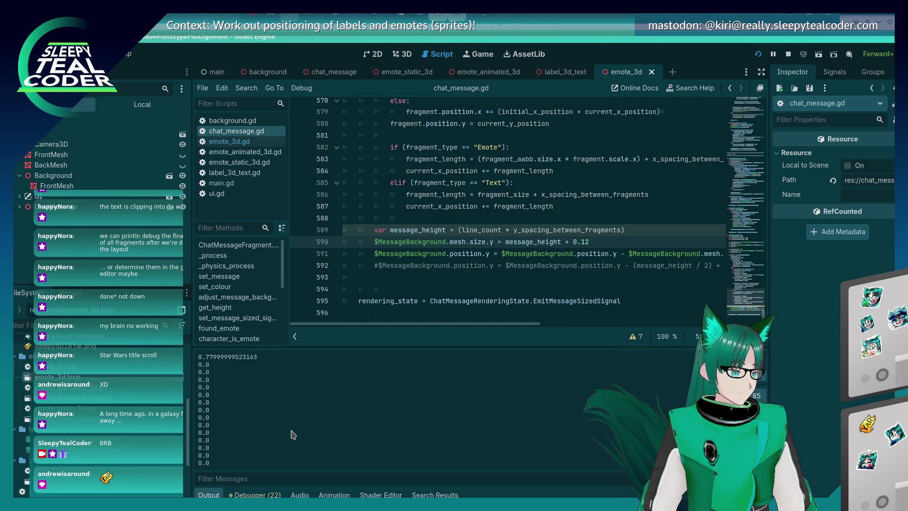
pyautogui.click(397, 276)
pyautogui.press('F5')
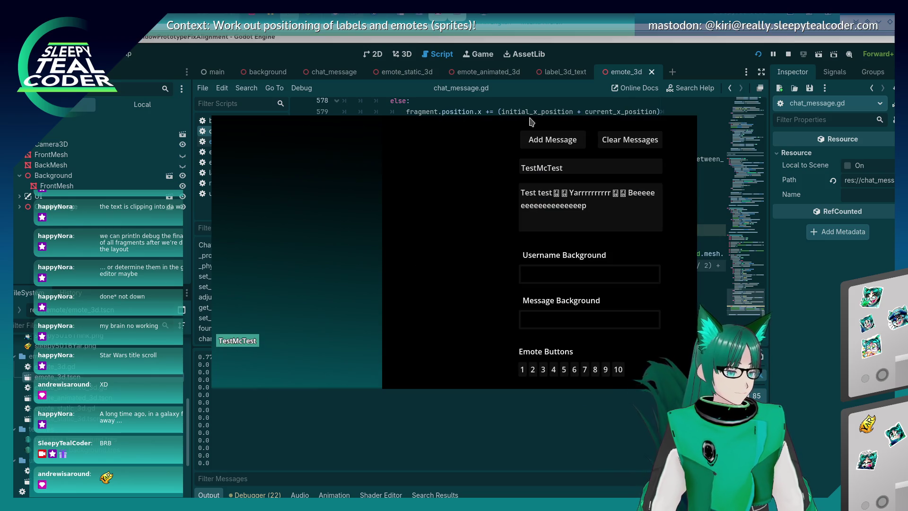
# Clear and re-add the test message, then enable 3D camera override in the game window.
pyautogui.click(636, 144)
pyautogui.click(556, 141)
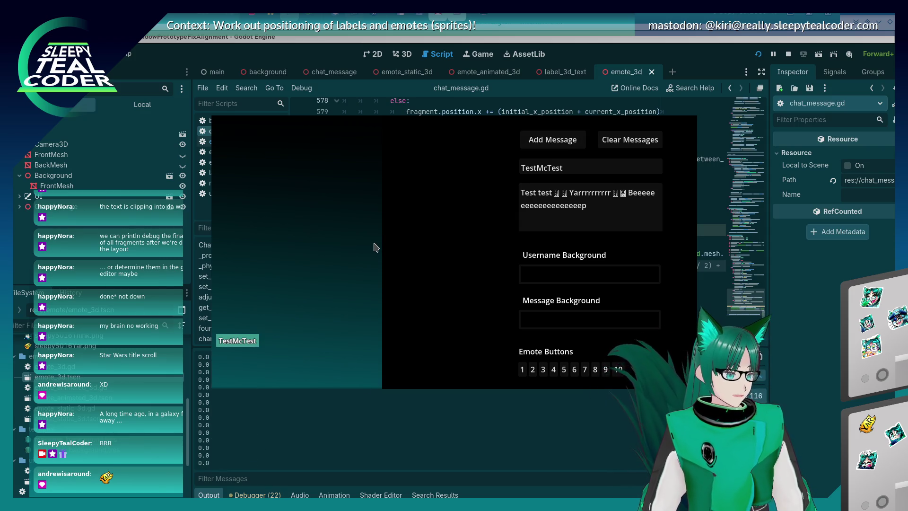
pyautogui.hotkey('alt', 'Tab')
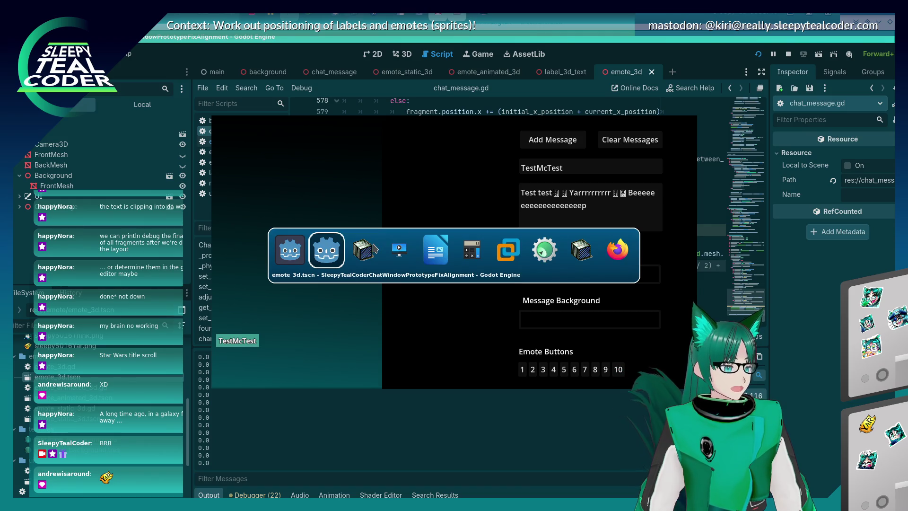
pyautogui.press('Tab')
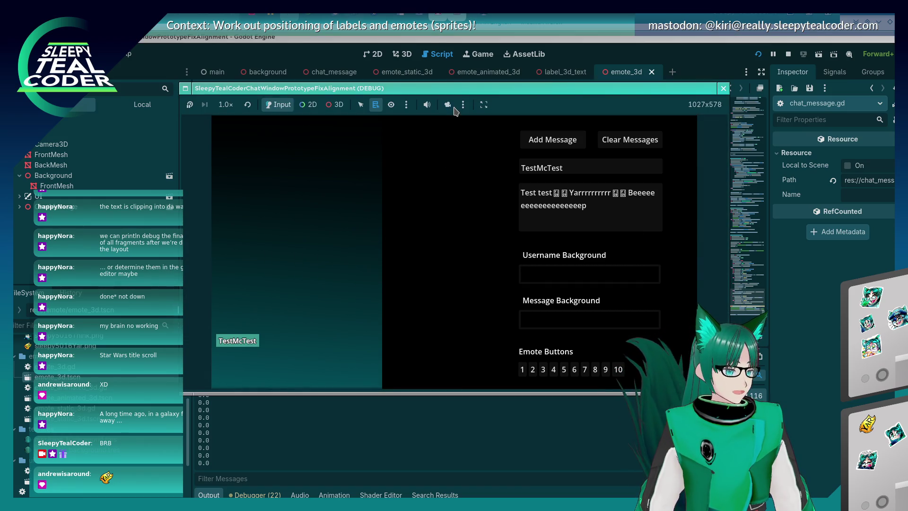
pyautogui.click(335, 105)
pyautogui.click(448, 105)
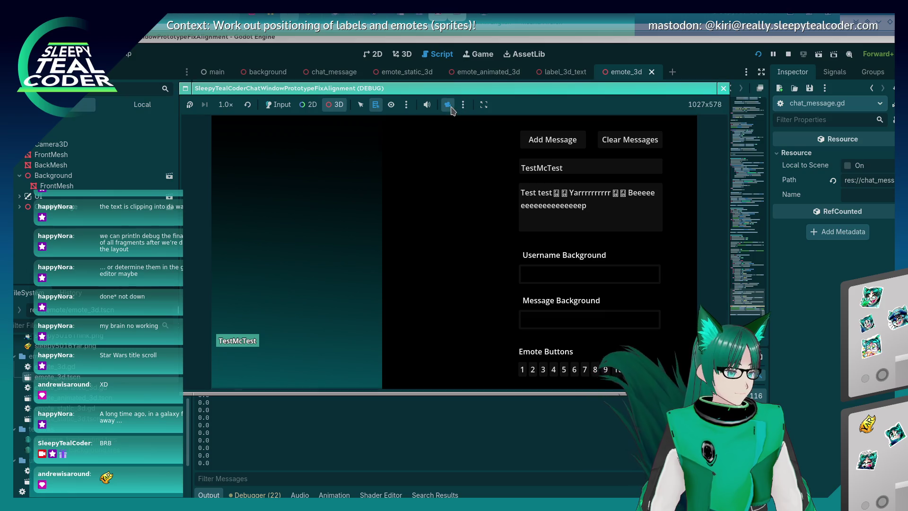
# Orbit and zoom around the teal message panel to inspect its text and emotes.
pyautogui.moveTo(382, 287)
pyautogui.mouseDown()
pyautogui.moveTo(435, 285)
pyautogui.moveTo(423, 298)
pyautogui.moveTo(400, 278)
pyautogui.moveTo(398, 310)
pyautogui.moveTo(422, 306)
pyautogui.moveTo(410, 312)
pyautogui.mouseUp()
pyautogui.scroll(-2, 410, 312)
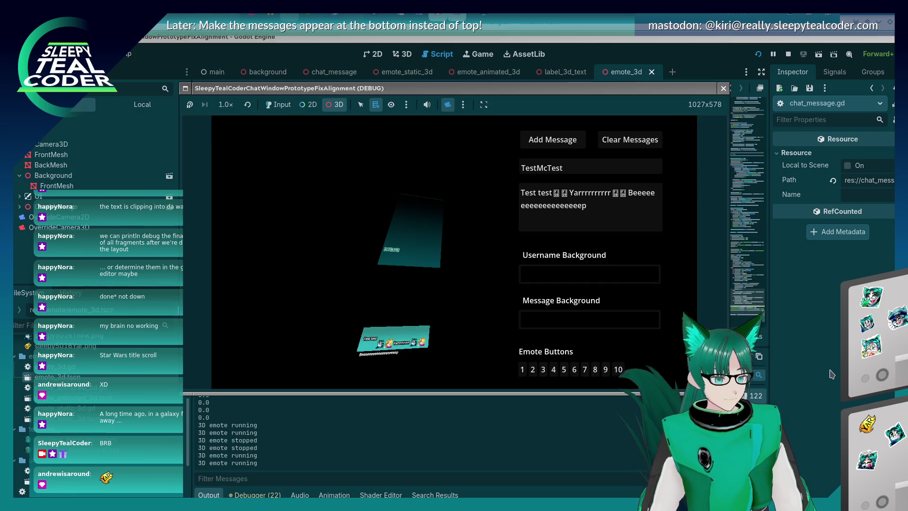
pyautogui.click(831, 375)
pyautogui.moveTo(387, 343); pyautogui.dragTo(382, 346)
pyautogui.scroll(3, 404, 318)
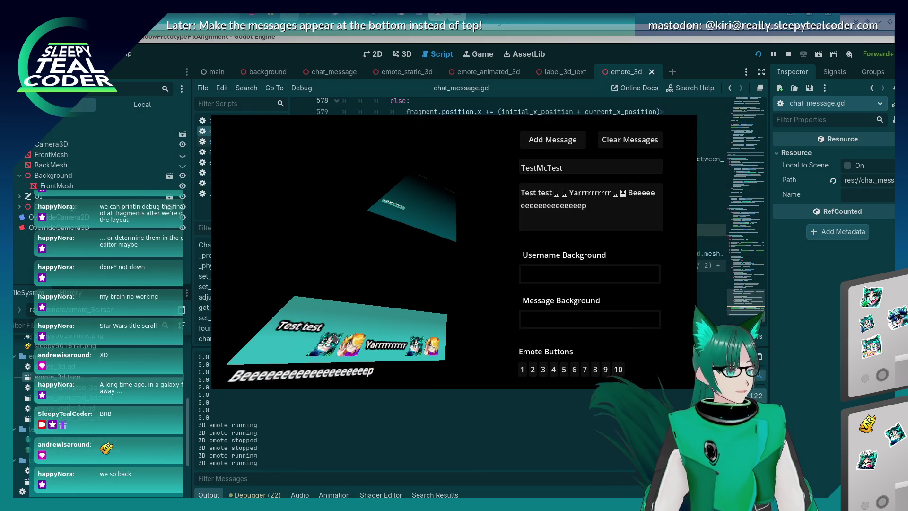
pyautogui.moveTo(334, 337)
pyautogui.mouseDown()
pyautogui.moveTo(442, 254)
pyautogui.moveTo(417, 286)
pyautogui.moveTo(413, 275)
pyautogui.moveTo(400, 286)
pyautogui.mouseUp()
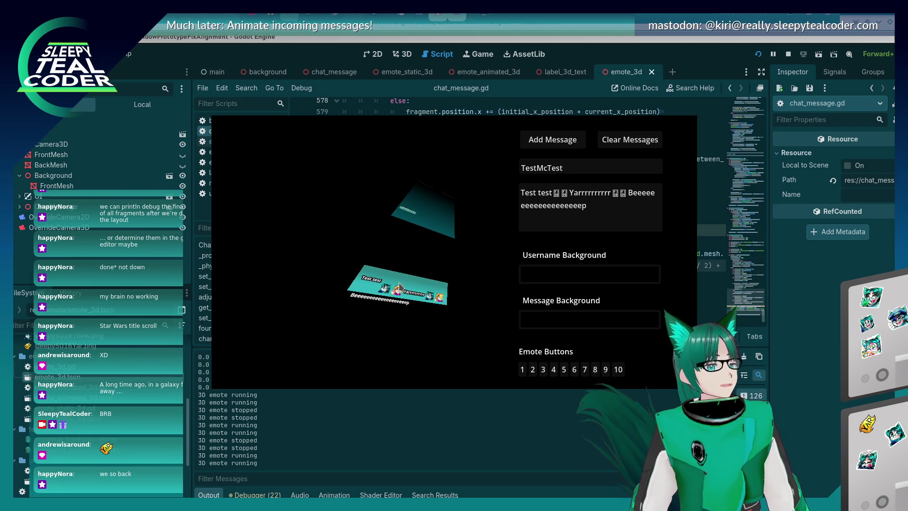
pyautogui.scroll(2, 400, 287)
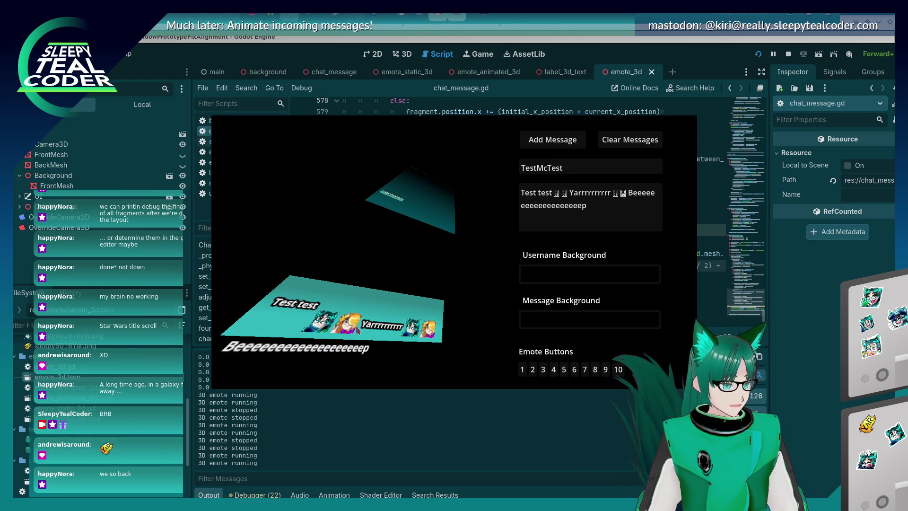
pyautogui.scroll(-2, 331, 332)
pyautogui.scroll(-2, 343, 310)
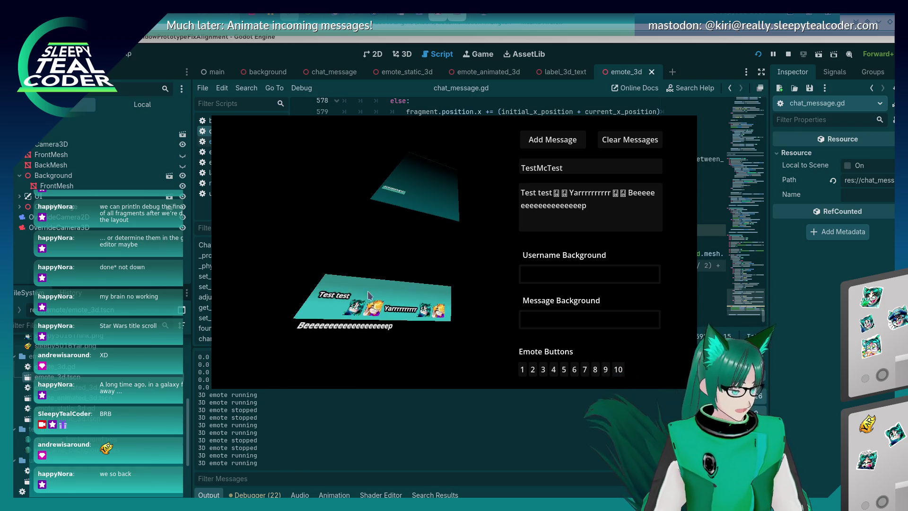
pyautogui.click(828, 371)
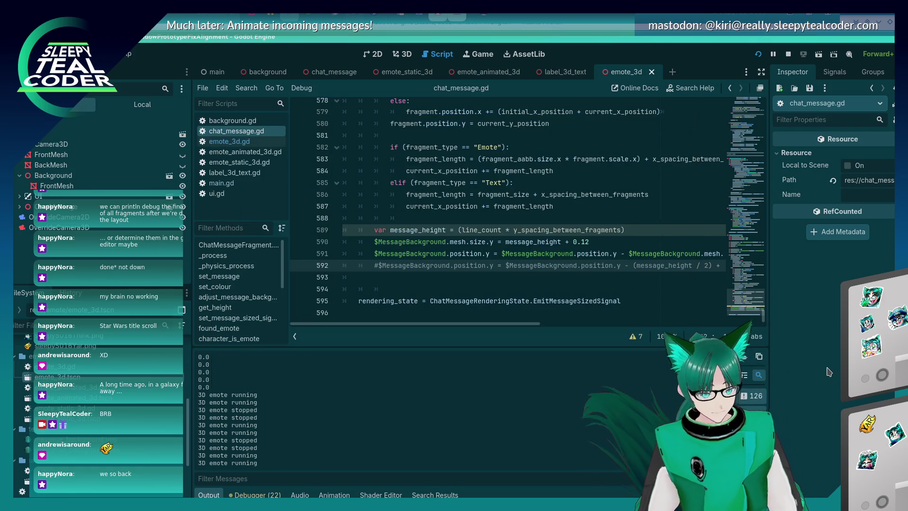
# Comment out the message background position and size lines, then save and run the game.
pyautogui.click(372, 254)
pyautogui.hotkey('ctrl', 'k')
pyautogui.press('Up')
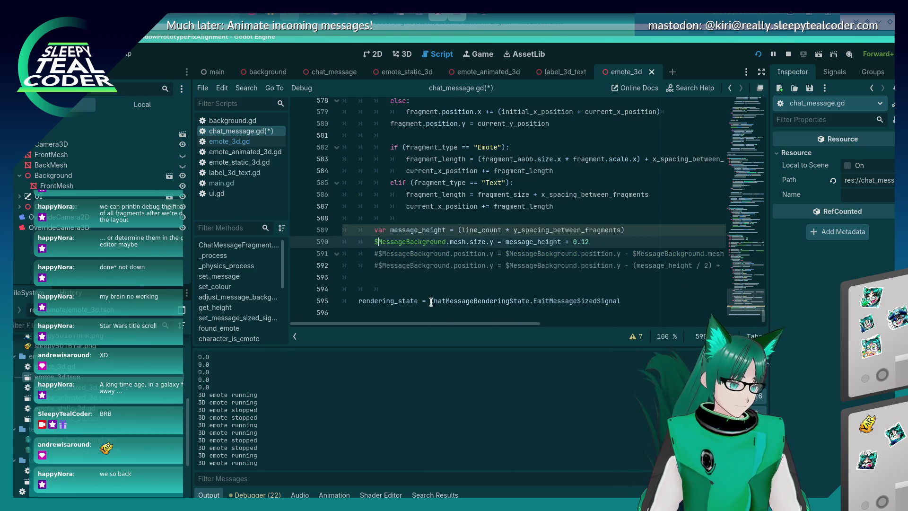
pyautogui.hotkey('ctrl', 'k')
pyautogui.press('F5')
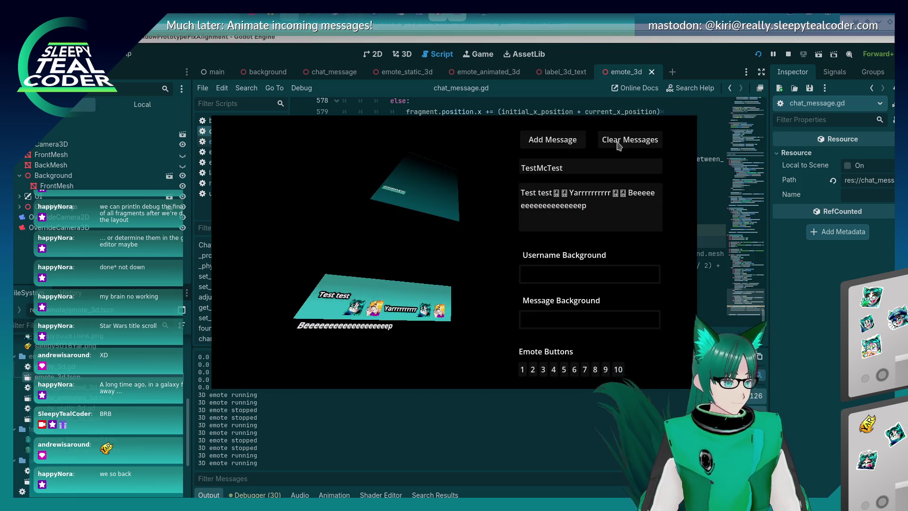
# Reset the game camera, turn off camera override, return to Input mode, and add a message.
pyautogui.hotkey('alt', 'Tab')
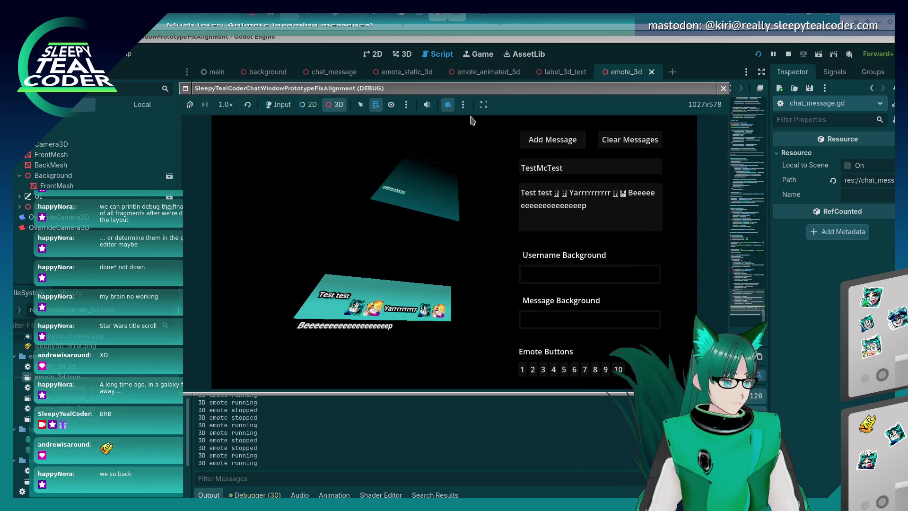
pyautogui.click(463, 104)
pyautogui.click(502, 132)
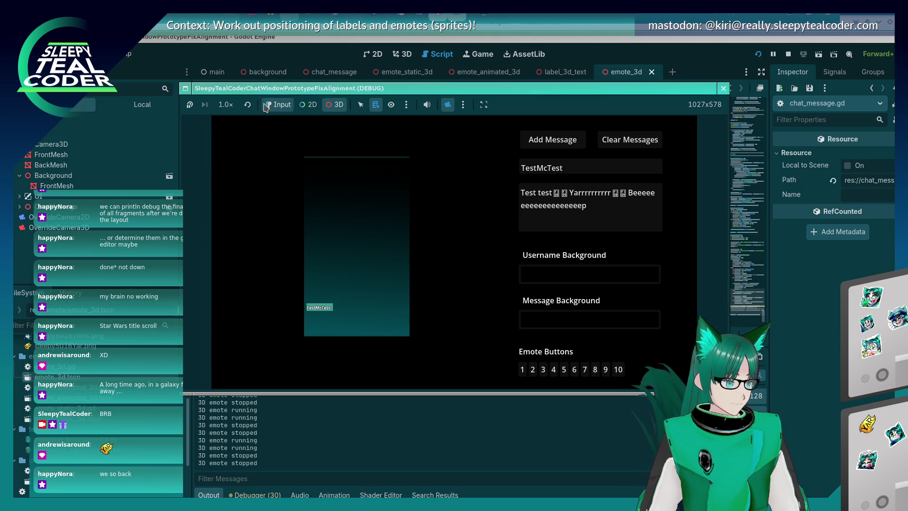
pyautogui.click(448, 105)
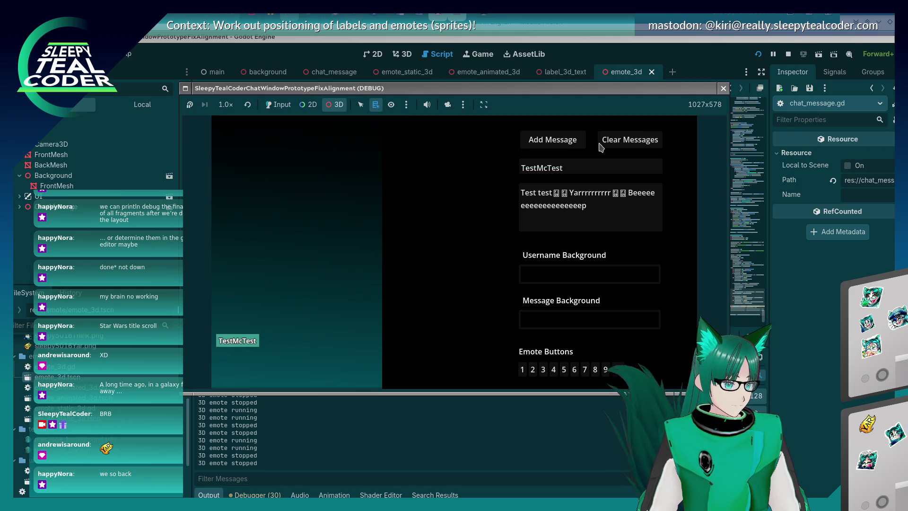
pyautogui.click(278, 104)
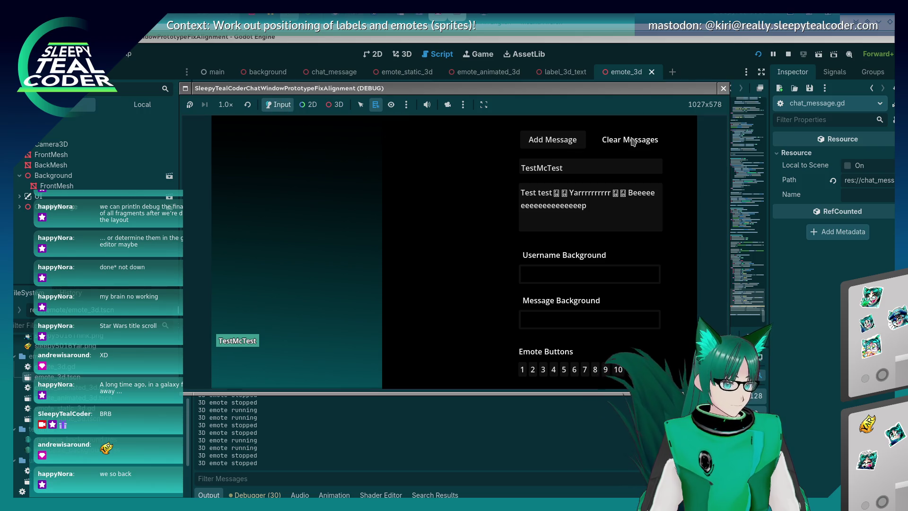
pyautogui.click(550, 143)
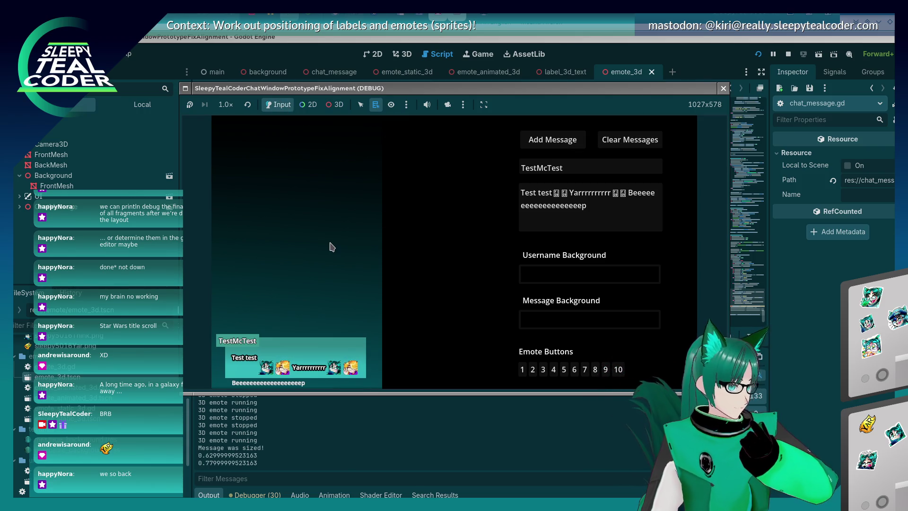
pyautogui.hotkey('alt', 'Tab')
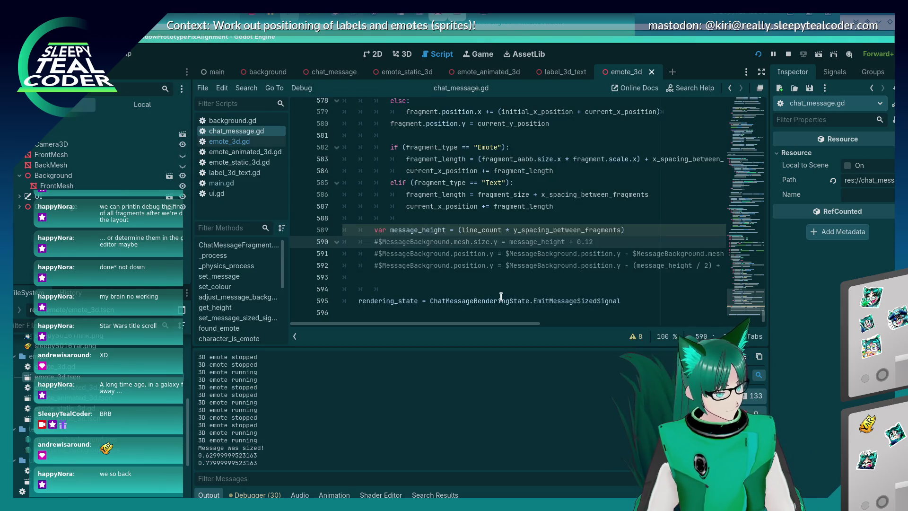
pyautogui.scroll(10, 440, 254)
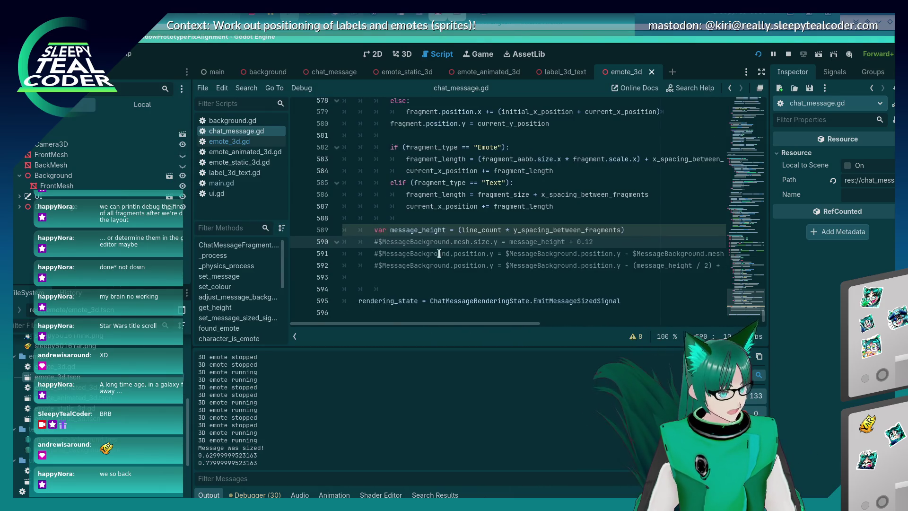
pyautogui.scroll(2, 440, 254)
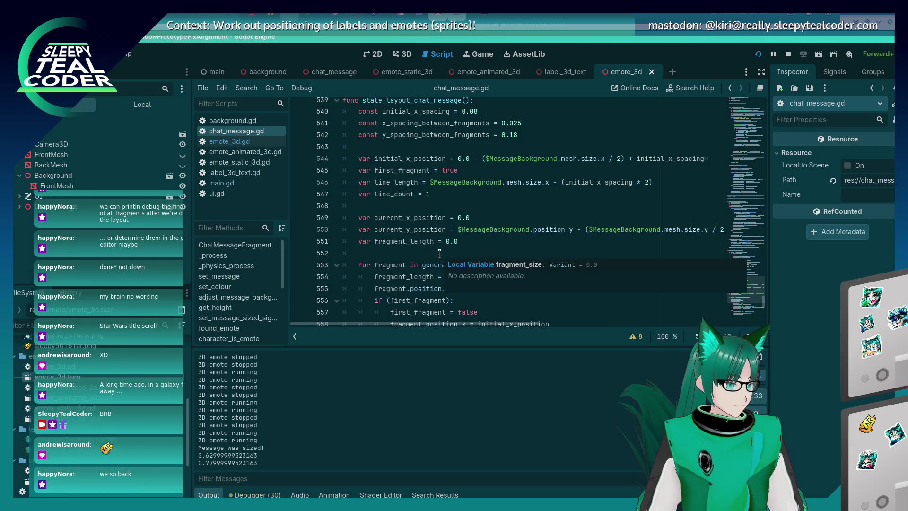
pyautogui.scroll(-13, 440, 254)
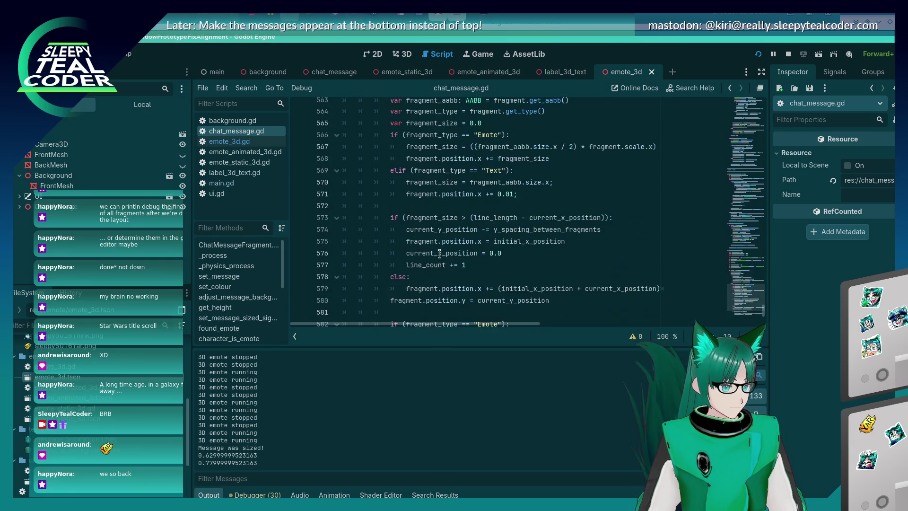
pyautogui.scroll(7, 440, 254)
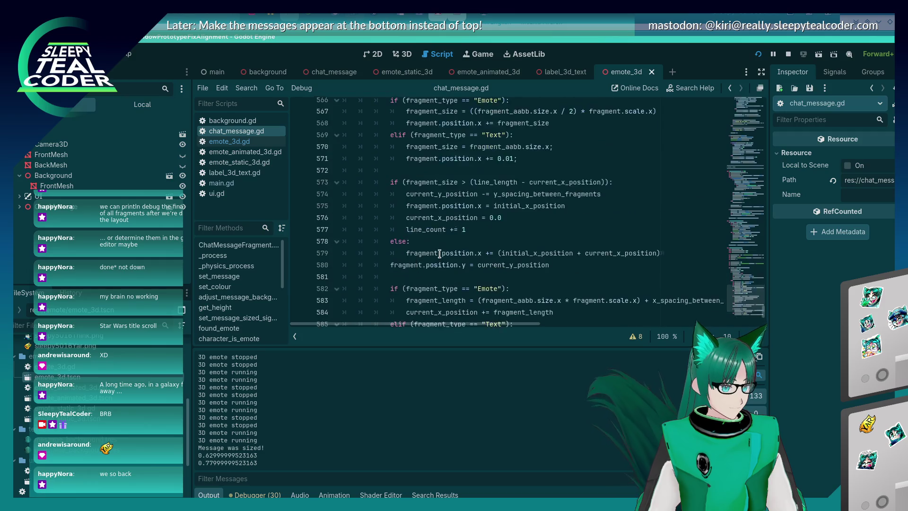
pyautogui.scroll(2, 440, 254)
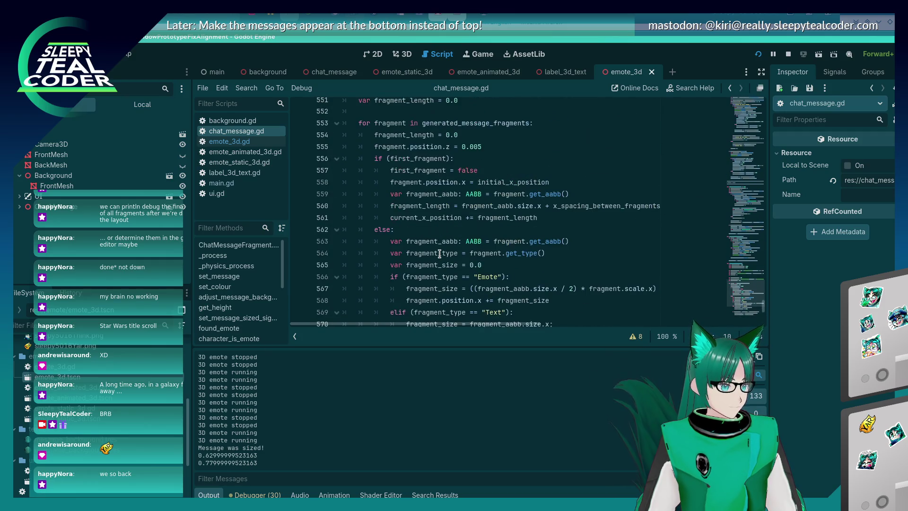
pyautogui.scroll(2, 440, 254)
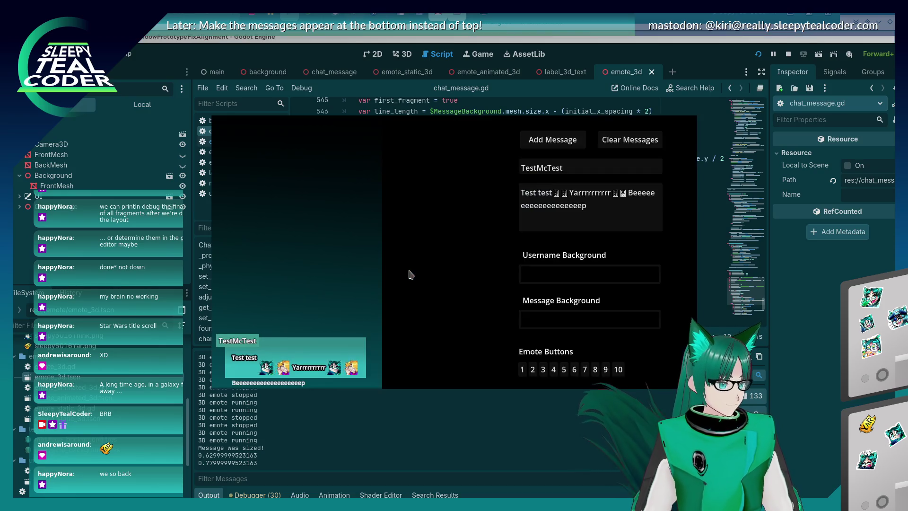
pyautogui.press('F8')
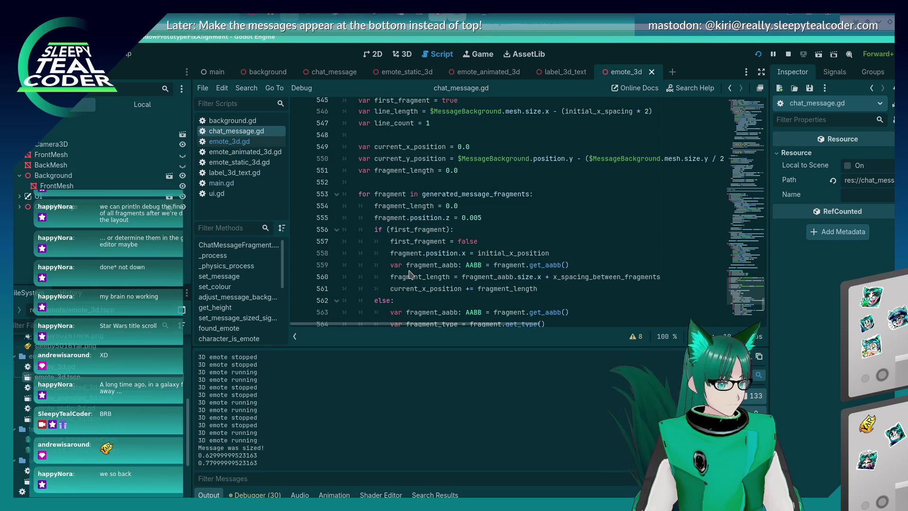
pyautogui.scroll(2, 410, 275)
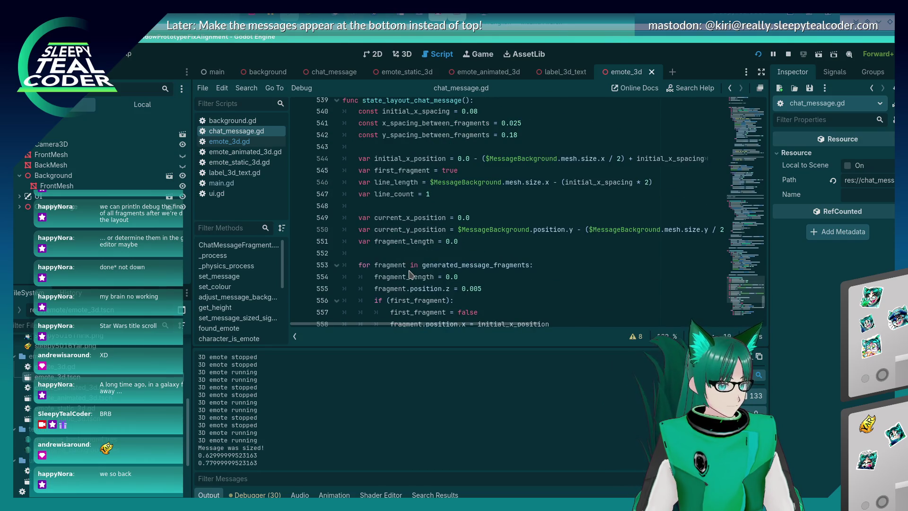
pyautogui.scroll(-2, 410, 275)
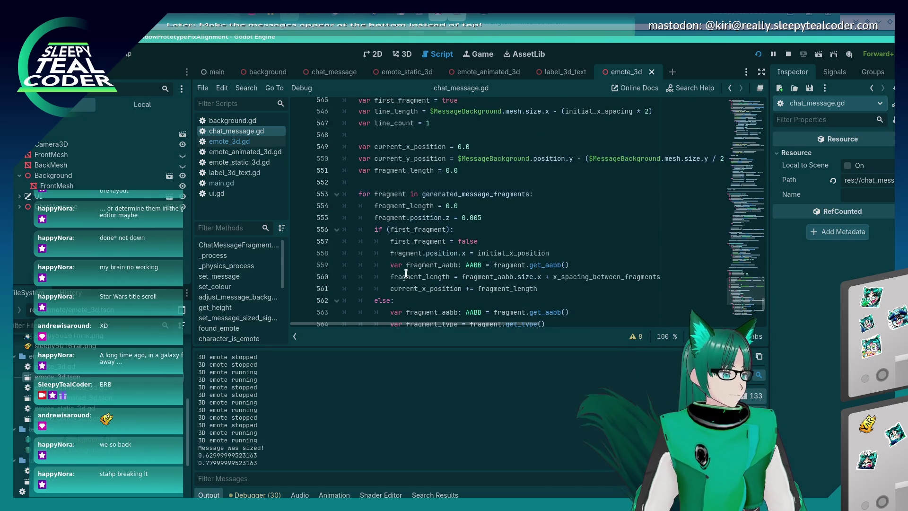
pyautogui.hotkey('alt', 'Tab')
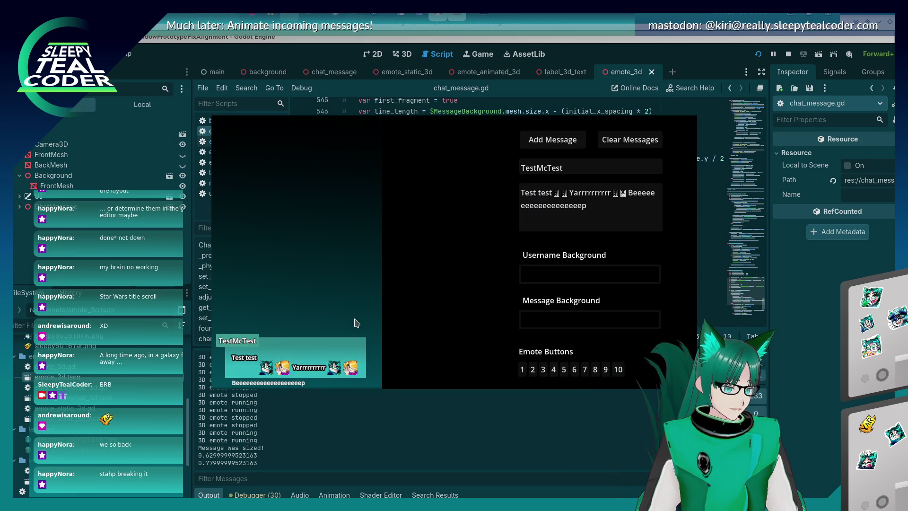
pyautogui.click(760, 55)
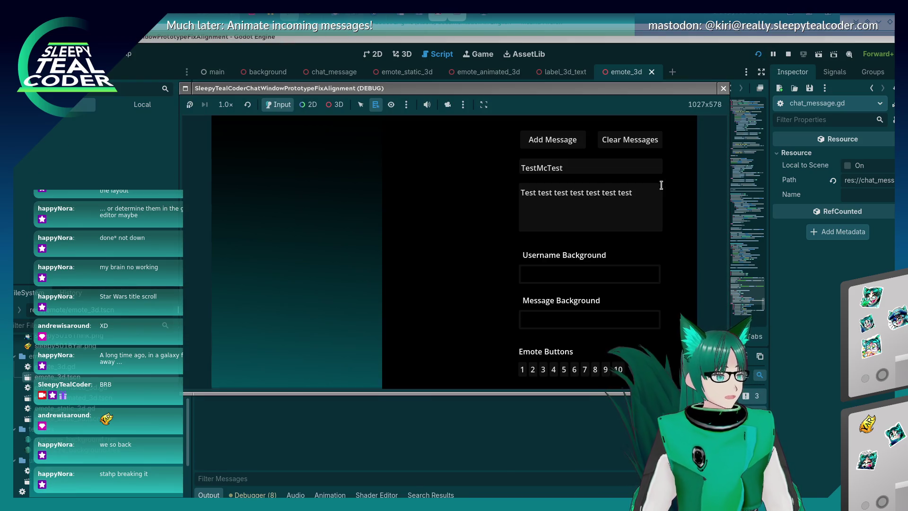
# Post the test message, then post 'Test test' with two emotes and 'Yarrrrrrrrr'.
pyautogui.click(574, 145)
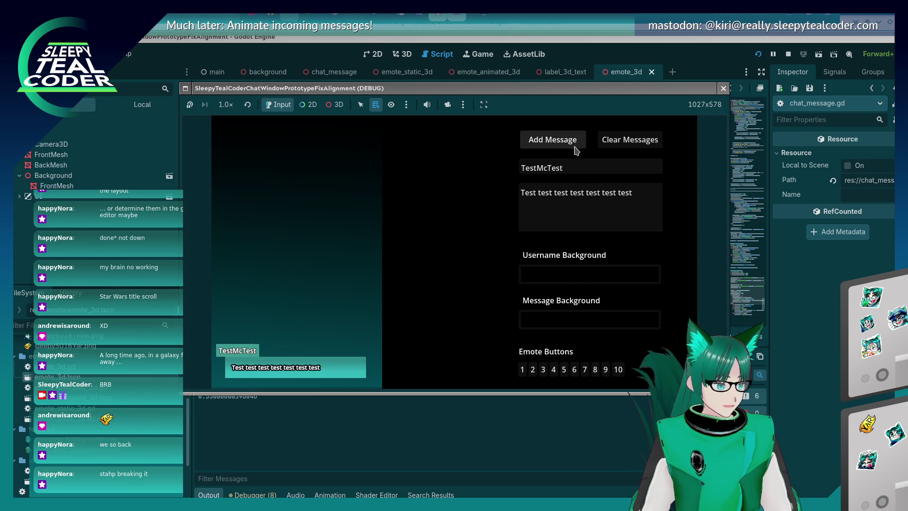
pyautogui.moveTo(554, 192)
pyautogui.mouseDown()
pyautogui.moveTo(657, 195)
pyautogui.moveTo(557, 193)
pyautogui.mouseUp()
pyautogui.click(560, 370)
pyautogui.press('BackSpace')
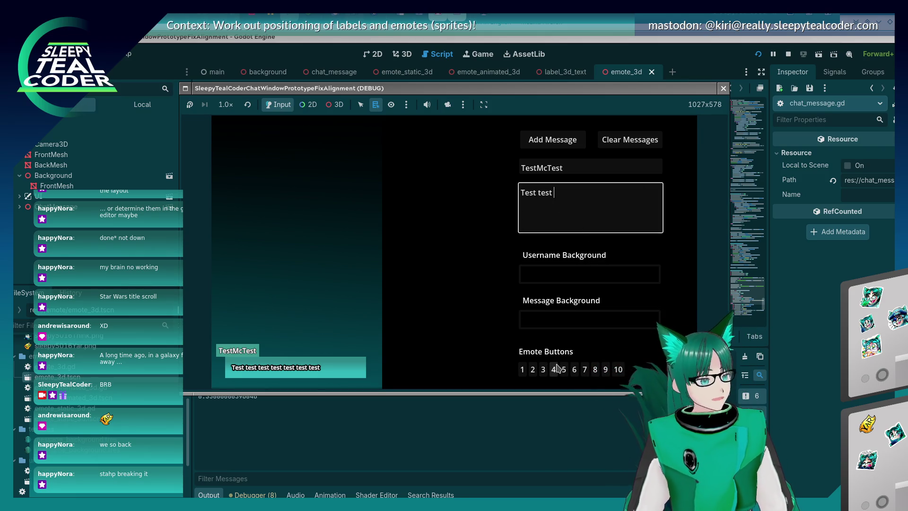
pyautogui.click(568, 193)
pyautogui.click(554, 369)
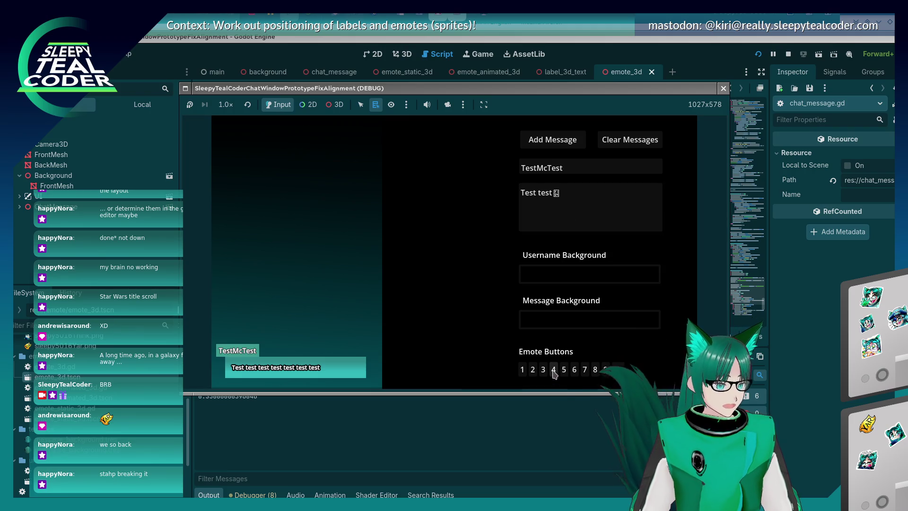
pyautogui.click(556, 195)
pyautogui.click(563, 370)
pyautogui.click(600, 203)
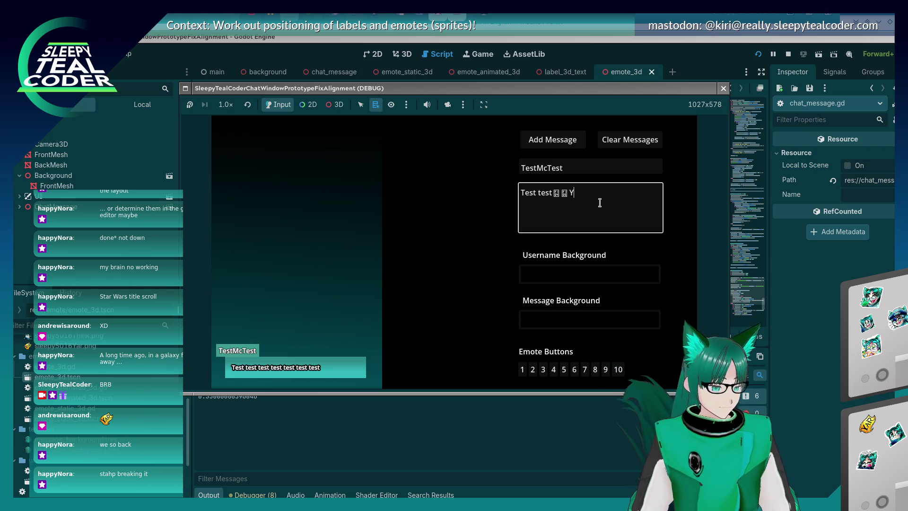
pyautogui.write('arrrrrrrrrr')
pyautogui.click(572, 148)
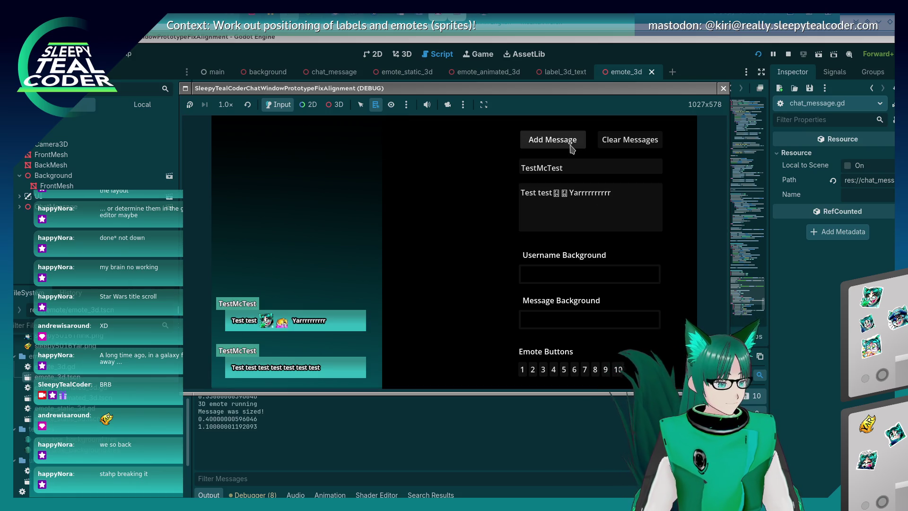
# Post a two-line message with more emotes and 'Beeeee eeeeeeeeeeep', then close the game.
pyautogui.click(628, 197)
pyautogui.click(585, 370)
pyautogui.click(625, 216)
pyautogui.click(596, 369)
pyautogui.click(638, 213)
pyautogui.write('Beeeee eeeeeeeeeeep')
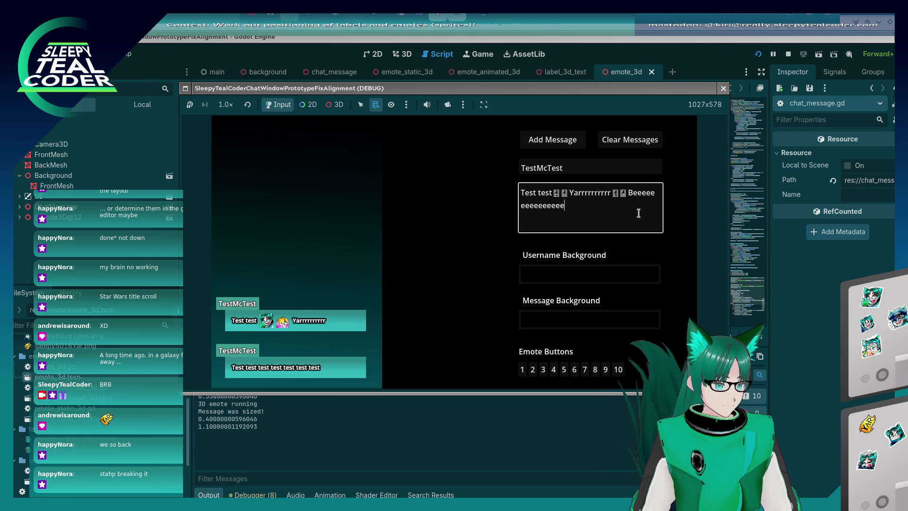
pyautogui.click(562, 139)
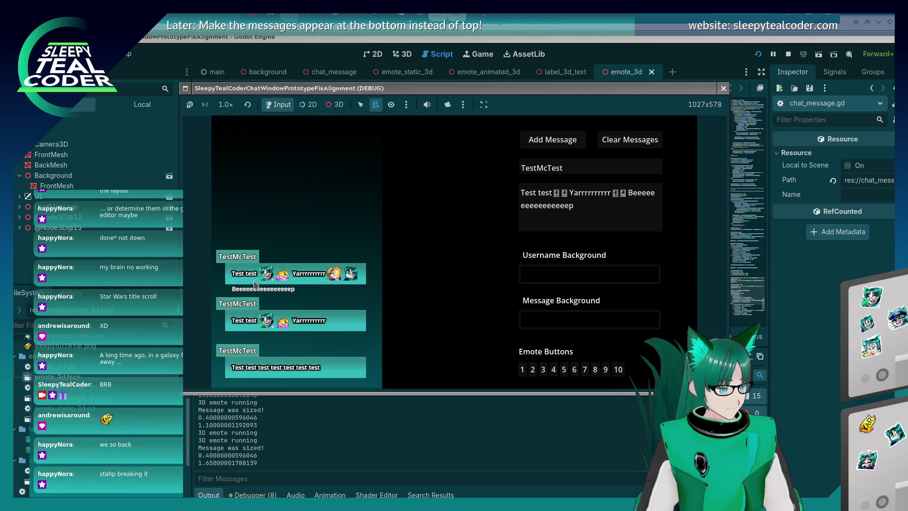
pyautogui.press('F8')
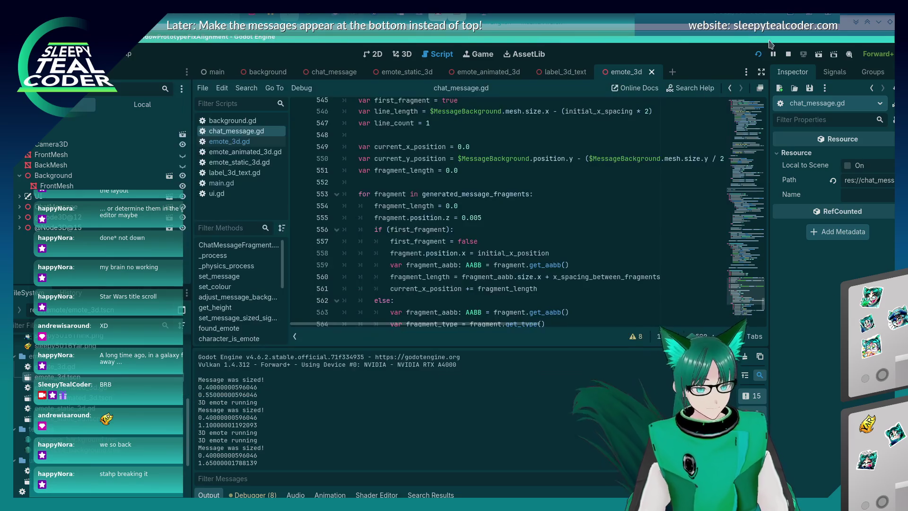
# Stop the game, uncomment the mesh.size.y = message_height + 0.12 line, save, and rerun.
pyautogui.click(788, 54)
pyautogui.scroll(-10, 384, 280)
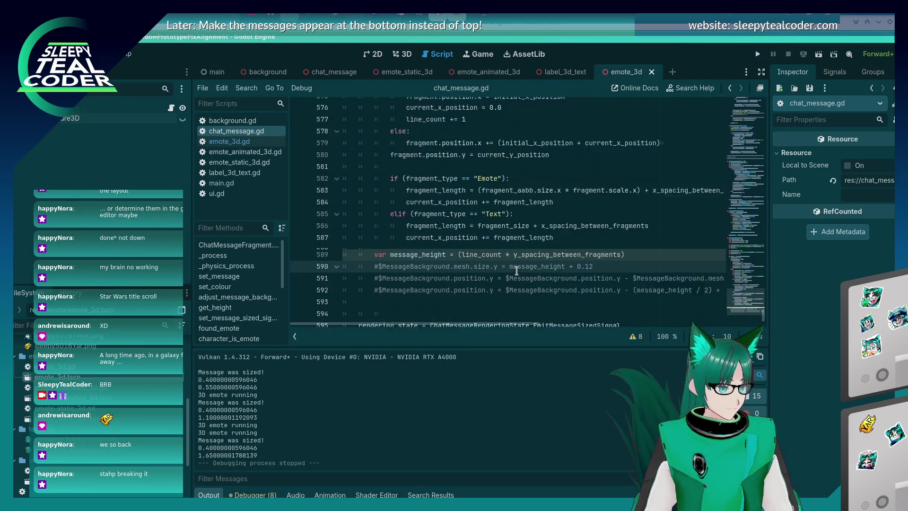
pyautogui.hotkey('ctrl', 'k')
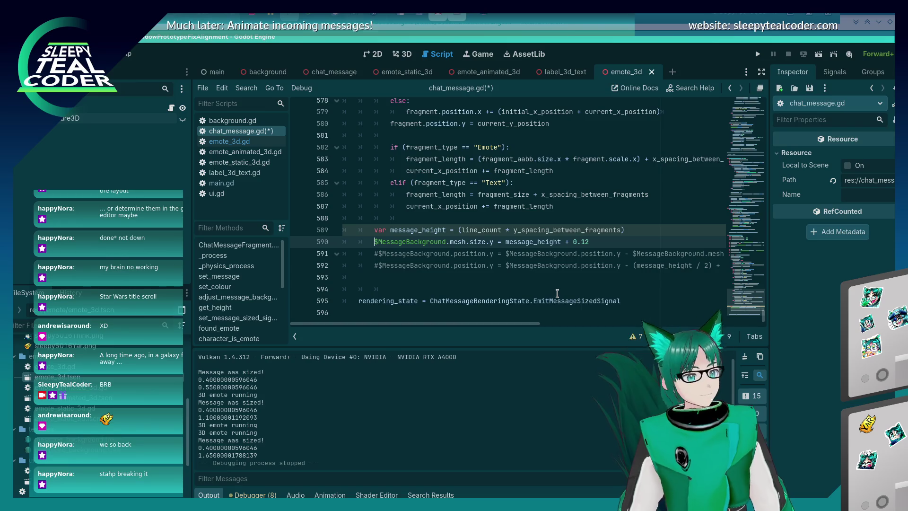
pyautogui.hotkey('ctrl', 's')
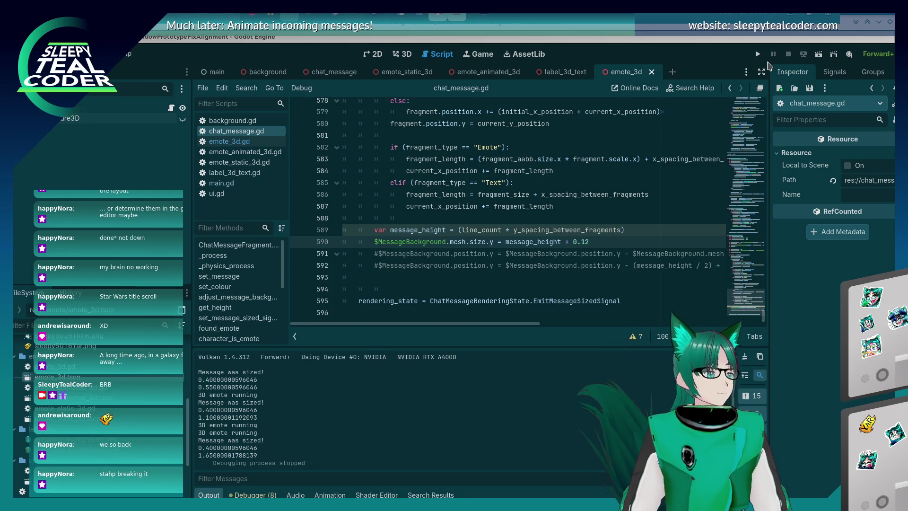
pyautogui.click(758, 54)
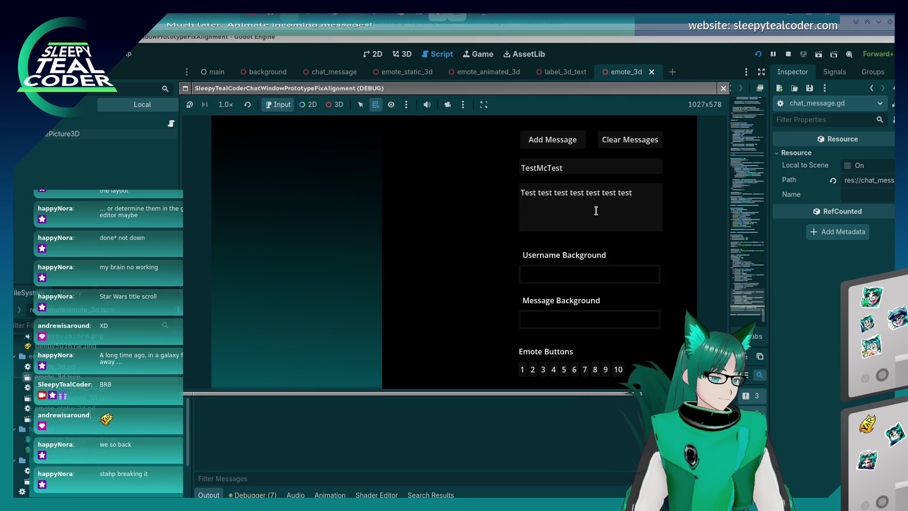
# Replace the filler words with two emotes after 'Test test' and extend 'Yarr' with 'rrrr'.
pyautogui.moveTo(557, 197); pyautogui.dragTo(643, 195)
pyautogui.press('BackSpace')
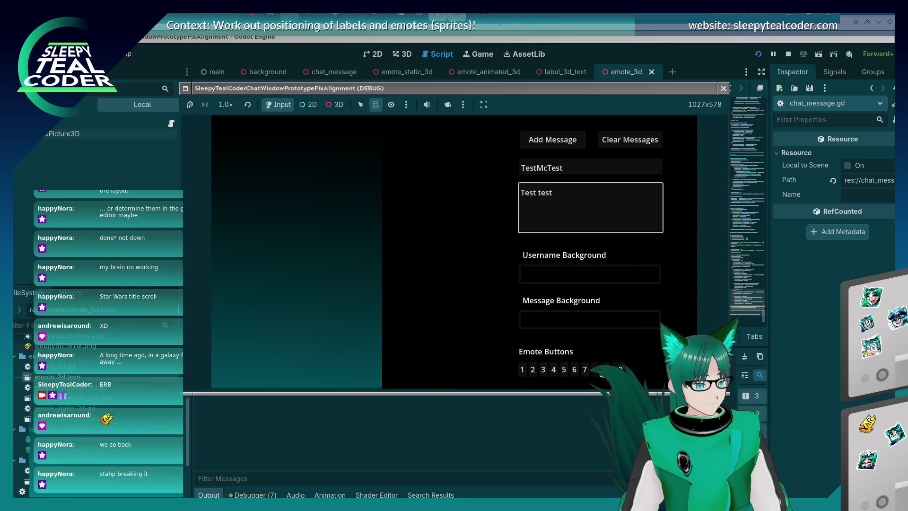
pyautogui.click(596, 369)
pyautogui.click(605, 193)
pyautogui.click(596, 369)
pyautogui.click(617, 202)
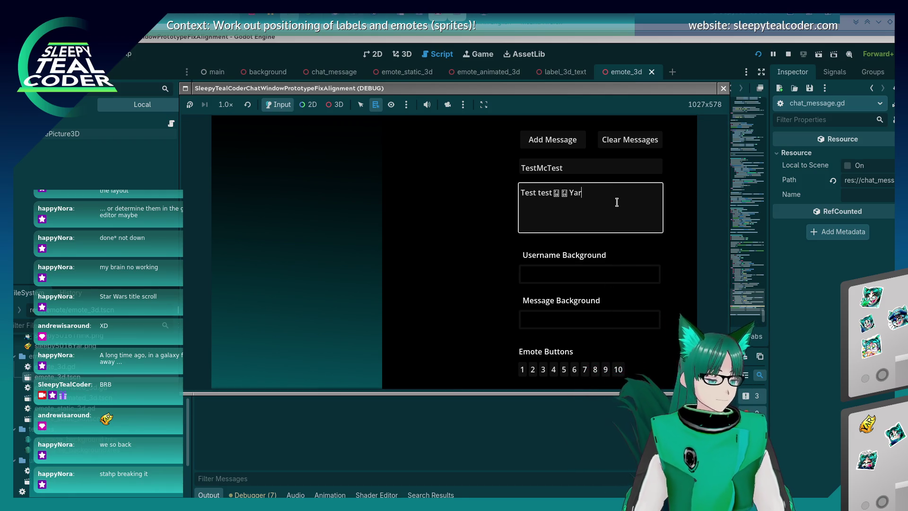
pyautogui.write('rrrrrrrrrrr')
# Append two more emotes, post the two-line message, and close the game.
pyautogui.click(595, 370)
pyautogui.click(640, 224)
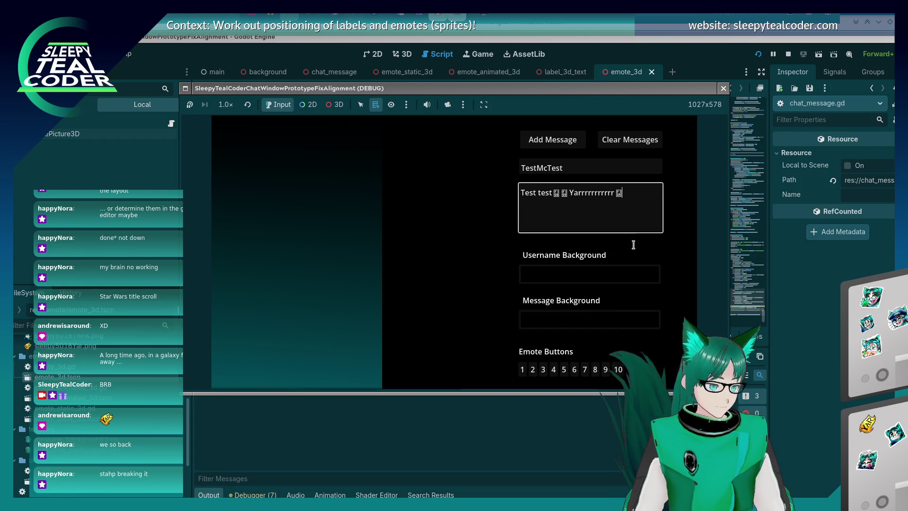
pyautogui.click(607, 369)
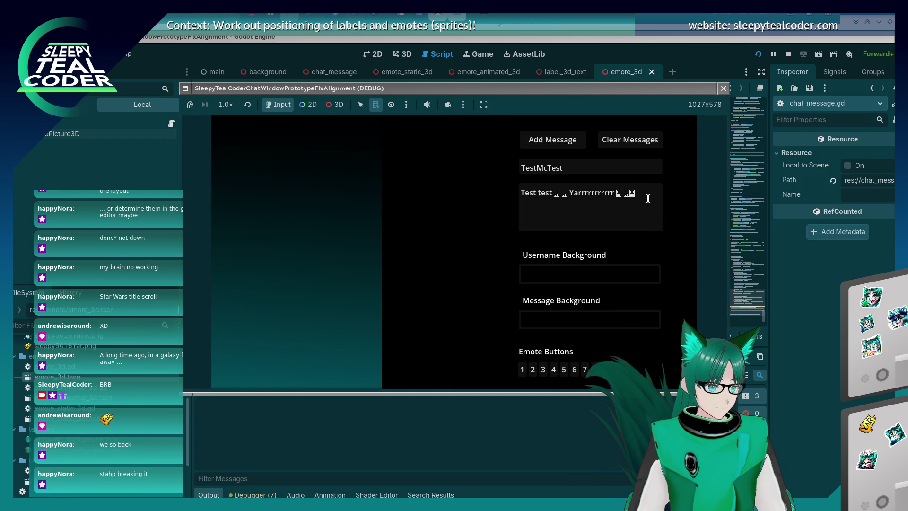
pyautogui.click(649, 198)
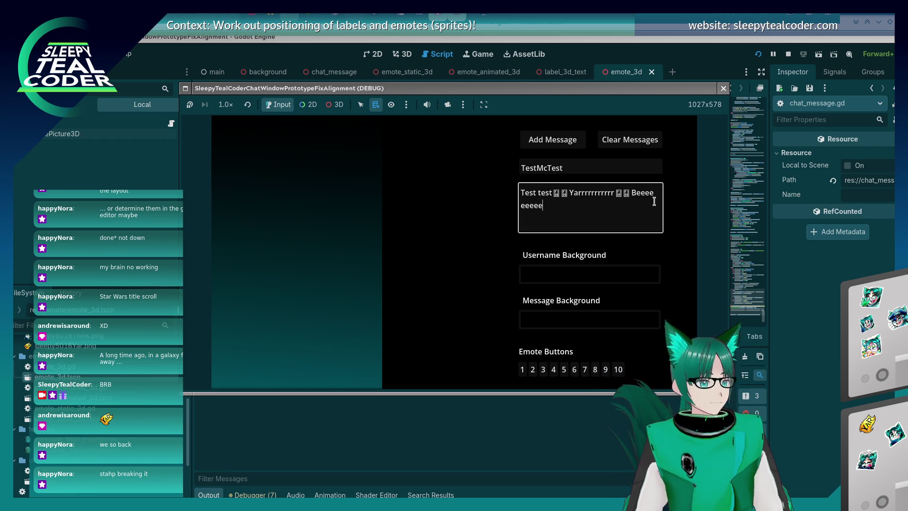
pyautogui.click(562, 142)
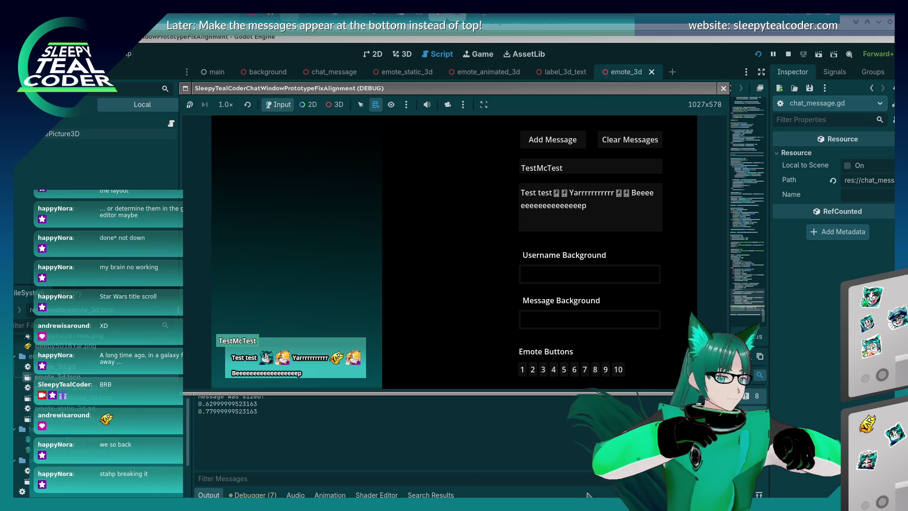
pyautogui.press('F8')
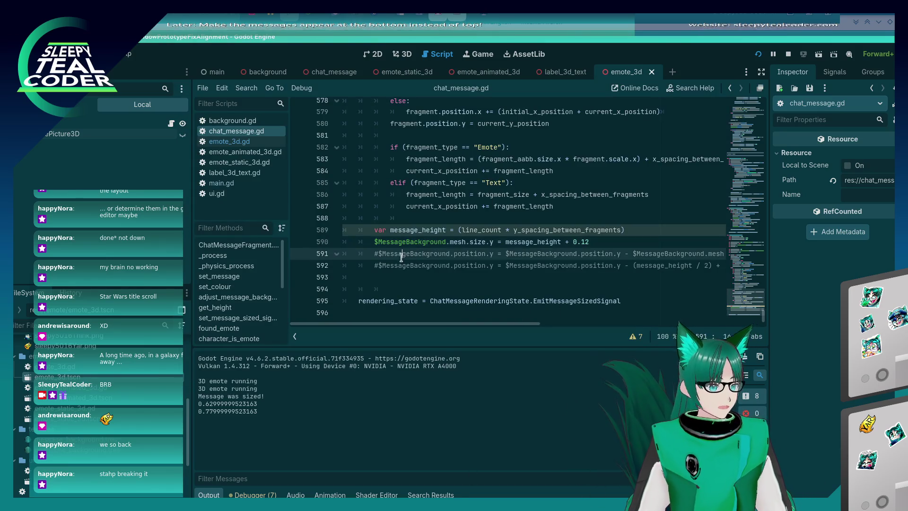
# Uncomment the position.y = $MessageBackground.position.y - 0.12 line, then save and run the game.
pyautogui.press('Down')
pyautogui.hotkey('ctrl', 'k')
pyautogui.press('End')
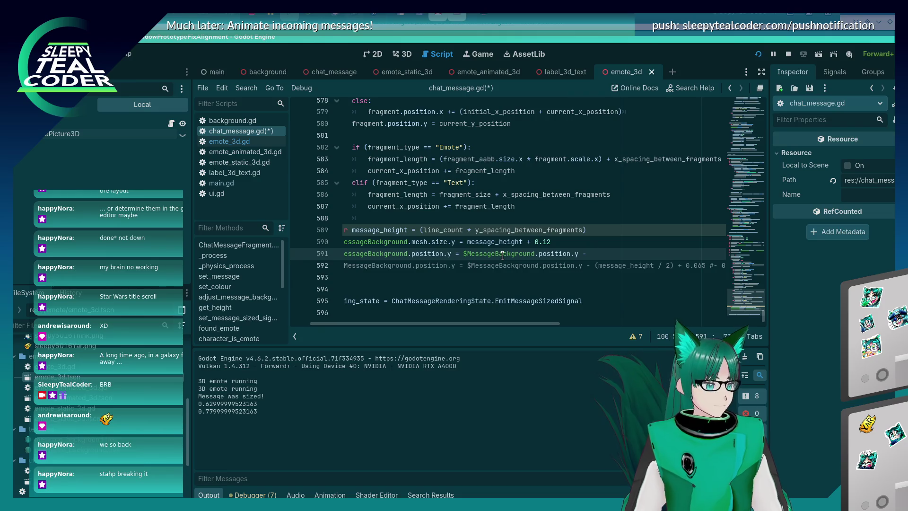
pyautogui.press('F5')
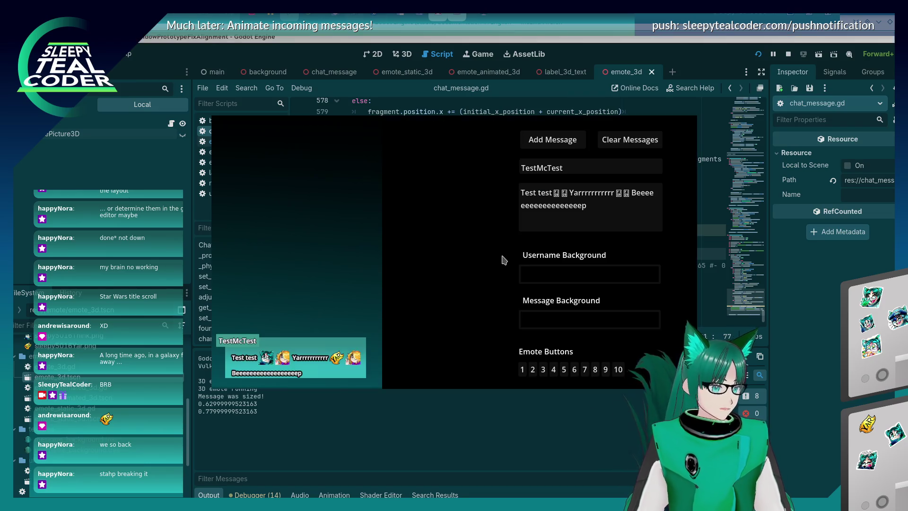
# Post a test message, clear the chat, add another message, and restart the game.
pyautogui.click(562, 147)
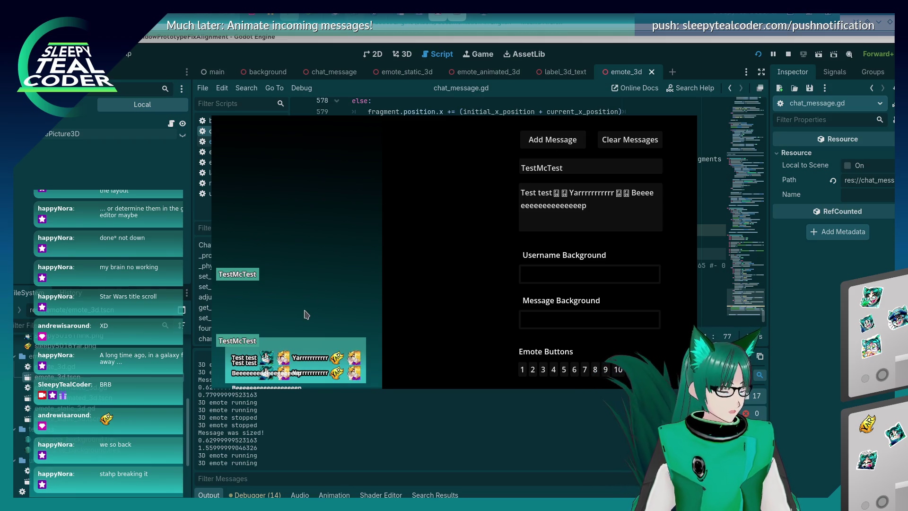
pyautogui.click(629, 140)
pyautogui.click(570, 141)
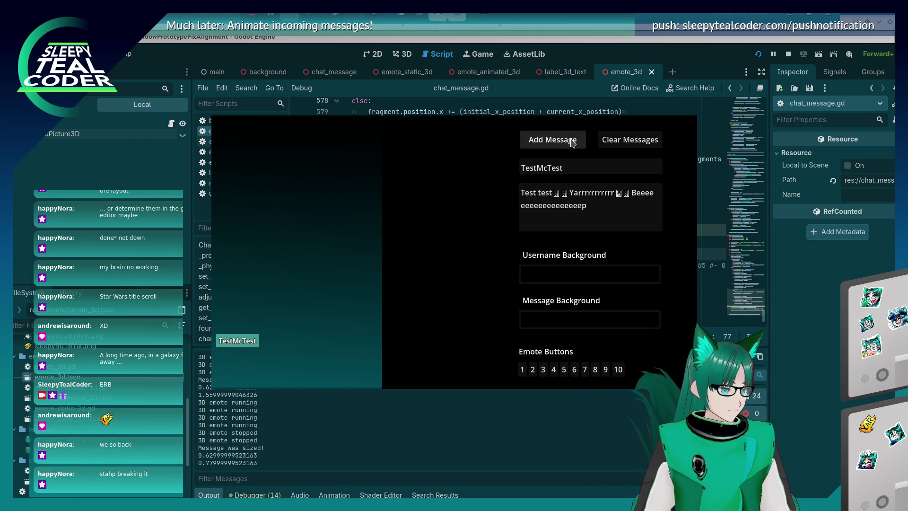
pyautogui.click(758, 53)
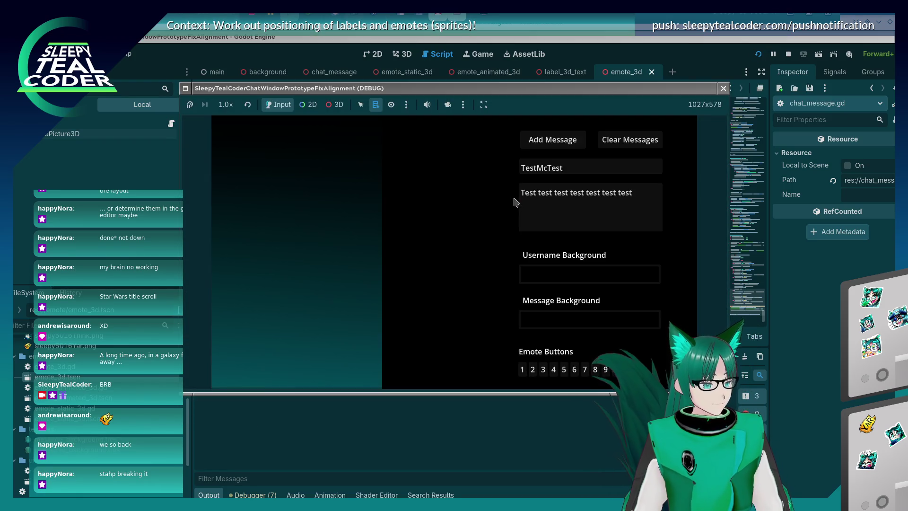
# Delete the filler words and add several emotes after 'Test test'.
pyautogui.moveTo(551, 195); pyautogui.dragTo(640, 194)
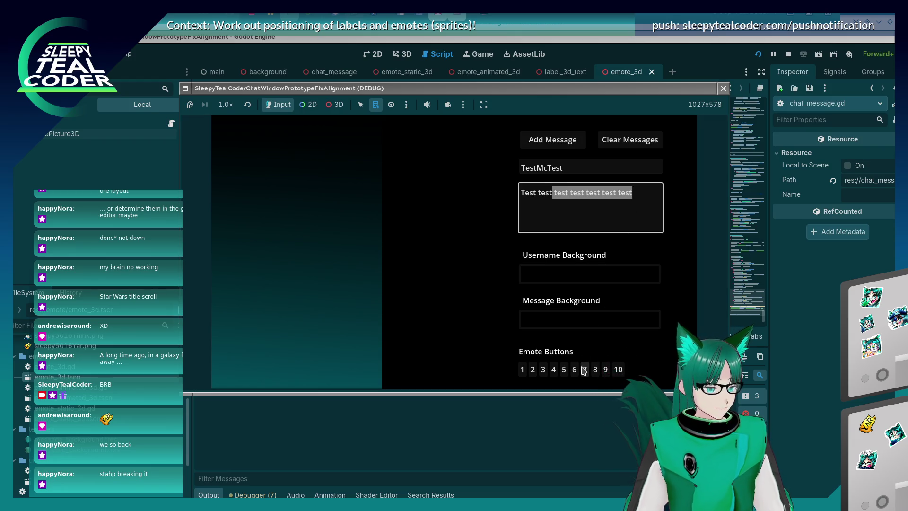
pyautogui.press('BackSpace')
pyautogui.click(555, 379)
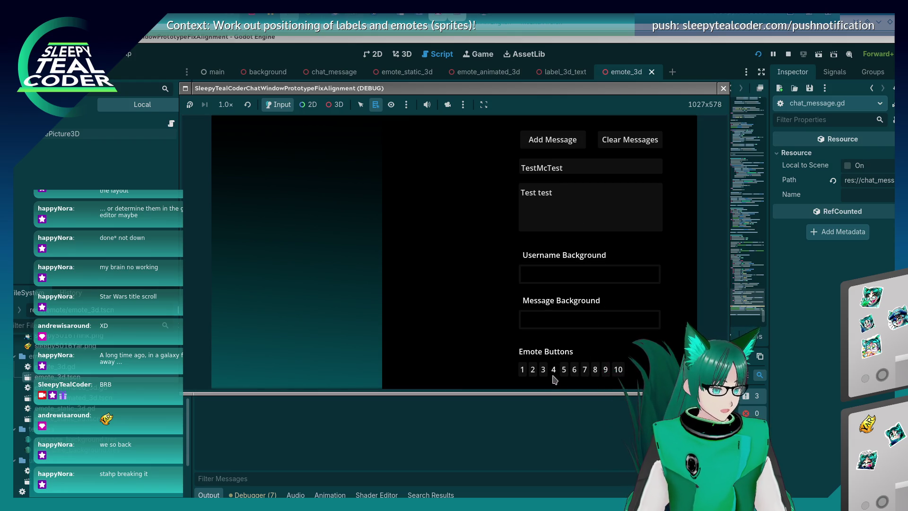
pyautogui.click(581, 218)
pyautogui.click(564, 369)
pyautogui.click(600, 206)
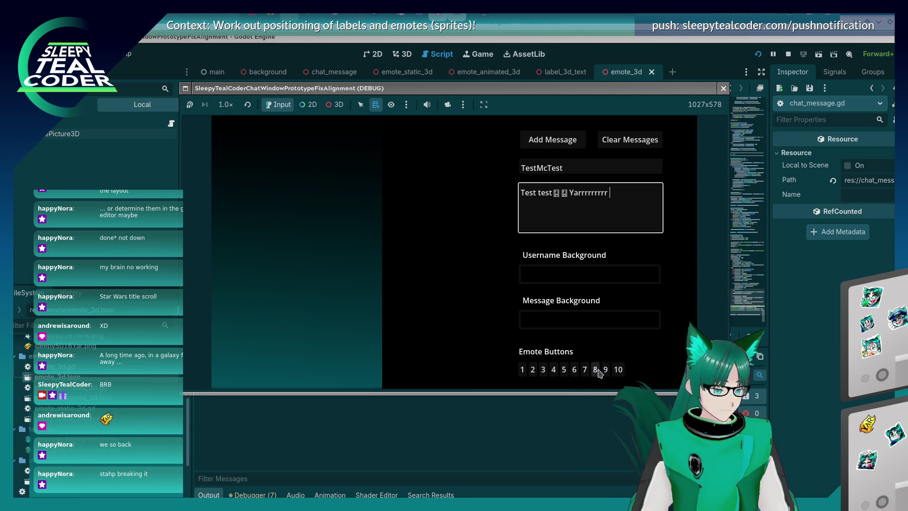
# Add emotes after 'Yarrrr', type 'Be', and post the message to chat.
pyautogui.click(599, 373)
pyautogui.click(628, 208)
pyautogui.click(596, 369)
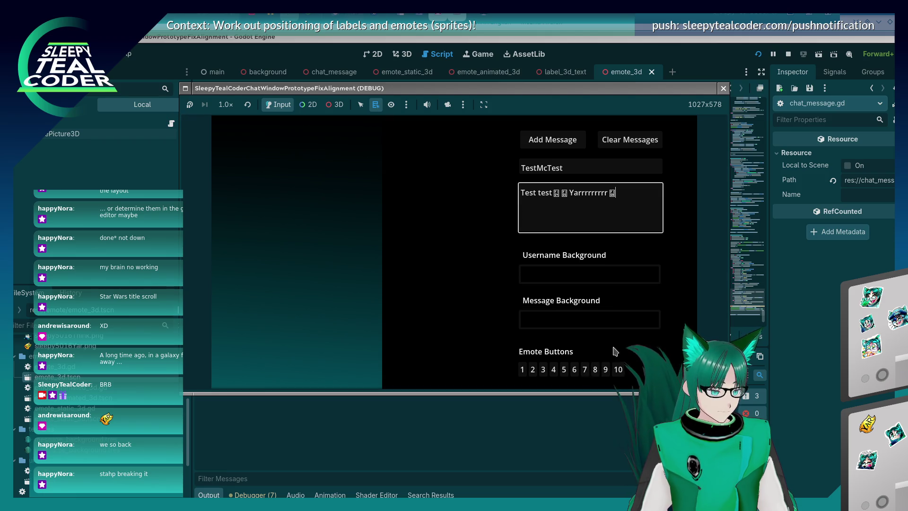
pyautogui.click(606, 370)
pyautogui.click(630, 206)
pyautogui.write('B')
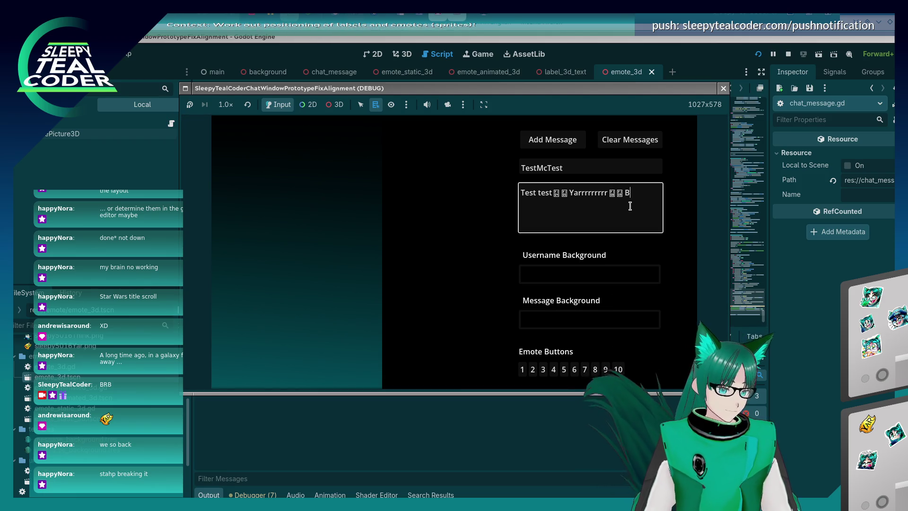
pyautogui.write('eeeeeeeeeeeeeeeeep')
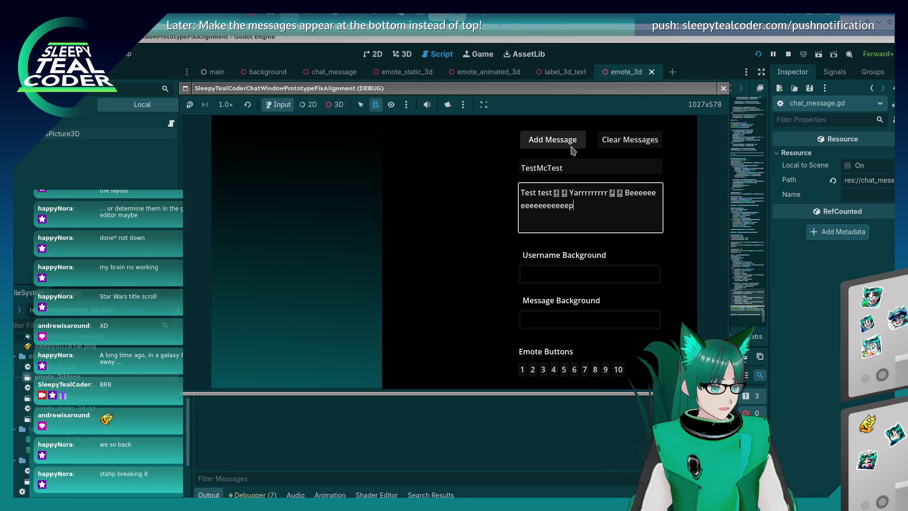
pyautogui.click(575, 143)
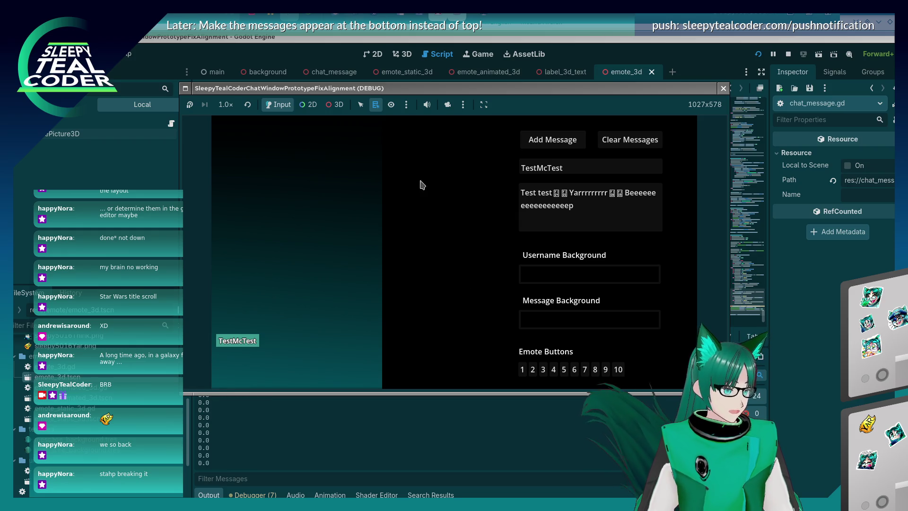
# Take over the game camera to check the background panel, then close the game.
pyautogui.click(447, 104)
pyautogui.scroll(-5, 349, 349)
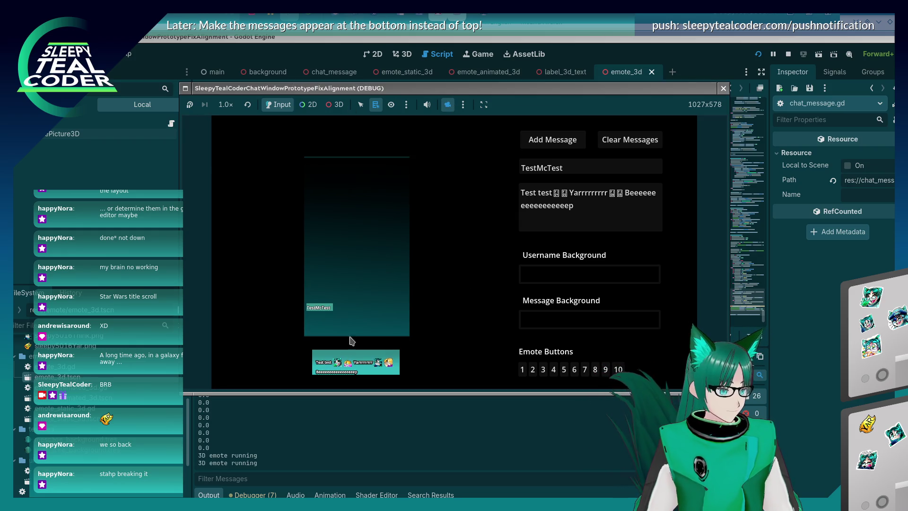
pyautogui.click(828, 349)
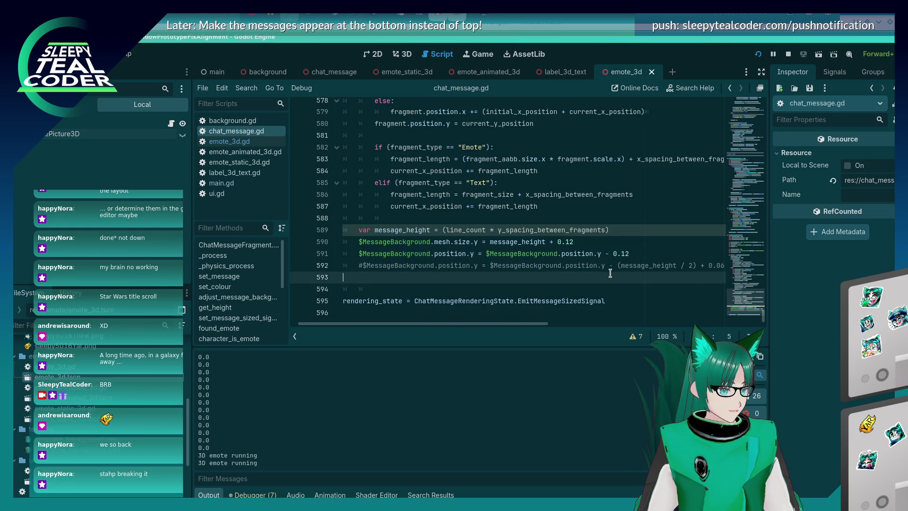
# Comment out lines 590–591, then uncomment the background height line 590.
pyautogui.hotkey('shift', 'Up')
pyautogui.hotkey('shift', 'Home')
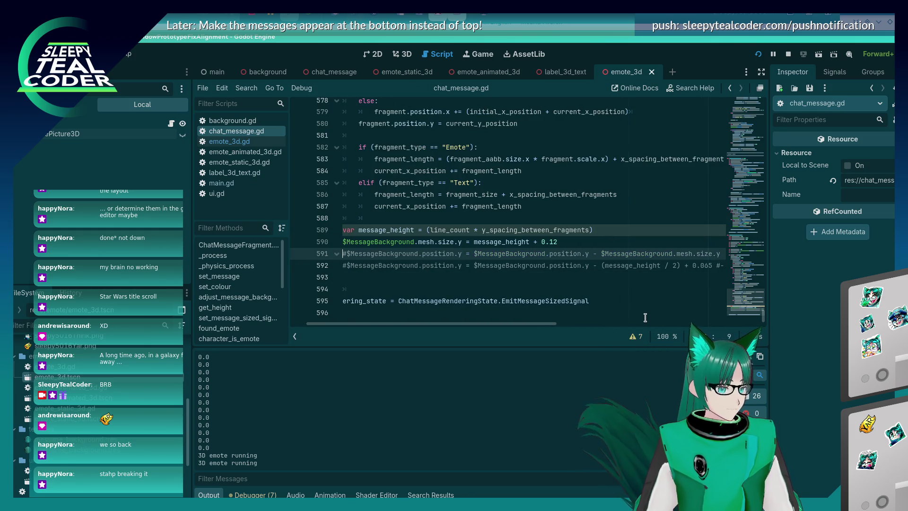
pyautogui.hotkey('ctrl', 'k')
pyautogui.press('Left')
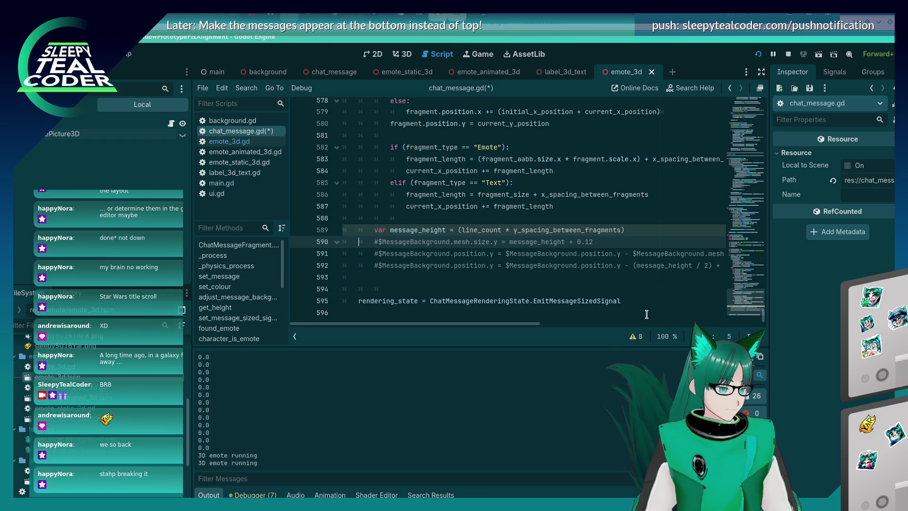
pyautogui.hotkey('ctrl', 'k')
# Copy the half-height offset expression into a new line 591 and save chat_message.gd.
pyautogui.press('Down')
pyautogui.press('Down')
pyautogui.hotkey('shift', 'Right')
pyautogui.hotkey('shift', 'Right')
pyautogui.hotkey('shift', 'Right')
pyautogui.hotkey('shift', 'Right')
pyautogui.hotkey('shift', 'Right')
pyautogui.hotkey('shift', 'Right')
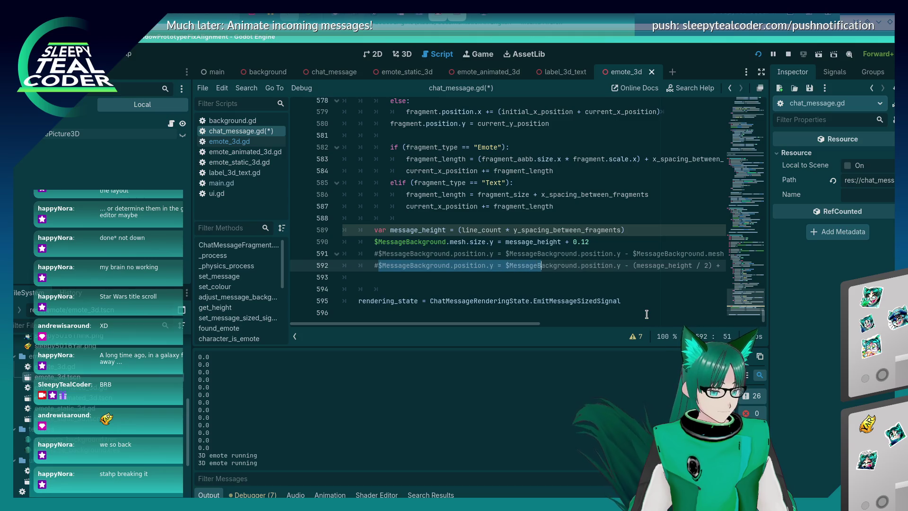
pyautogui.hotkey('shift', 'Right')
pyautogui.hotkey('shift', 'Right')
pyautogui.hotkey('shift', 'Right')
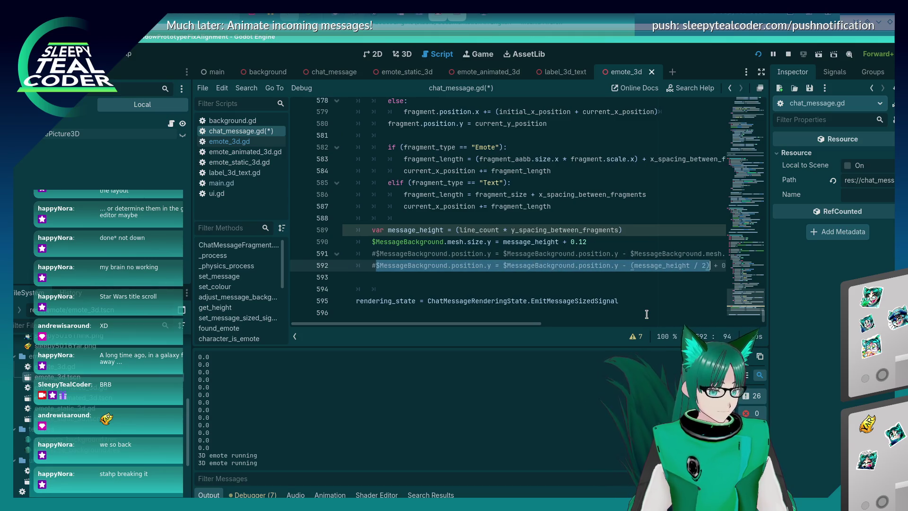
pyautogui.hotkey('ctrl', 'c')
pyautogui.press('Up')
pyautogui.press('Up')
pyautogui.press('Return')
pyautogui.hotkey('ctrl', 'v')
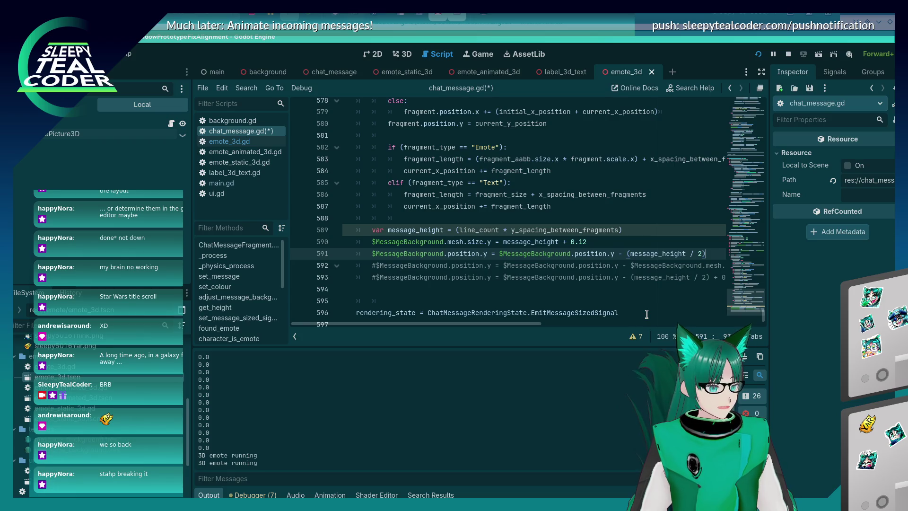
pyautogui.hotkey('ctrl', 's')
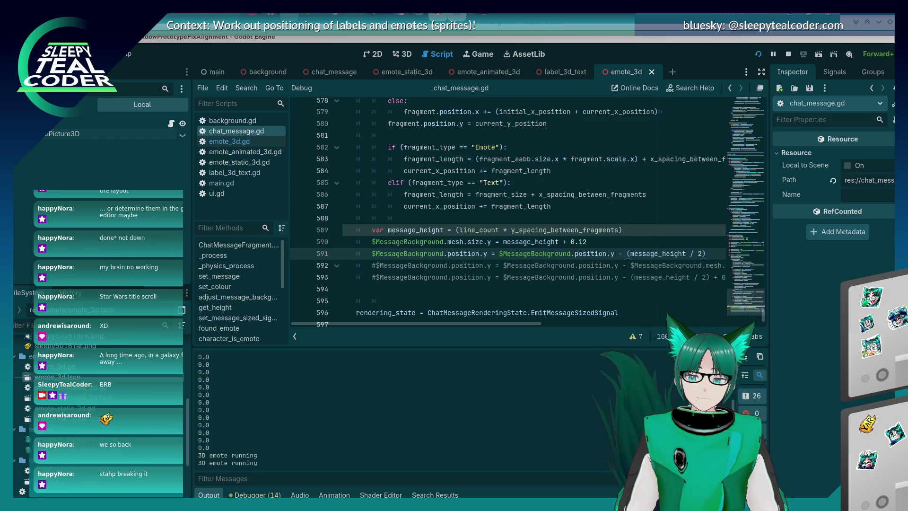
# Append + 0.065 after the half-height term on line 591 and save.
pyautogui.click(569, 254)
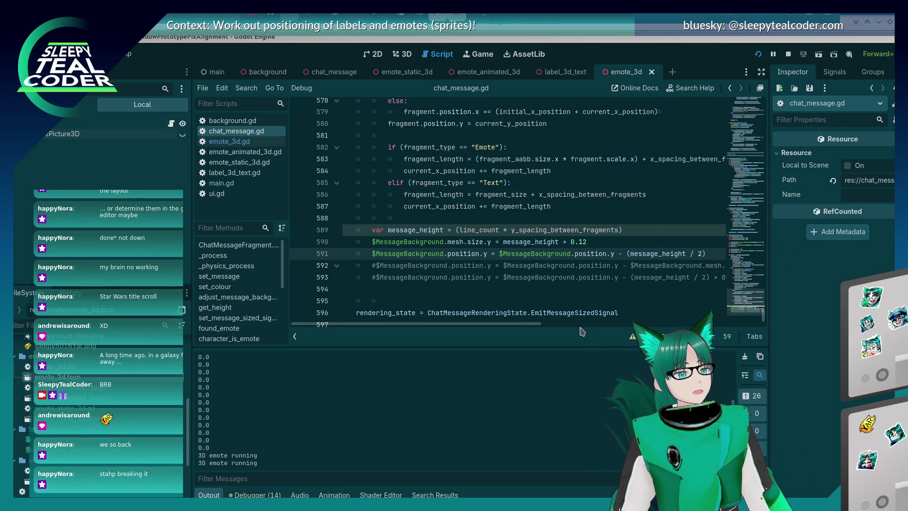
pyautogui.click(489, 288)
pyautogui.click(535, 254)
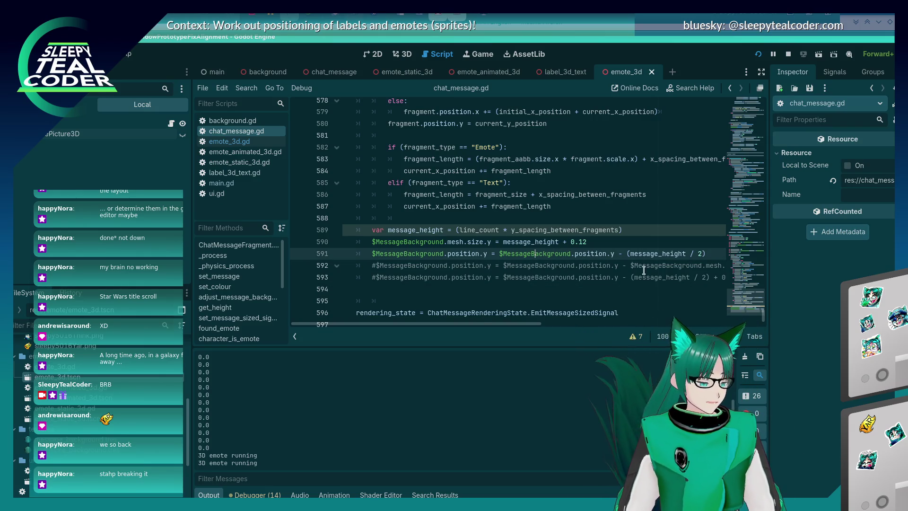
pyautogui.hscroll(2, 644, 270)
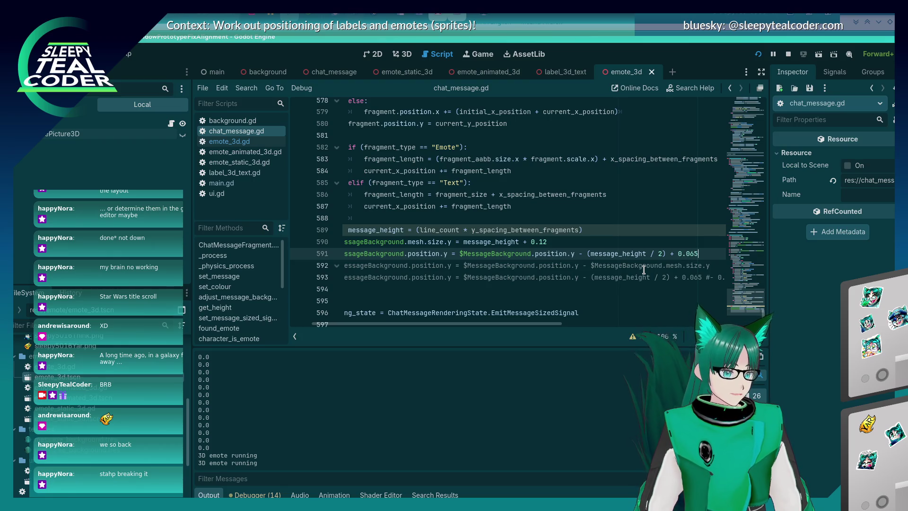
pyautogui.hotkey('ctrl', 's')
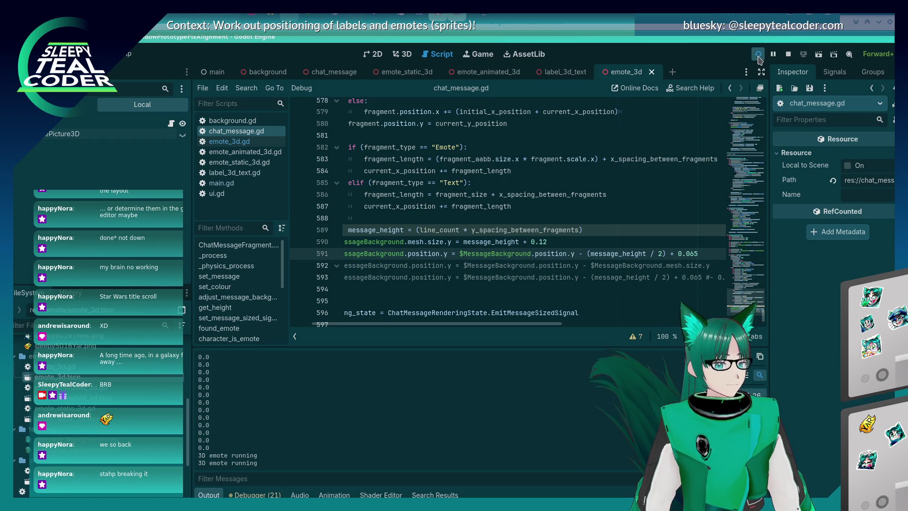
# Relaunch the game, replace the filler words with emotes and 'Yarrrr', and post the message.
pyautogui.click(758, 54)
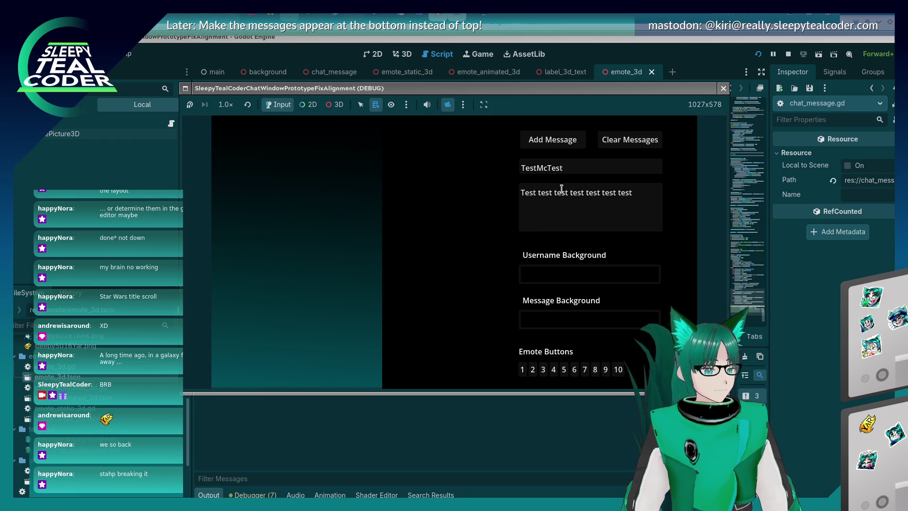
pyautogui.doubleClick(561, 192)
pyautogui.hotkey('shift', 'End')
pyautogui.press('BackSpace')
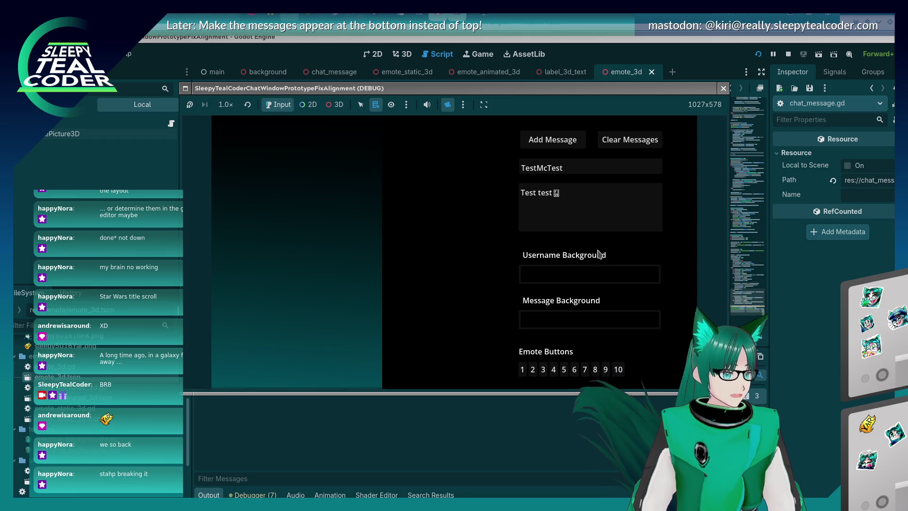
pyautogui.click(617, 369)
pyautogui.write('▯ Ya')
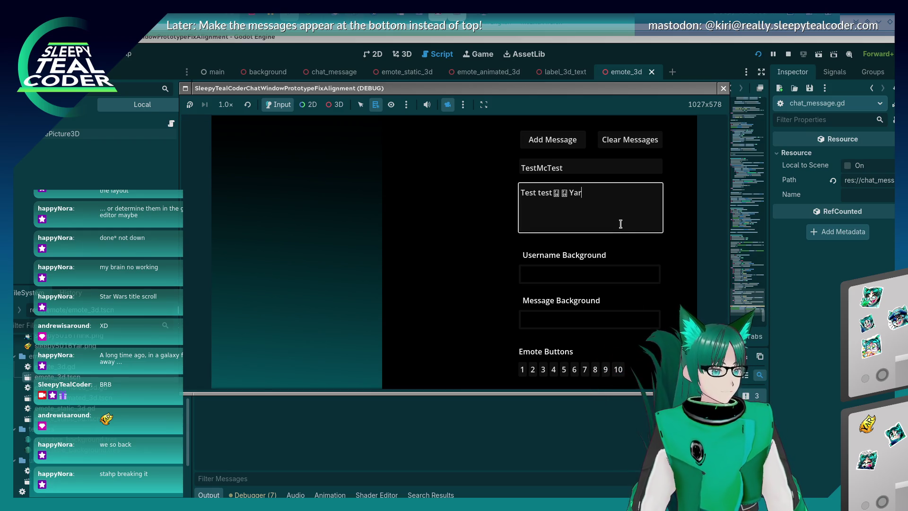
pyautogui.write('rrrrrrrrrrr')
pyautogui.click(585, 370)
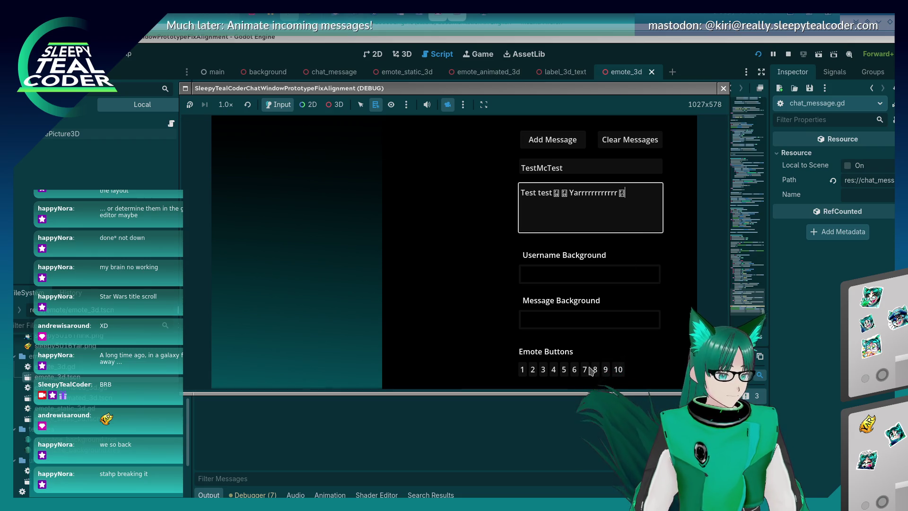
pyautogui.click(564, 369)
pyautogui.click(551, 140)
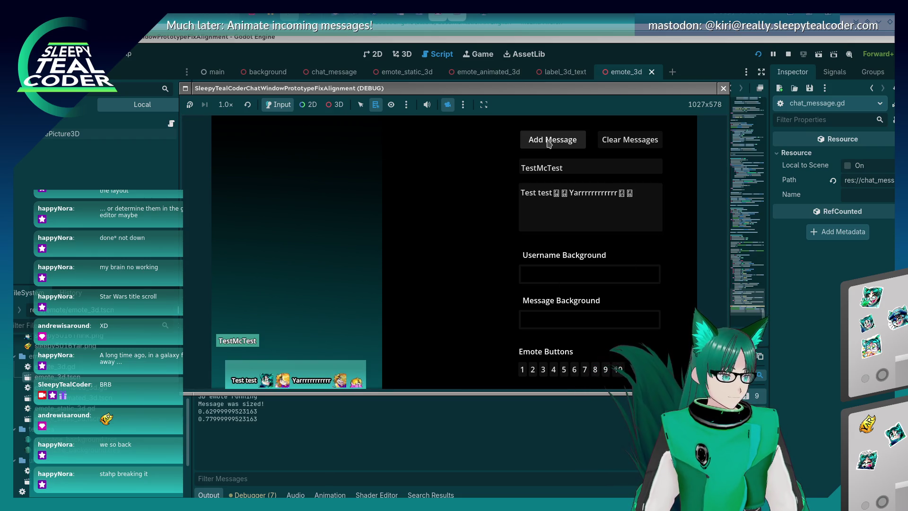
# Add emote 8 to the message, post it again, then stop the game.
pyautogui.click(644, 192)
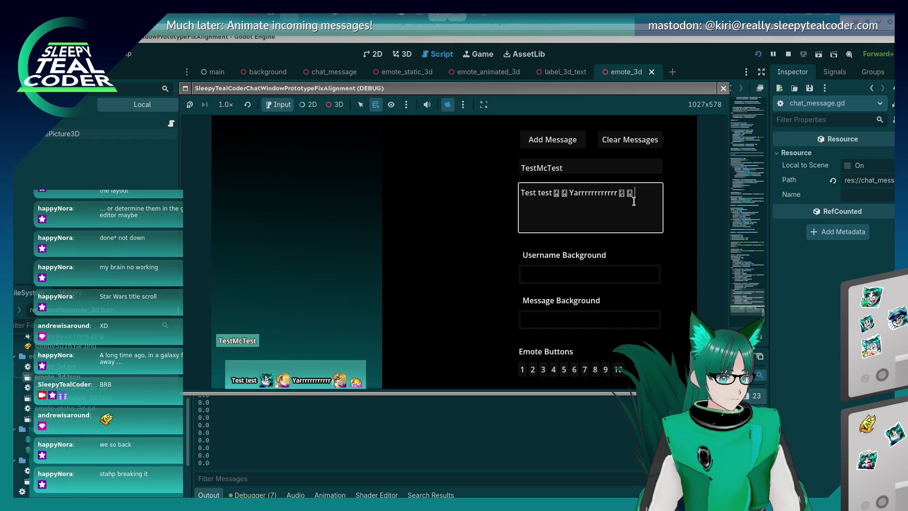
pyautogui.click(595, 370)
pyautogui.click(572, 142)
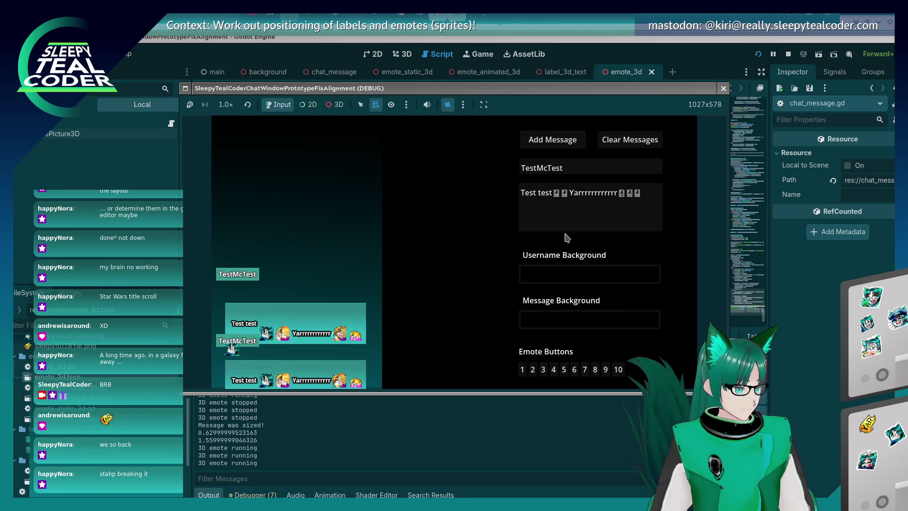
pyautogui.press('F8')
pyautogui.click(588, 254)
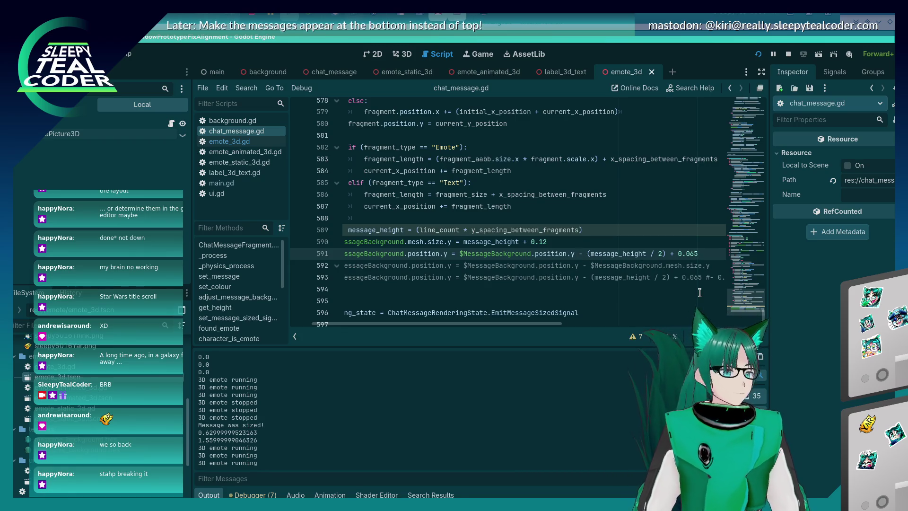
# On line 591 change '-' to '+' and drop ' + 0.065', then test with the emote message.
pyautogui.click(583, 254)
pyautogui.press('BackSpace')
pyautogui.write('+')
pyautogui.press('End')
pyautogui.press('BackSpace')
pyautogui.press('BackSpace')
pyautogui.press('BackSpace')
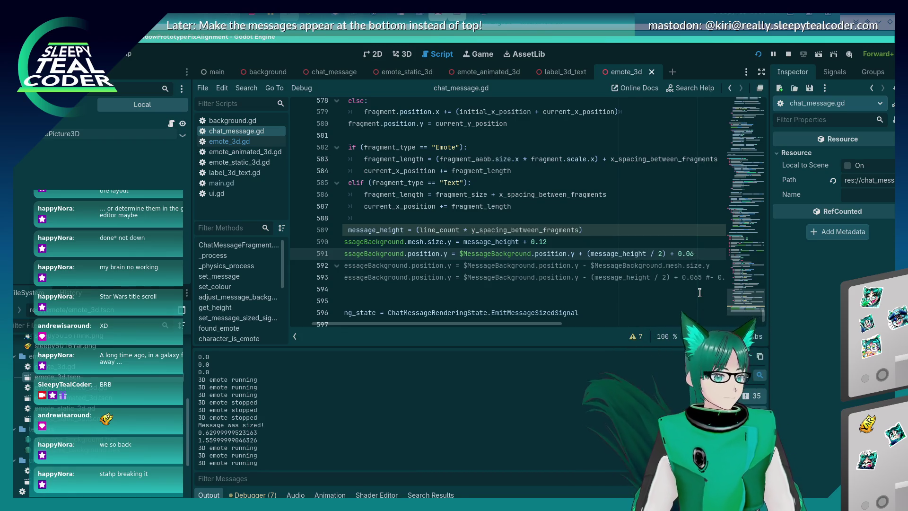
pyautogui.press('F5')
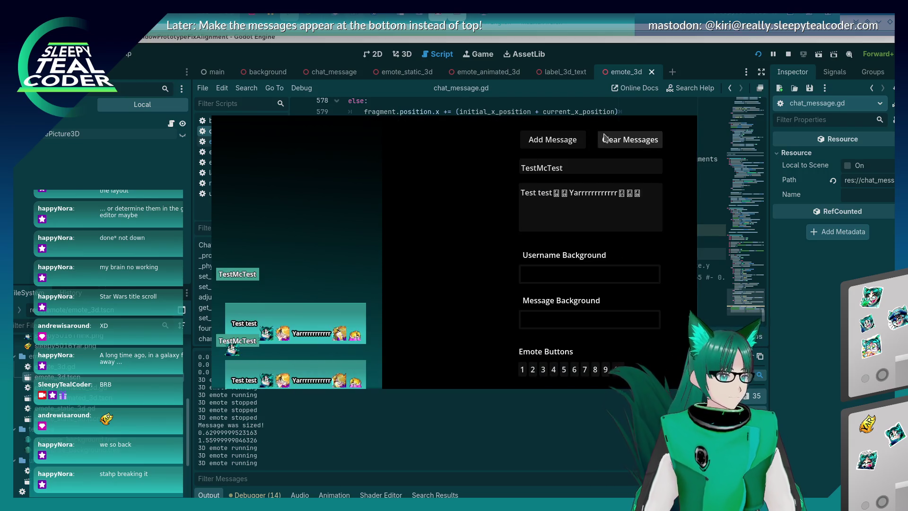
pyautogui.click(630, 139)
pyautogui.click(557, 147)
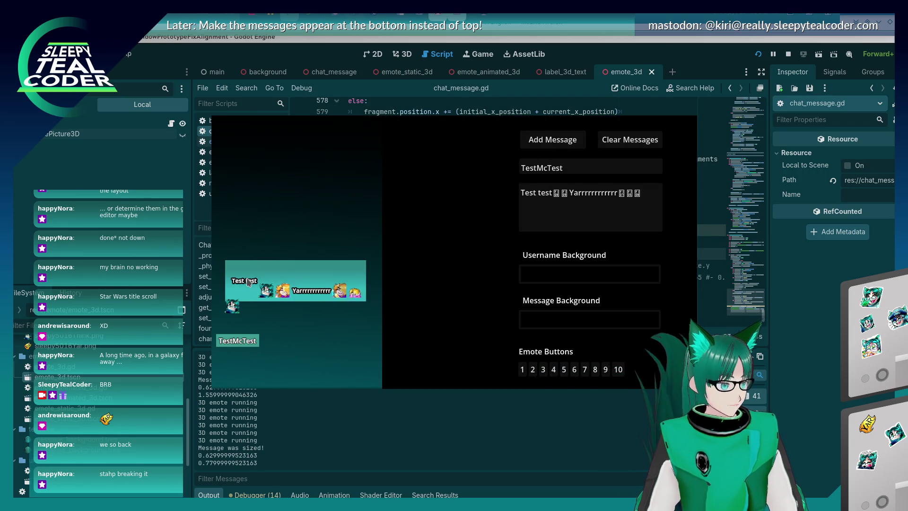
pyautogui.press('F8')
# Rerun the game and test the background with the plain text message.
pyautogui.click(589, 284)
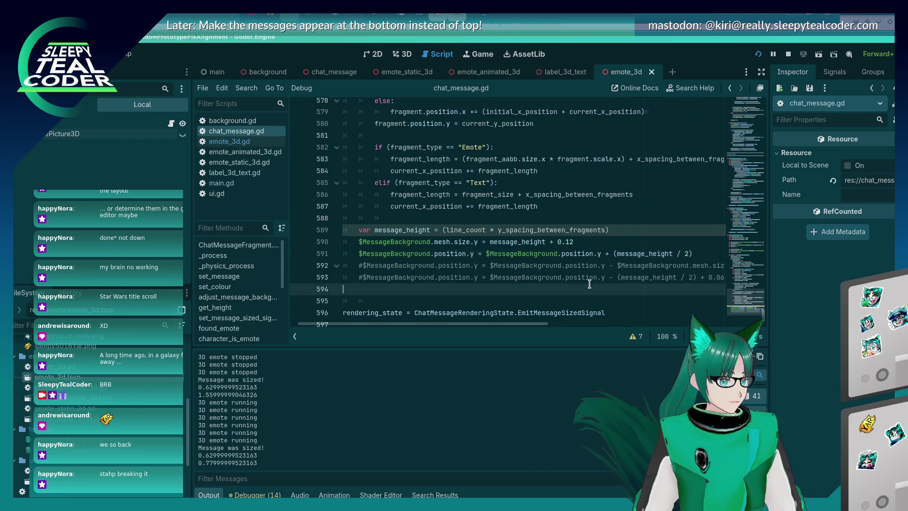
pyautogui.press('F5')
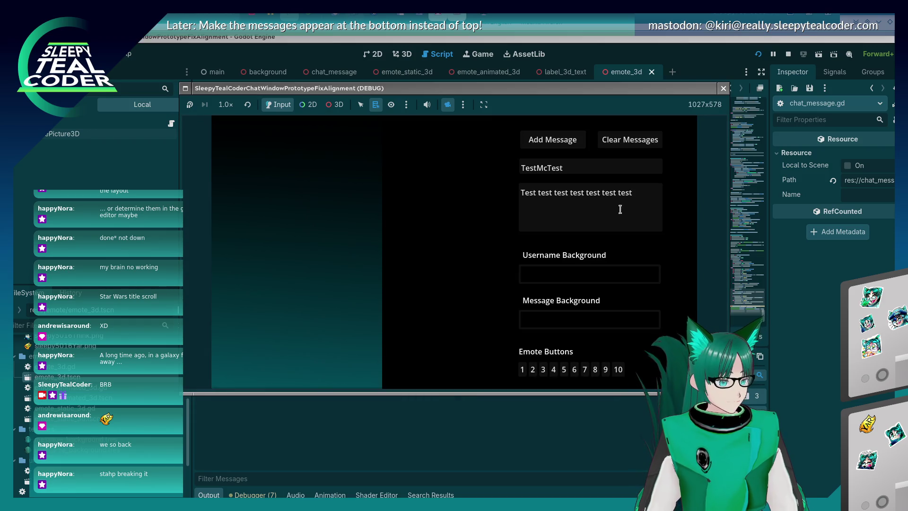
pyautogui.click(562, 142)
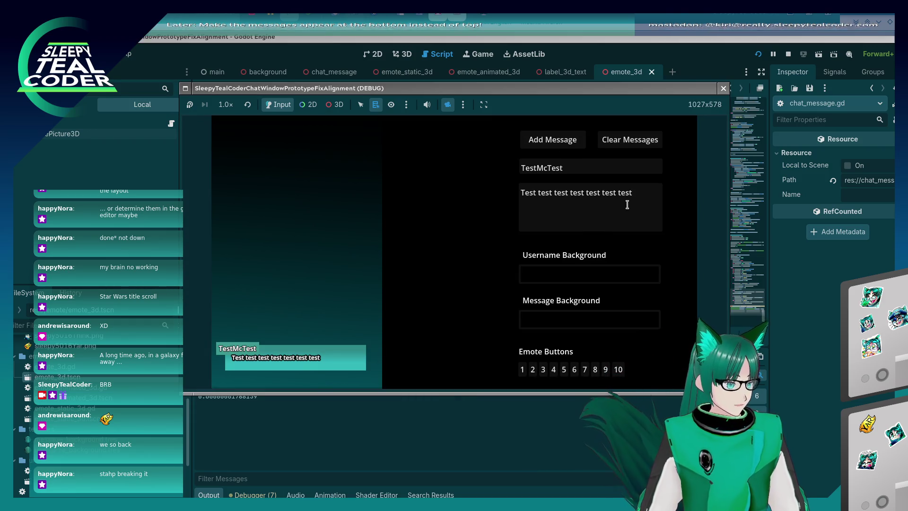
pyautogui.press('F8')
# Comment out line 591 with Ctrl+K, relaunch the game and clear the chat.
pyautogui.click(636, 231)
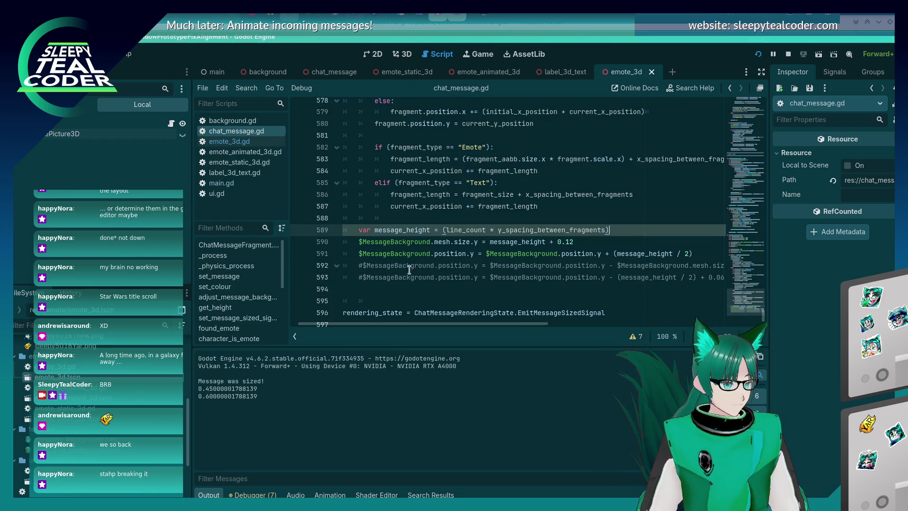
pyautogui.click(359, 254)
pyautogui.hotkey('ctrl', 'k')
pyautogui.press('Up')
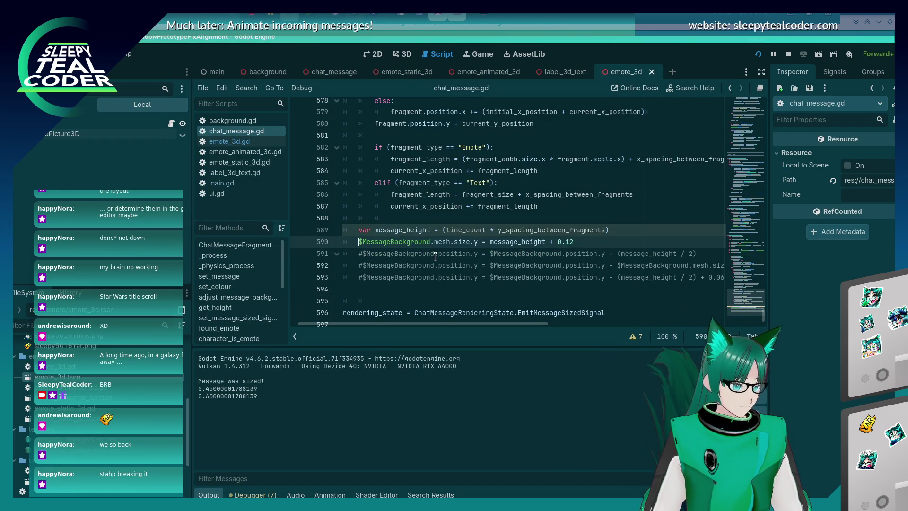
pyautogui.press('F5')
pyautogui.click(629, 141)
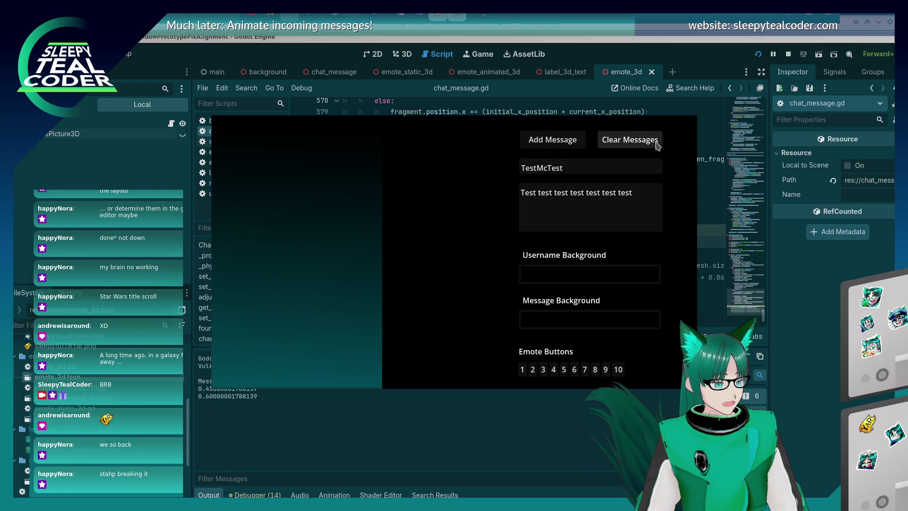
# Post a plain test message, then a message mixing emotes with long 'Beeee…' and 'rrrr…' words.
pyautogui.click(576, 141)
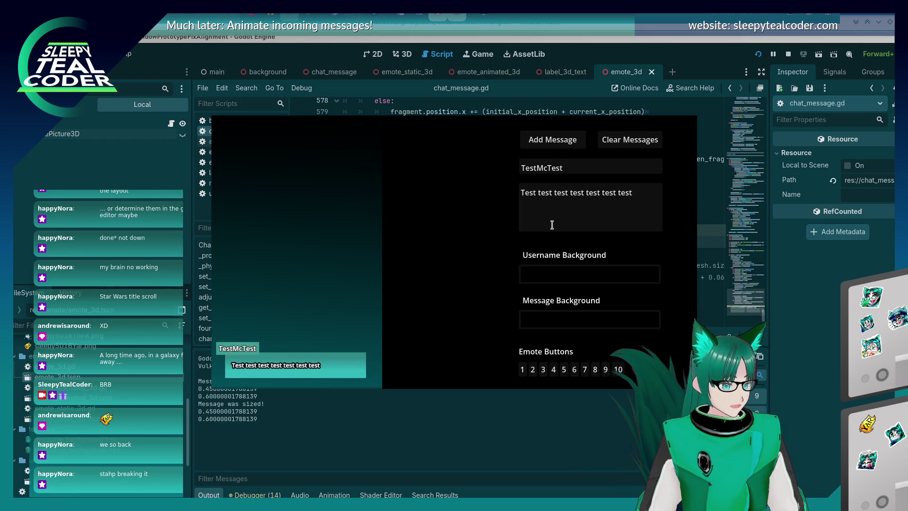
pyautogui.moveTo(560, 192); pyautogui.dragTo(667, 194)
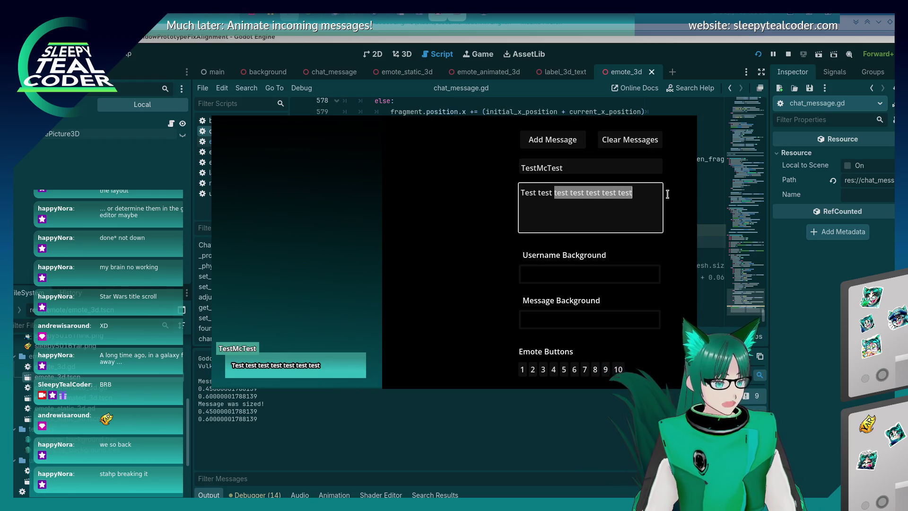
pyautogui.click(554, 370)
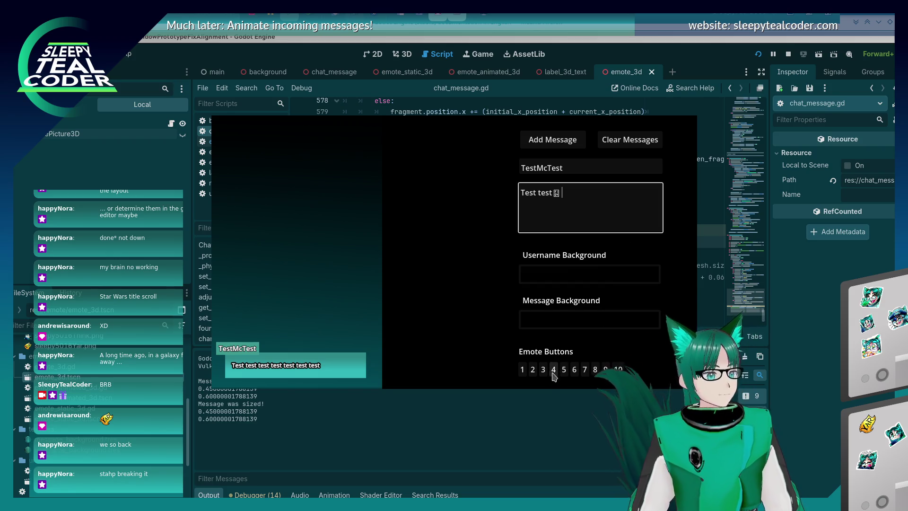
pyautogui.click(564, 370)
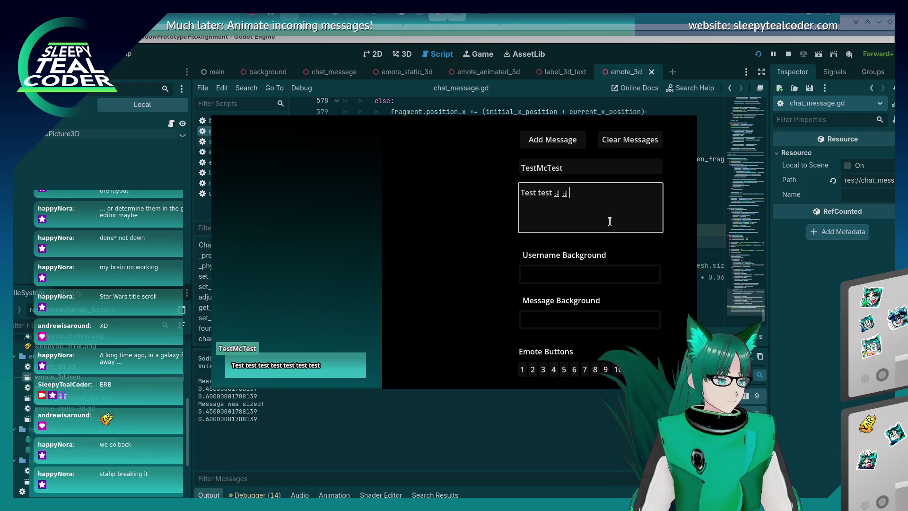
pyautogui.write('Beeeeeeeeeeeeeep')
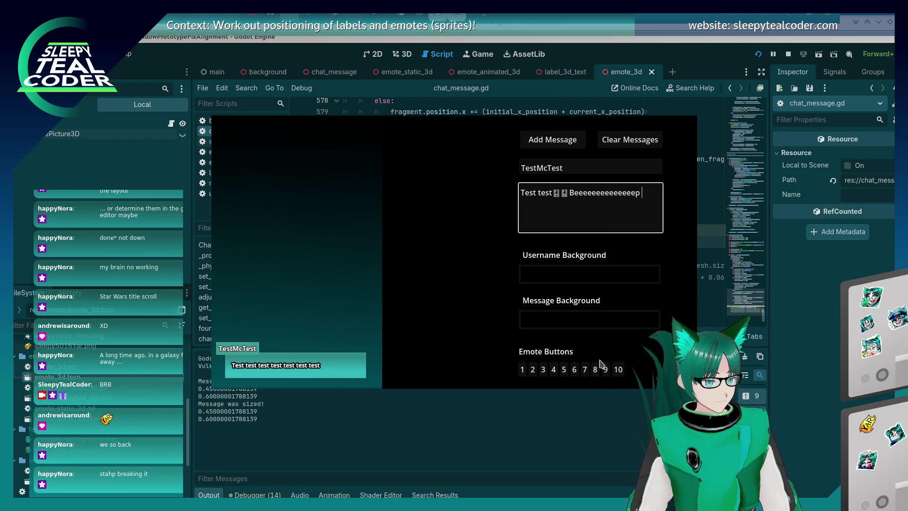
pyautogui.click(601, 365)
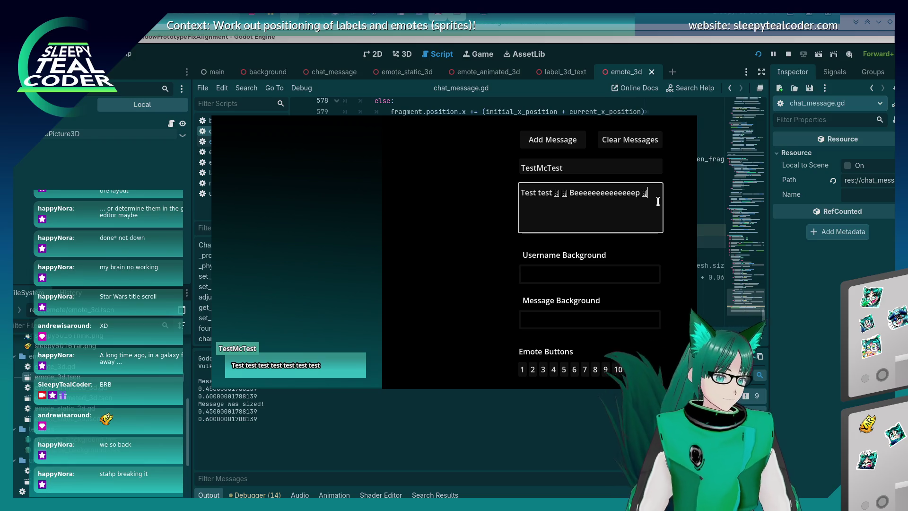
pyautogui.click(606, 372)
pyautogui.click(660, 194)
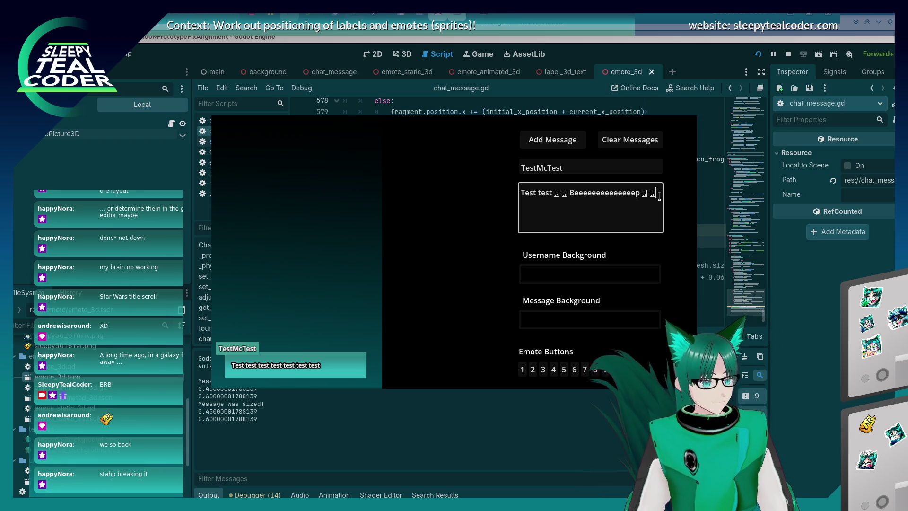
pyautogui.write('Yarrrrrrrrrrrrrrrrrrrrrr')
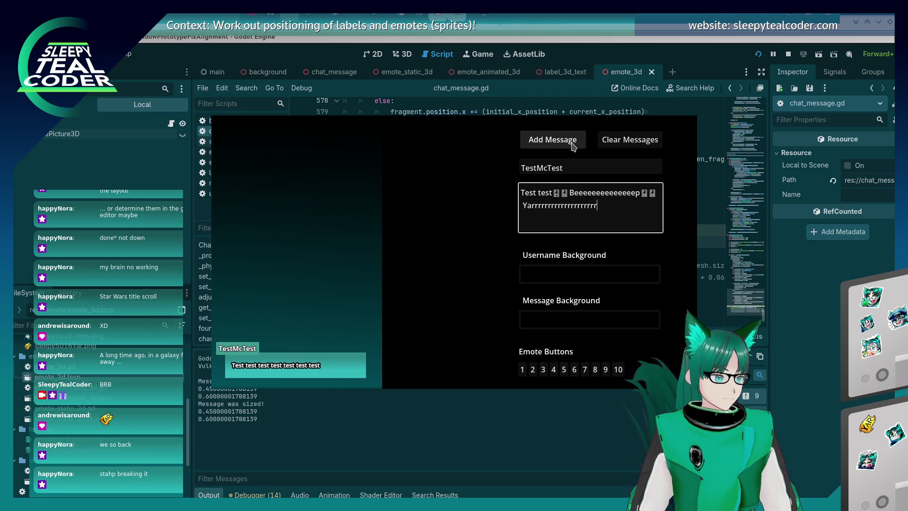
pyautogui.click(571, 145)
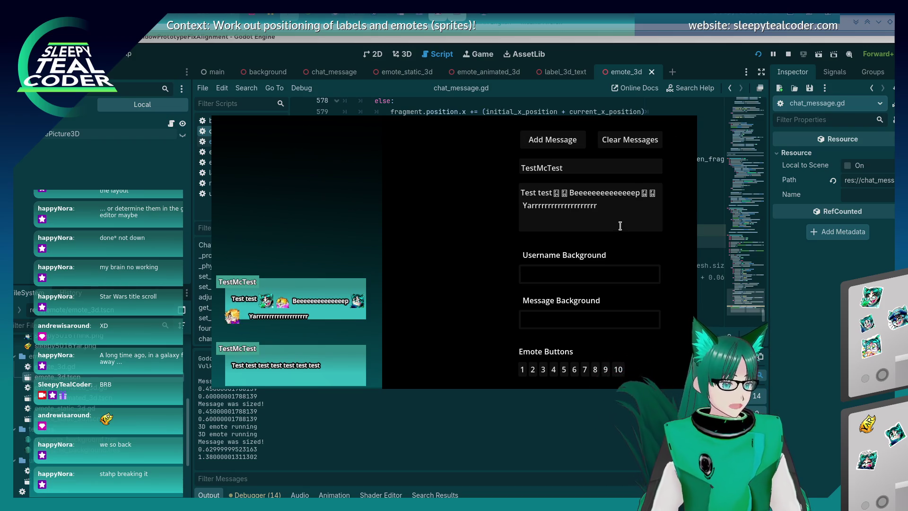
# Delete characters from the message, repost it, then stop and relaunch the game.
pyautogui.click(656, 193)
pyautogui.press('BackSpace')
pyautogui.press('Delete')
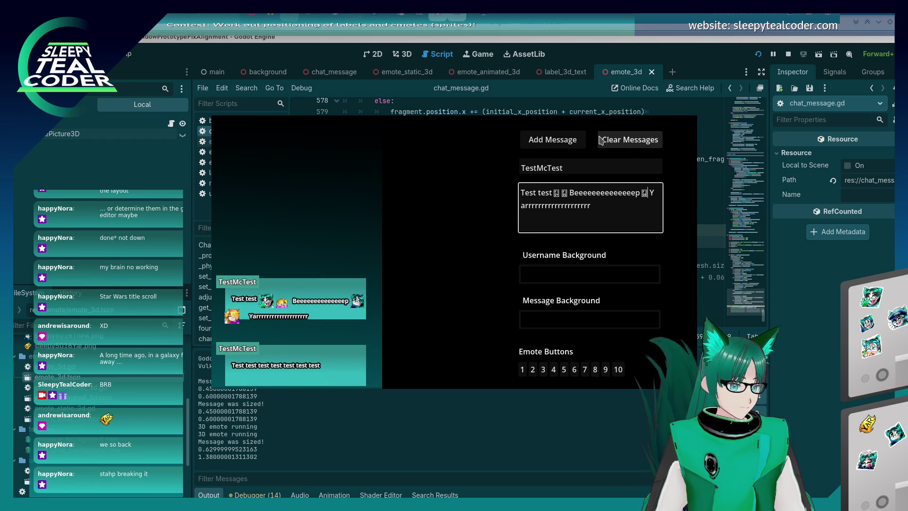
pyautogui.click(553, 140)
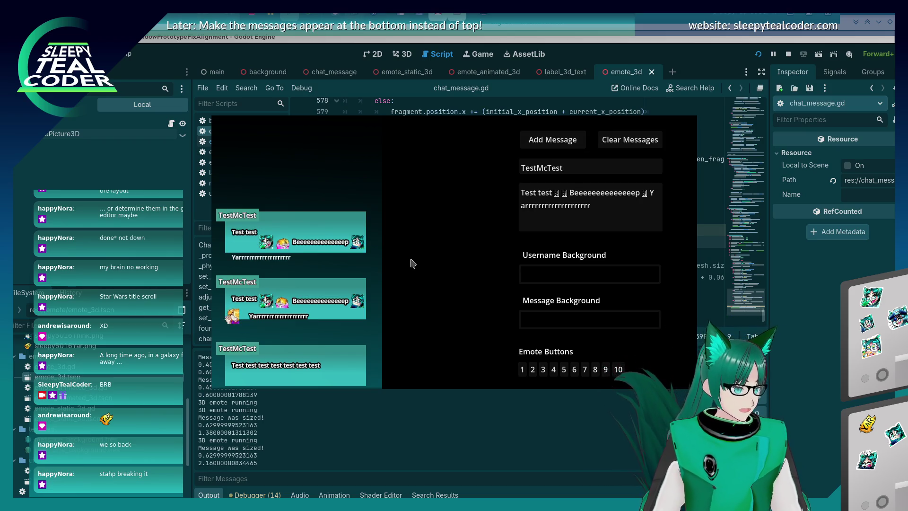
pyautogui.press('F8')
pyautogui.press('F5')
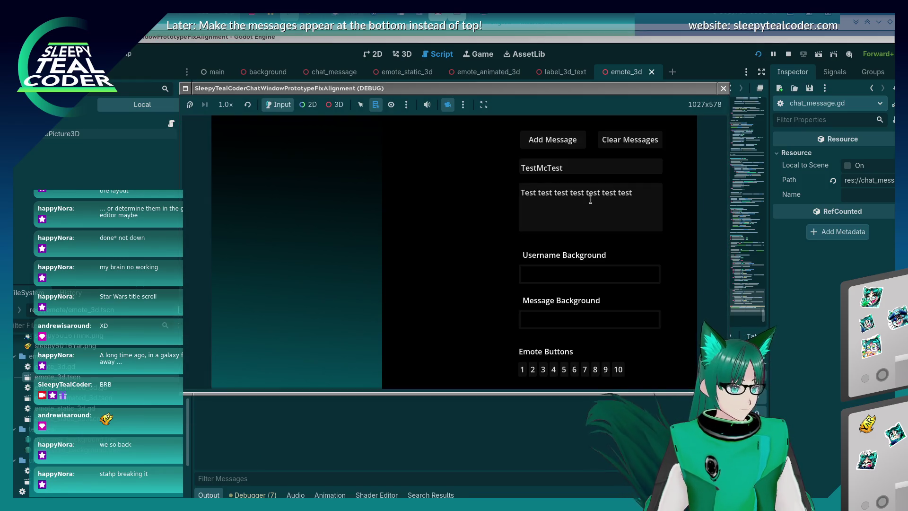
# Replace the test words with two emotes and lengthen 'Yarr' with extra r's.
pyautogui.moveTo(635, 194); pyautogui.dragTo(554, 196)
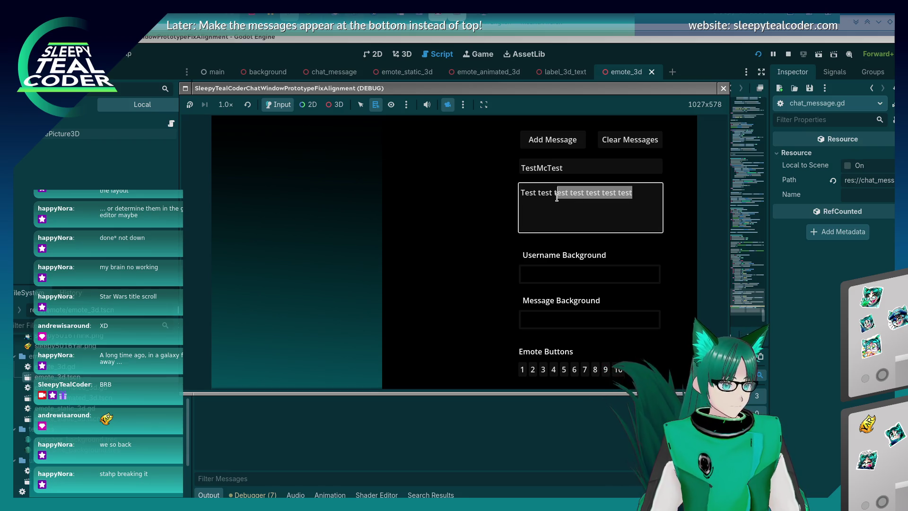
pyautogui.press('BackSpace')
pyautogui.click(564, 369)
pyautogui.click(543, 369)
pyautogui.click(611, 207)
pyautogui.write('rrrrrrrrrrrr')
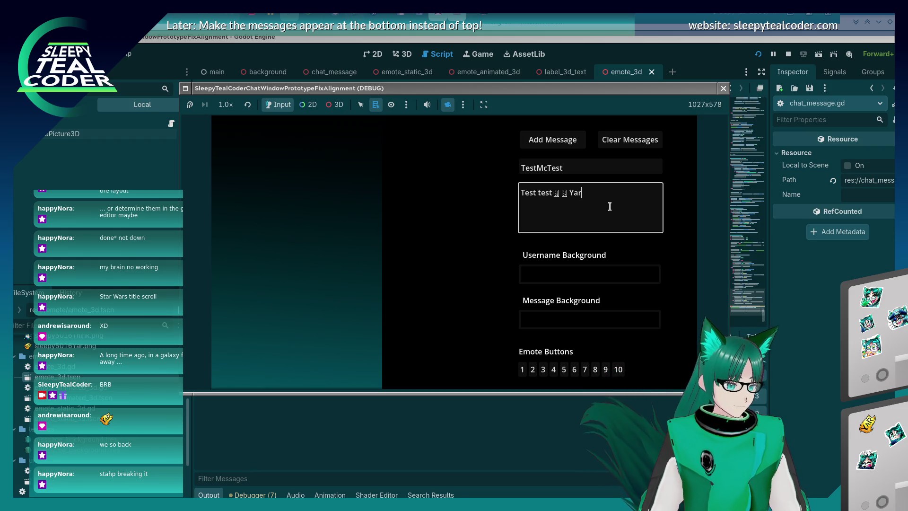
# Append two more emotes and 'Beeeeeeeeeeeeeeeep', then post the wrapping message.
pyautogui.click(598, 370)
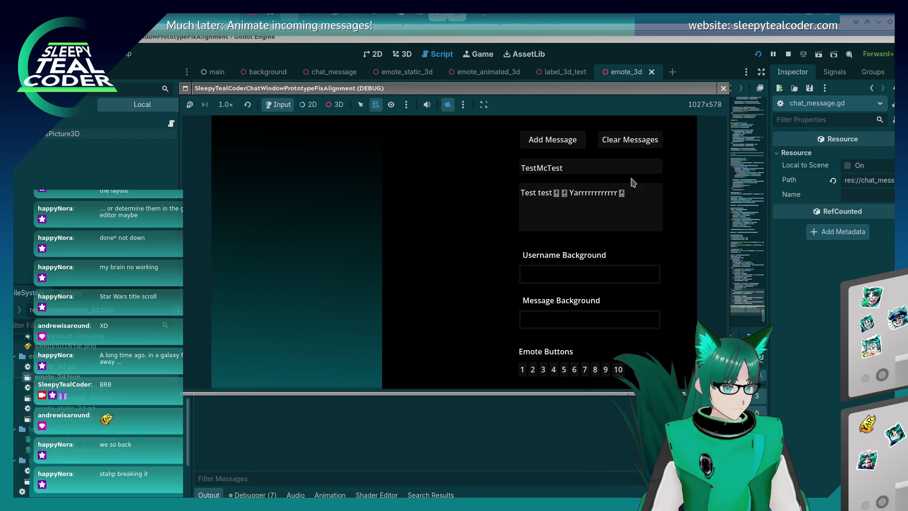
pyautogui.click(631, 189)
pyautogui.click(618, 369)
pyautogui.click(636, 190)
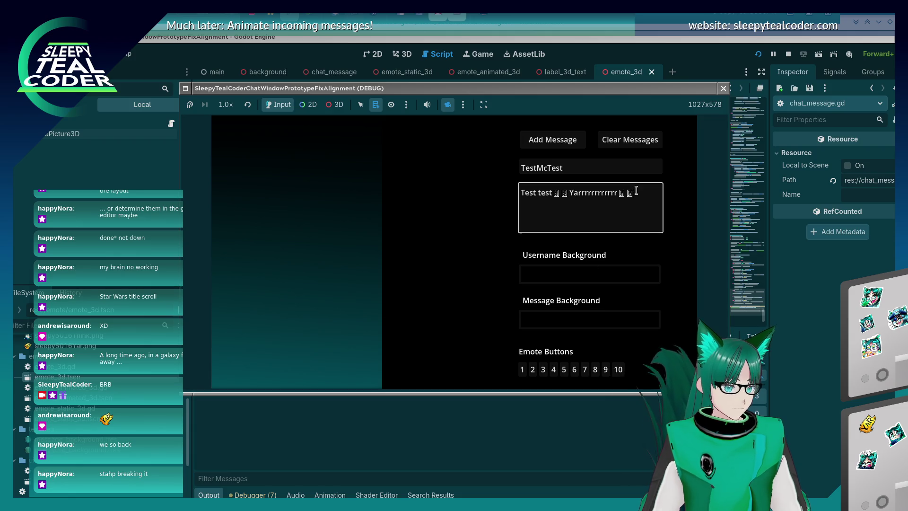
pyautogui.press('BackSpace')
pyautogui.press('BackSpace')
pyautogui.press('BackSpace')
pyautogui.write('Beeeeeeeeeeeeeeeep')
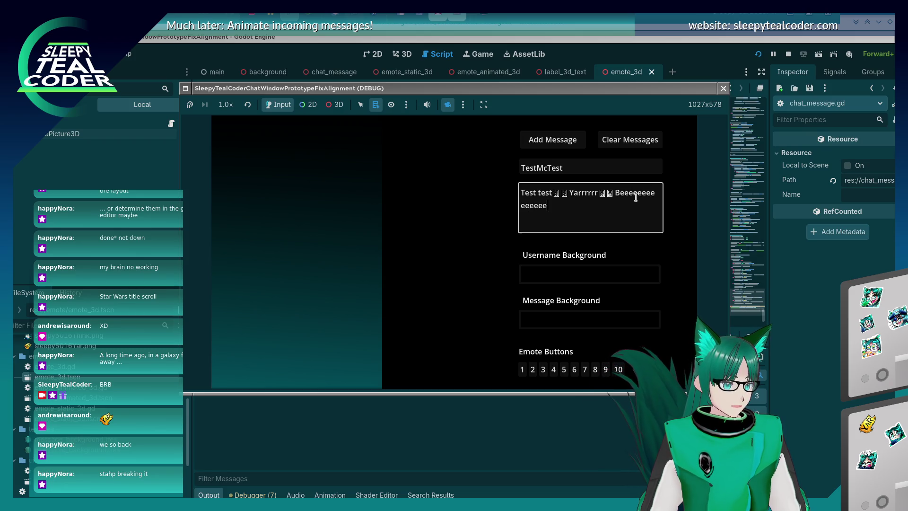
pyautogui.click(575, 151)
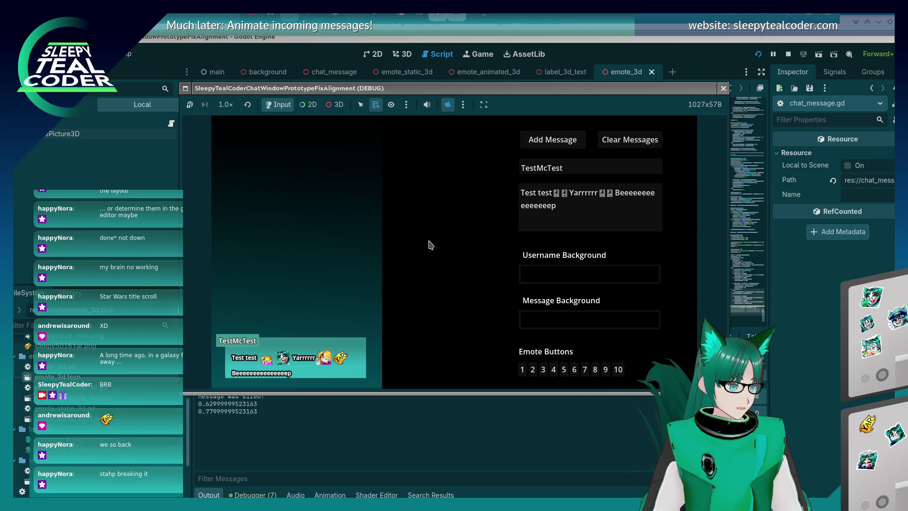